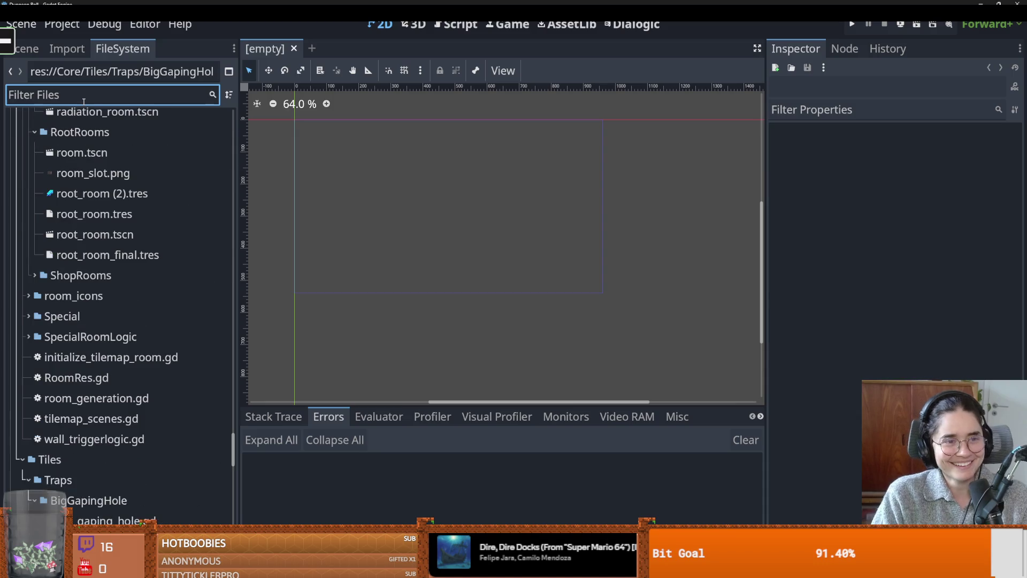
Filter the files for 'tilemap', open TilemapArena.tscn and save it
type("tilemap")
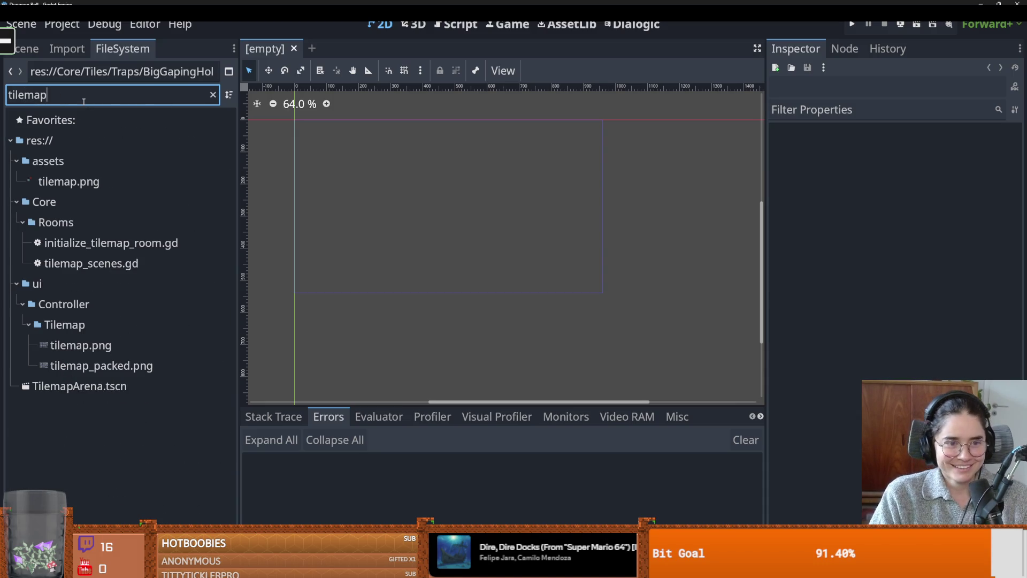
left_click(84, 329)
double_click(80, 386)
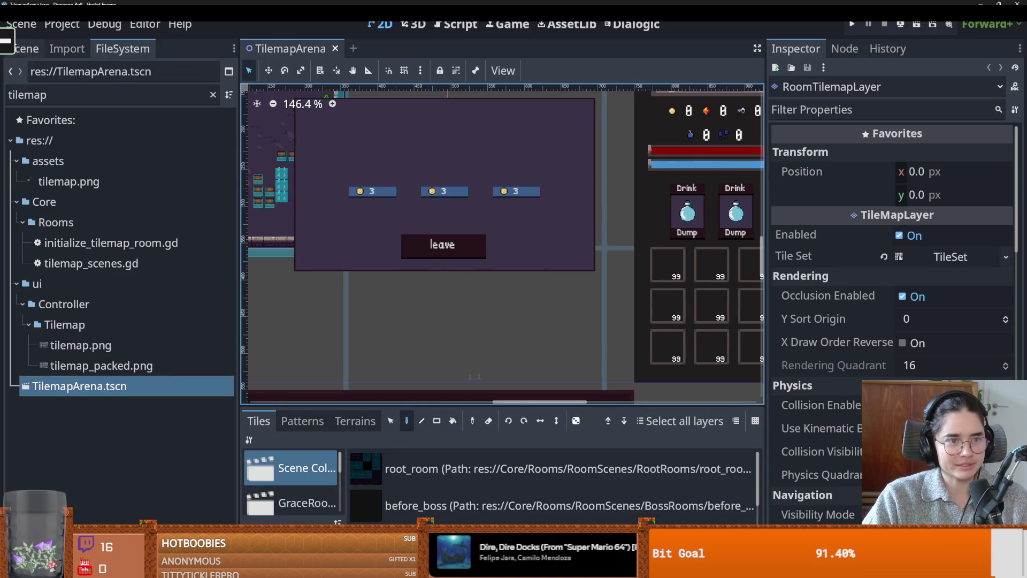
left_click(25, 48)
key("ctrl+s")
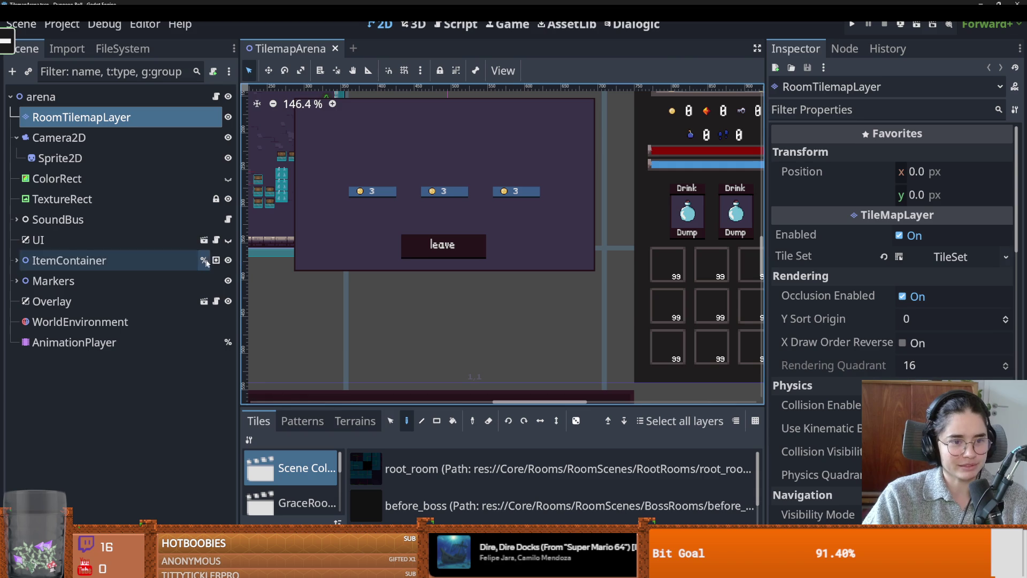
In the Overlay's CharacterOverlay scene, hide the ShopControl panel and save the scene
left_click(204, 302)
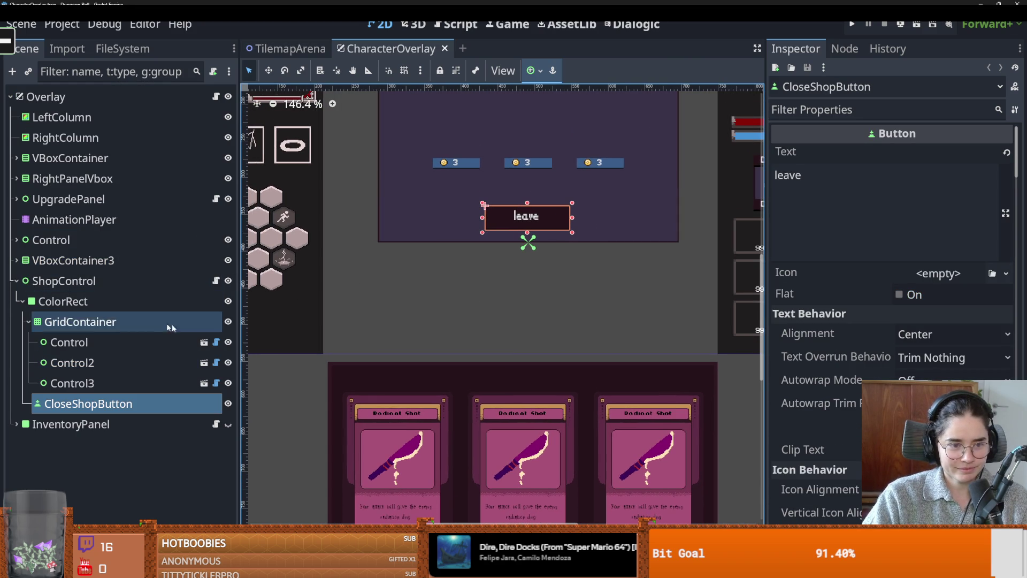
left_click(228, 281)
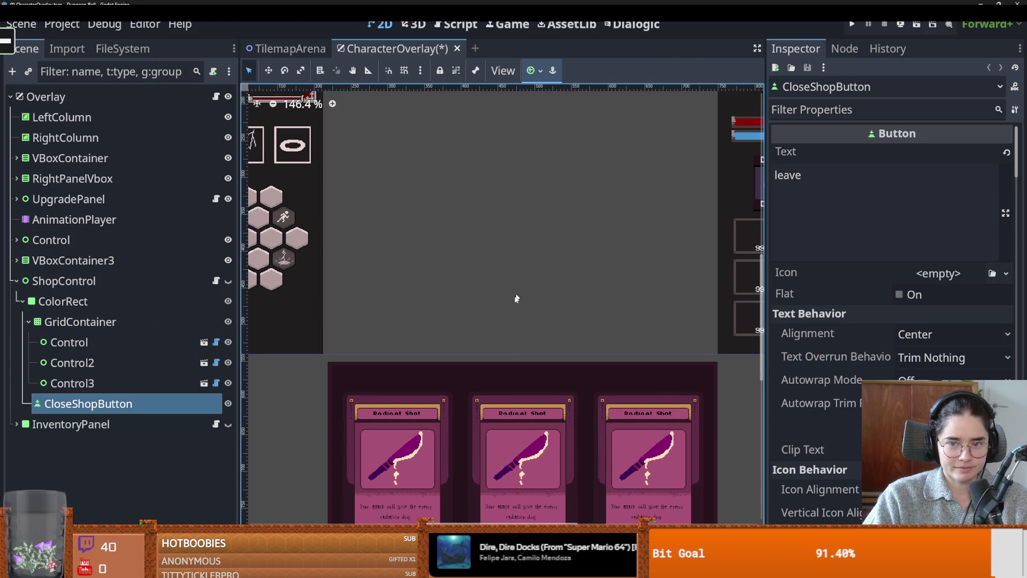
scroll(489, 337, "down", 1)
key("ctrl+s")
scroll(425, 352, "down", 4)
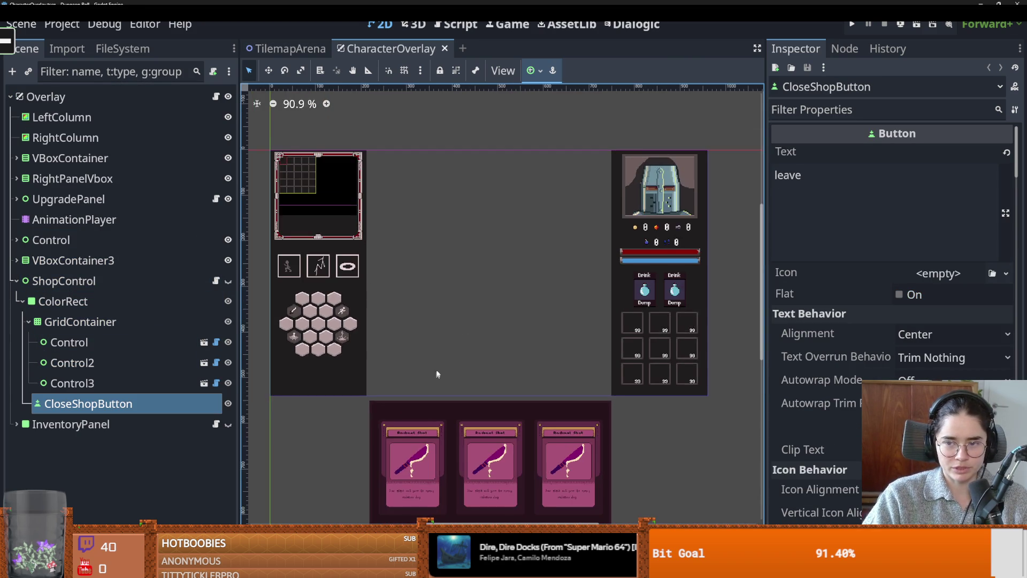
scroll(481, 337, "down", 1)
scroll(490, 330, "up", 1)
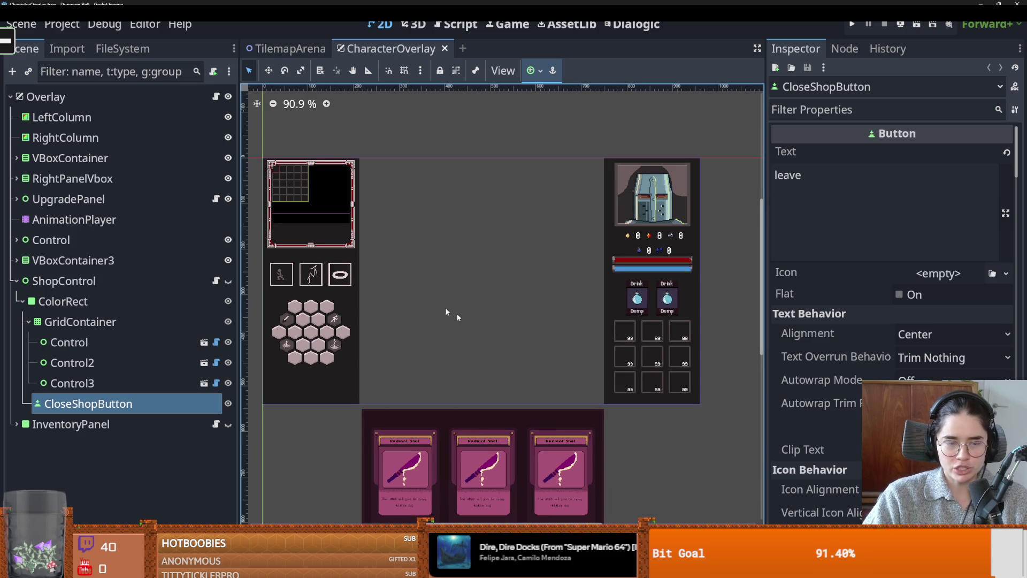
Run the project, start a new game and pick a character
left_click(851, 24)
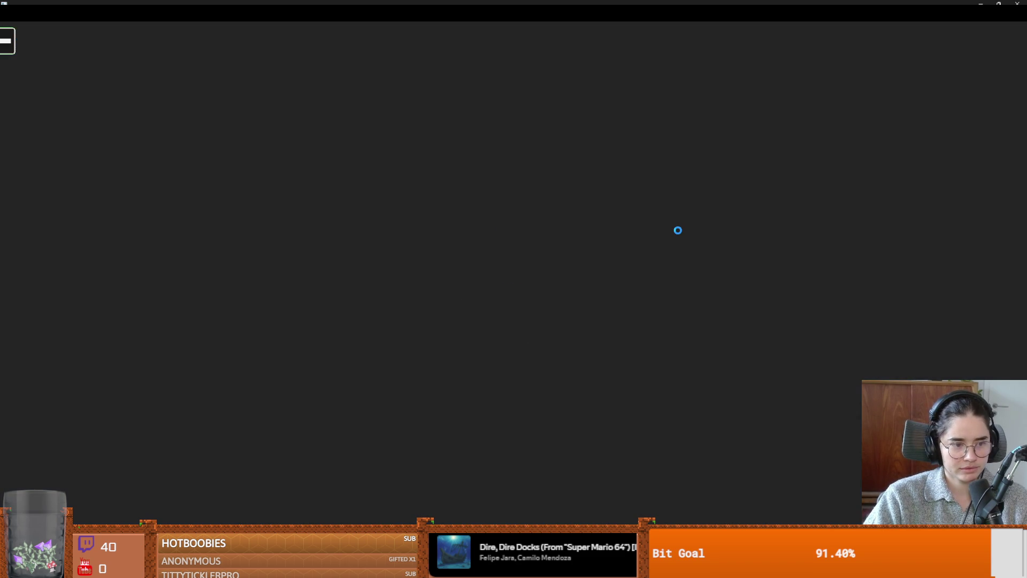
key("Return")
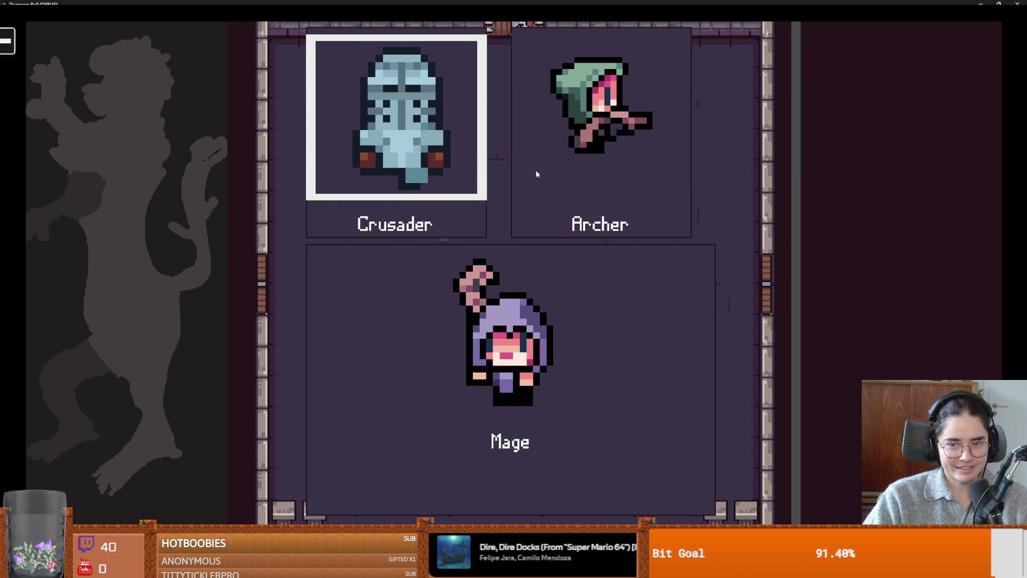
left_click(540, 219)
Walk the player into the dark pit and onto the spikes, then quit with F8
key("s")
key("d")
key("s")
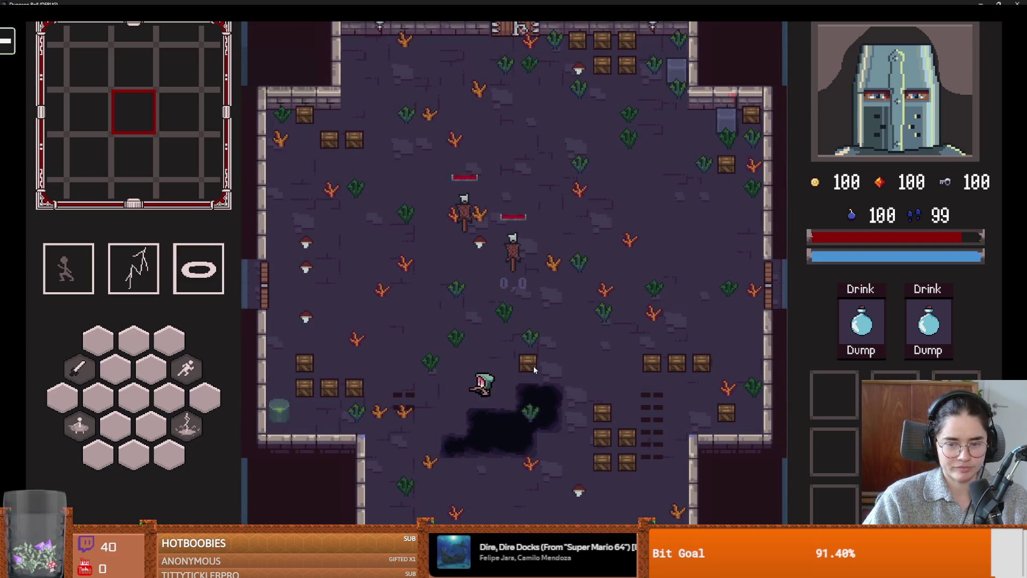
key("d")
key("a")
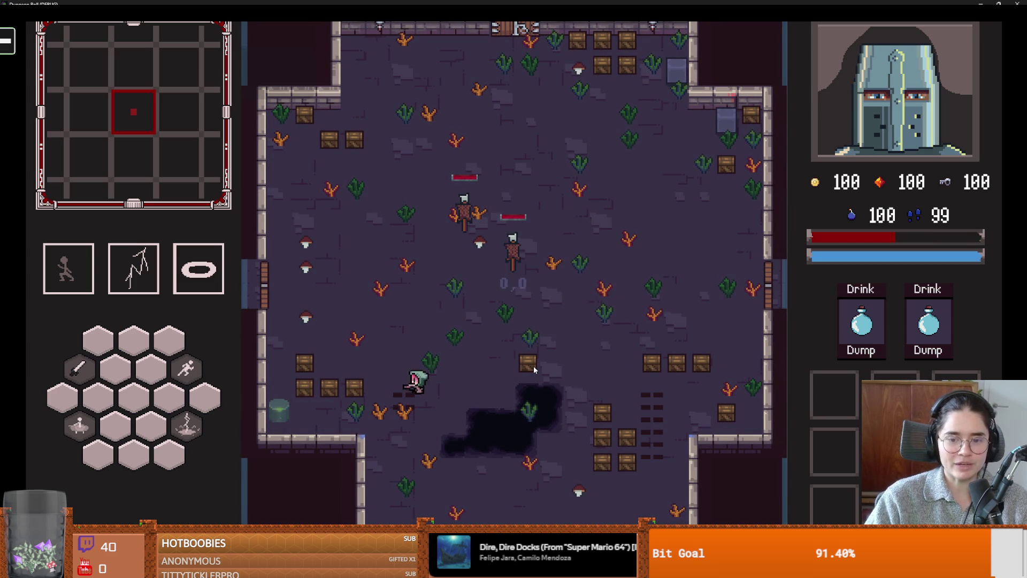
key("F8")
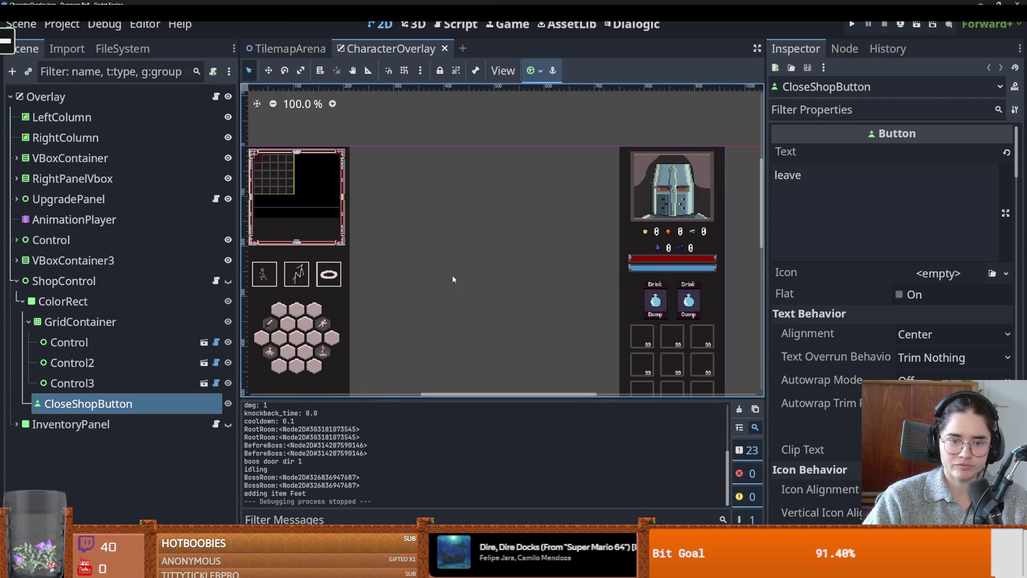
Switch back to the TilemapArena scene tab
left_click(288, 48)
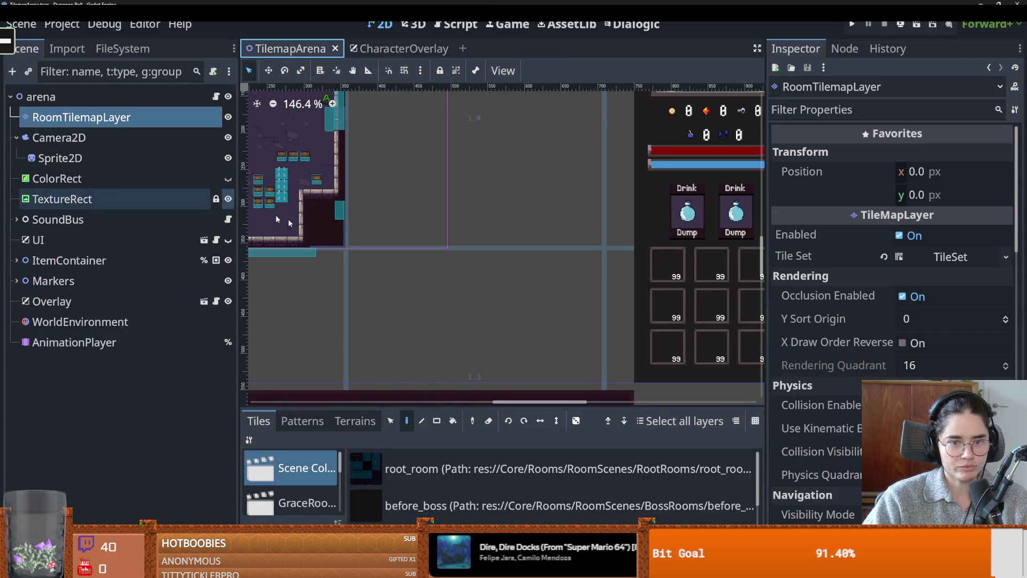
scroll(502, 319, "left", 5)
scroll(474, 297, "up", 3)
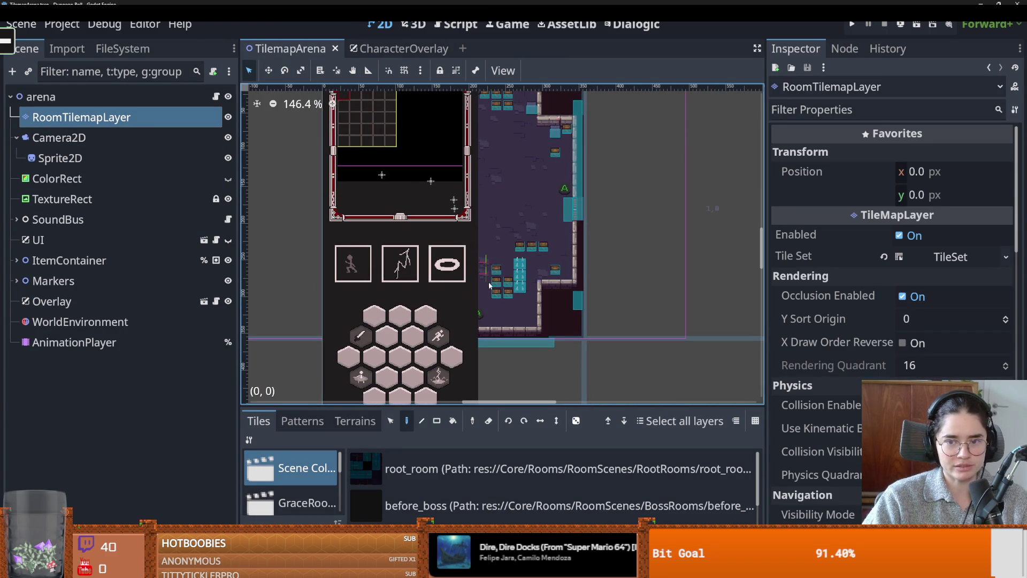
scroll(433, 255, "down", 3)
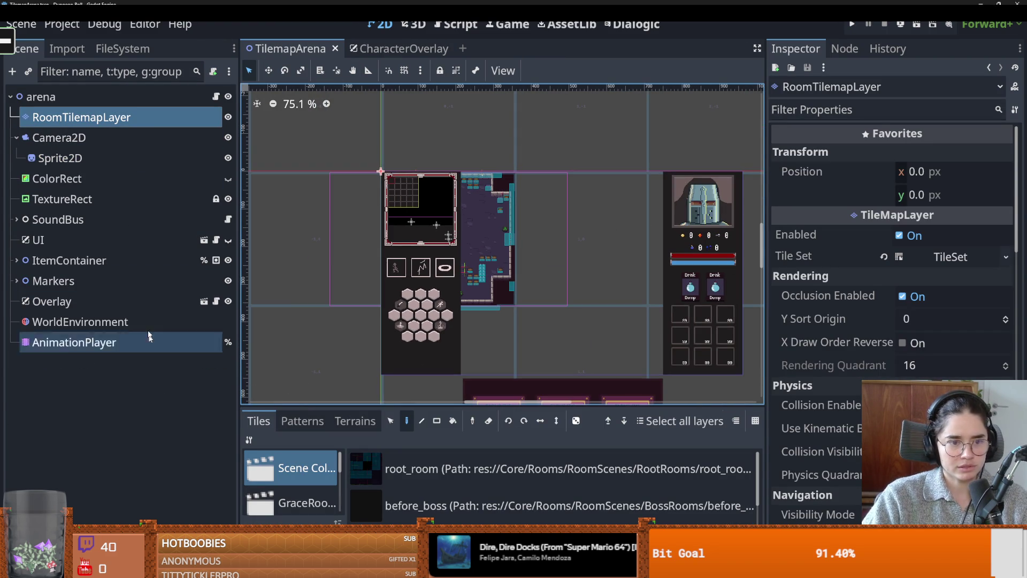
Replace the file filter with 'monster' and open monster_roomv1.tscn
left_click(102, 47)
double_click(81, 94)
type("mons")
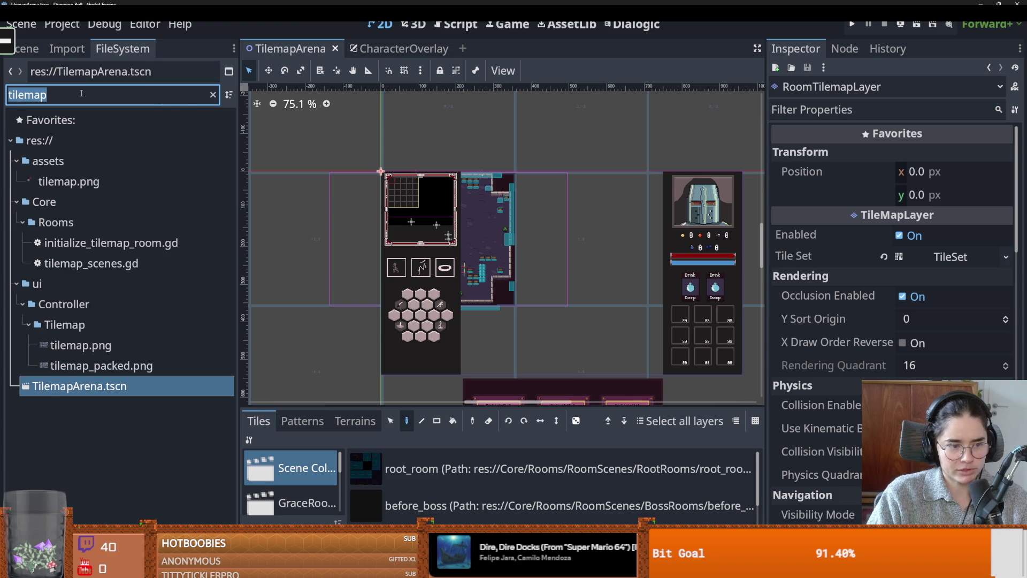
type("ter")
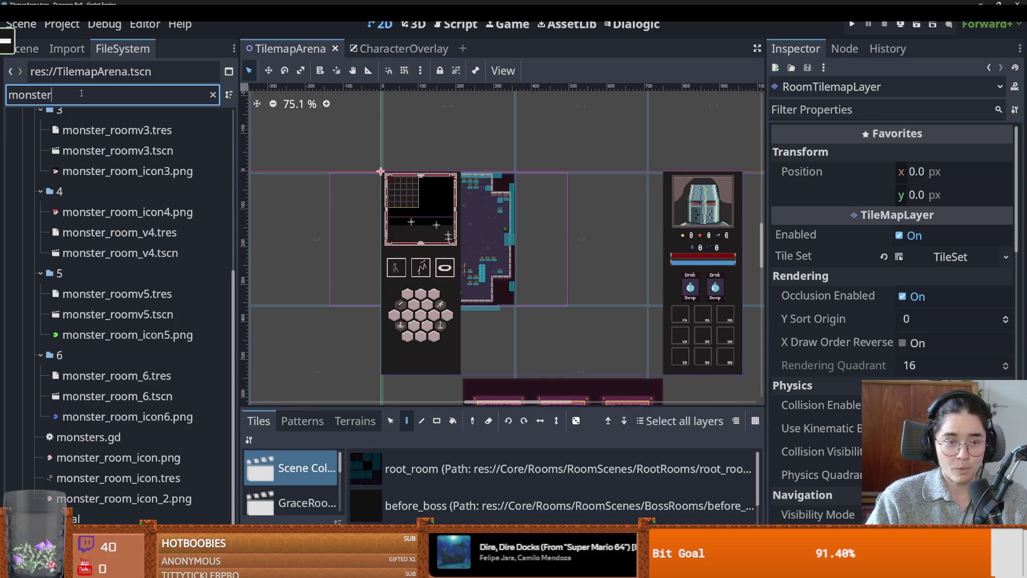
scroll(103, 311, "up", 5)
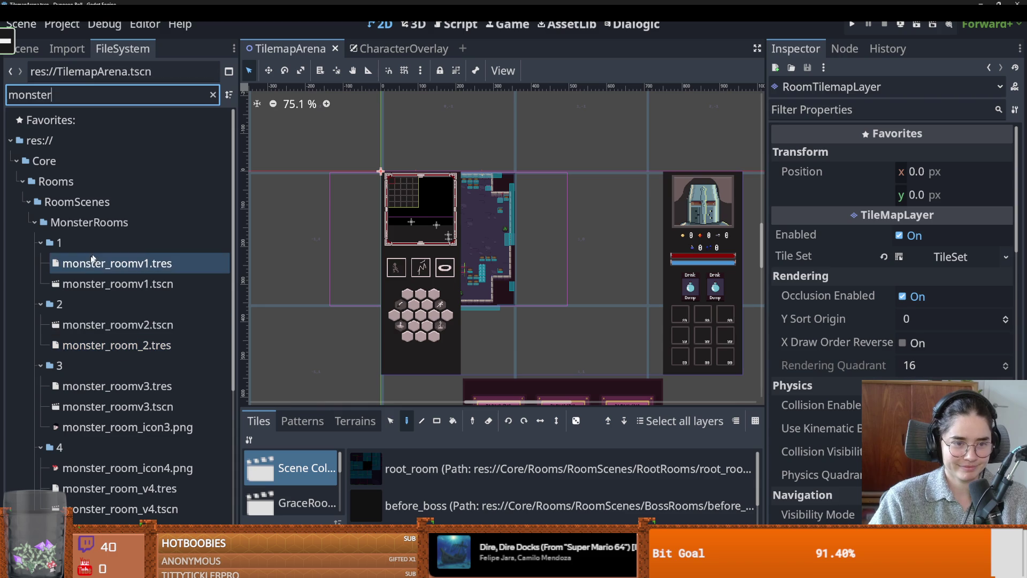
double_click(103, 275)
Re-bake monster_roomv1's navigation polygon, save the scene, and collapse the polygon resource settings
scroll(435, 276, "up", 3)
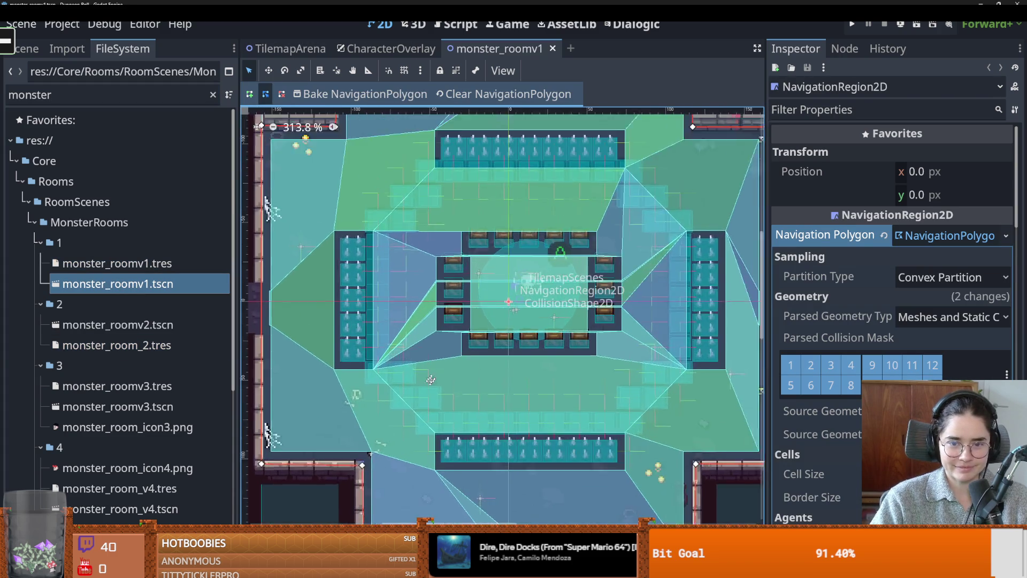
left_click(24, 49)
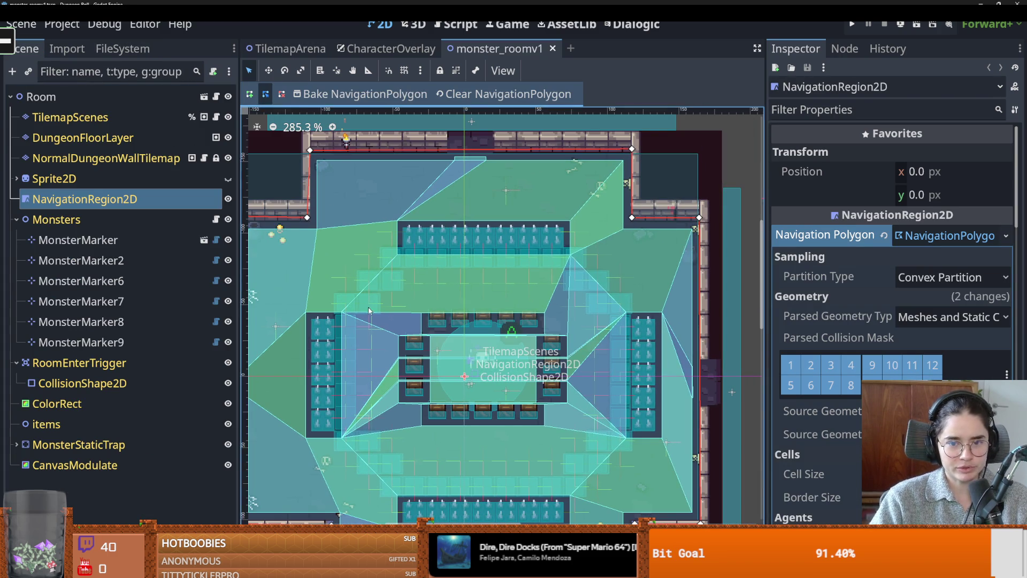
scroll(369, 321, "up", 2)
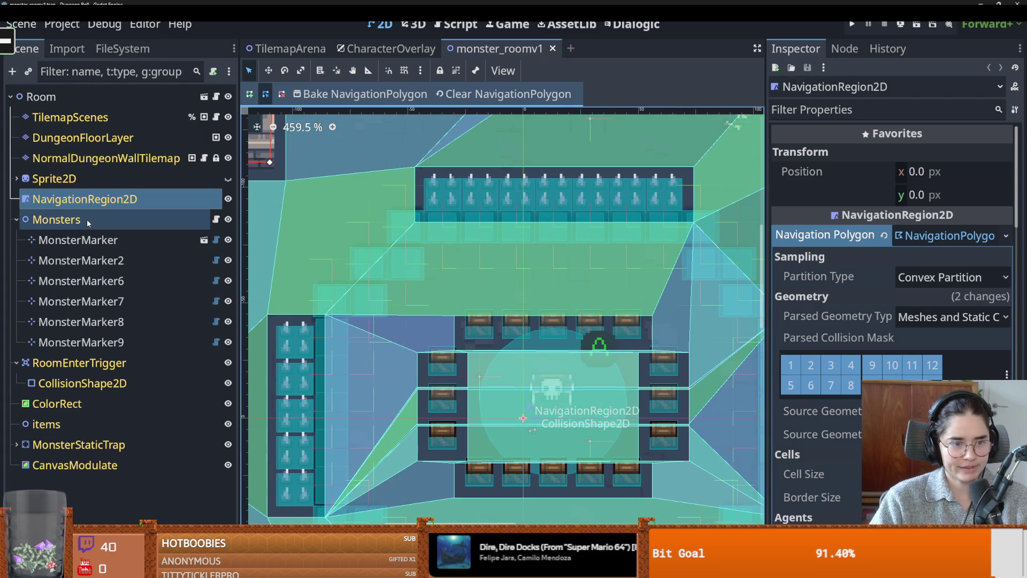
left_click(392, 101)
left_click(392, 102)
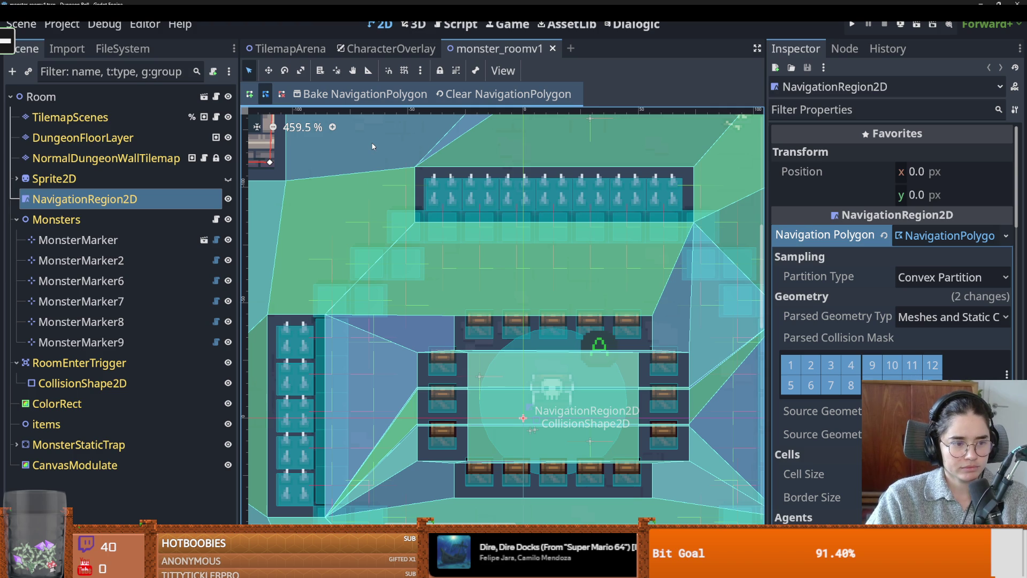
scroll(422, 297, "down", 5)
key("ctrl+s")
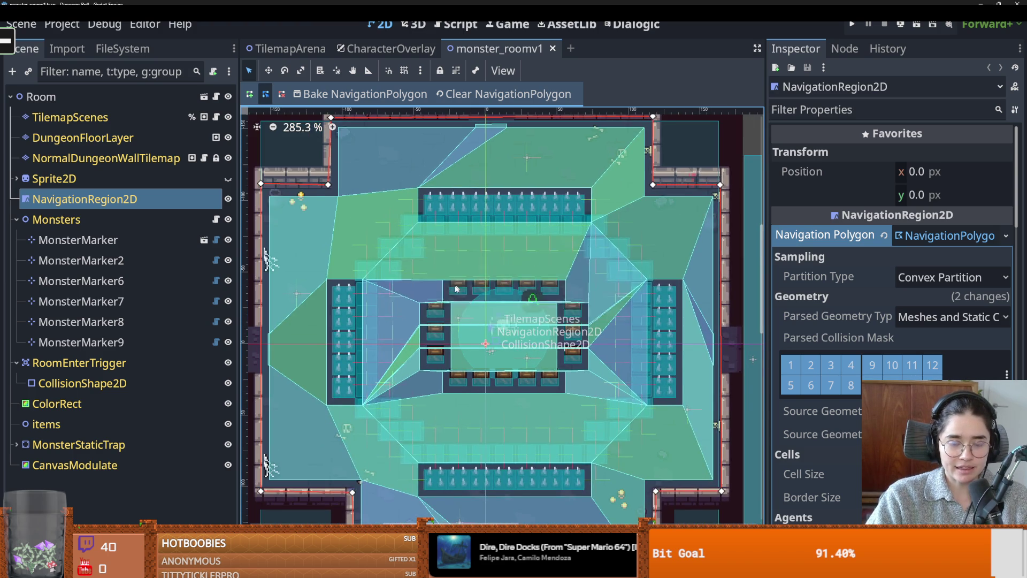
scroll(262, 311, "up", 1)
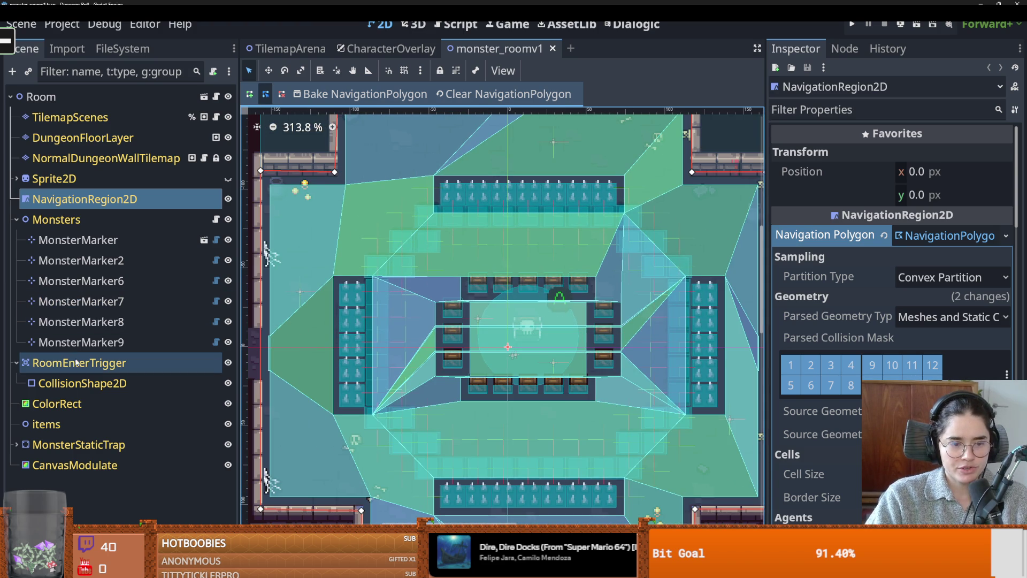
left_click(99, 50)
left_click(25, 52)
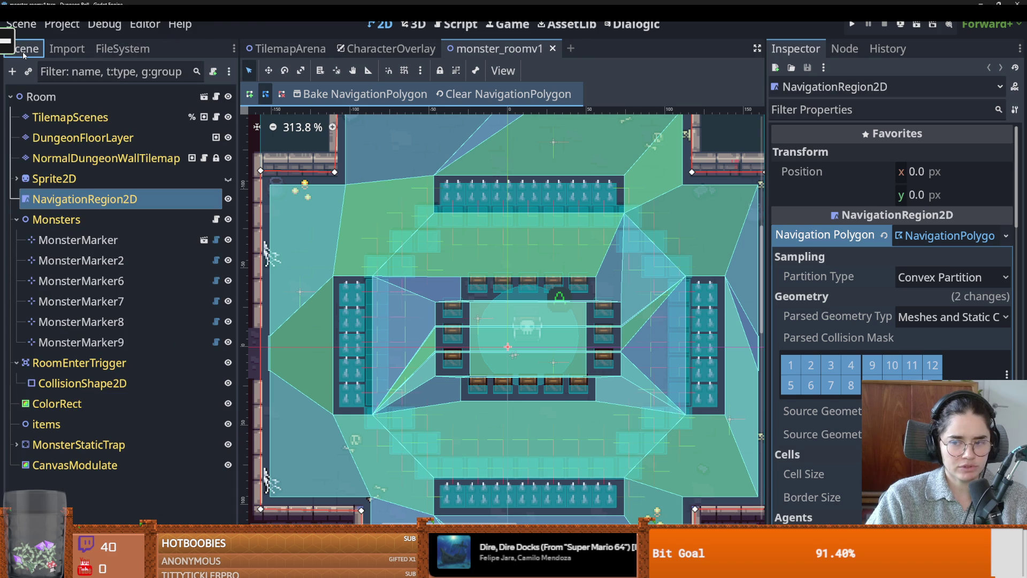
left_click(942, 243)
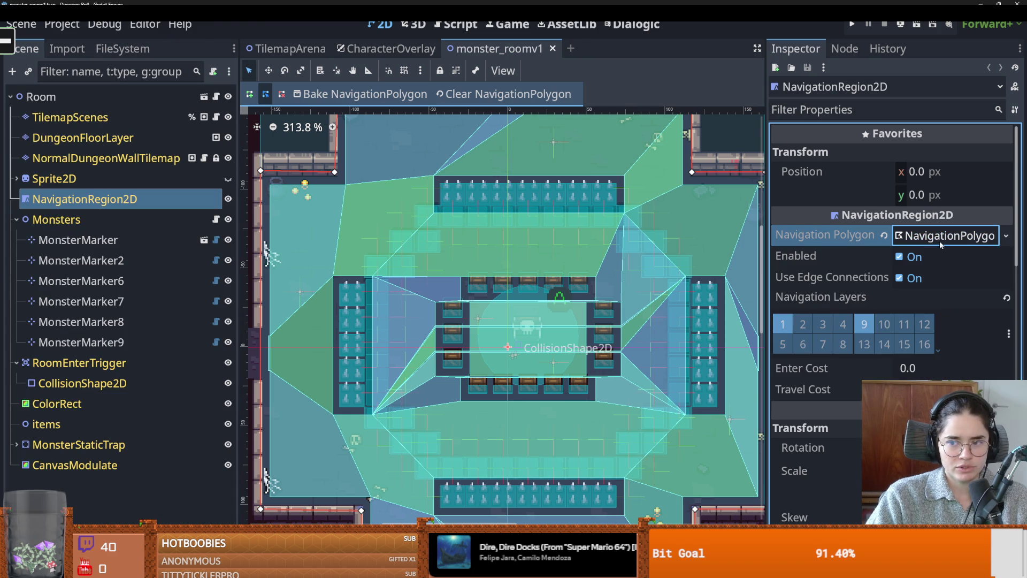
Replace the file filter with 'crate' and open the crate scene
left_click(119, 49)
left_click(71, 92)
key("ctrl+a")
type("crate")
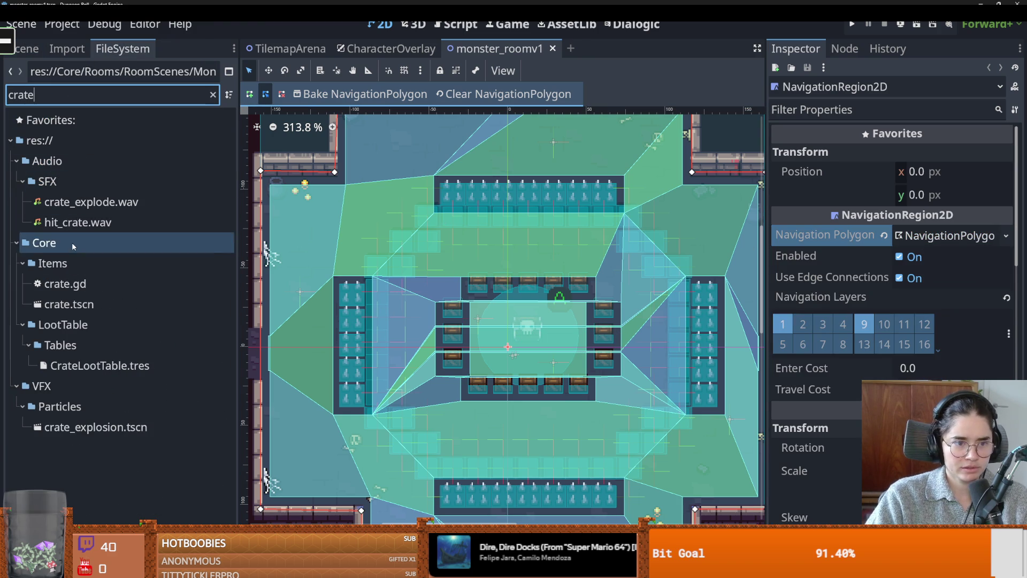
double_click(69, 304)
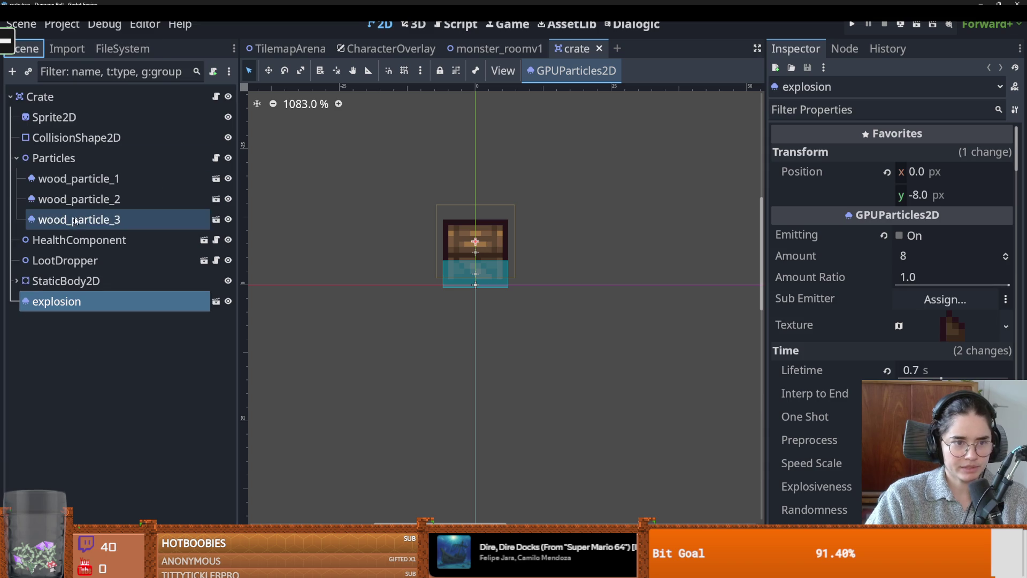
Expand the crate's StaticBody2D to check its collision shape, then open crate.gd
left_click(61, 281)
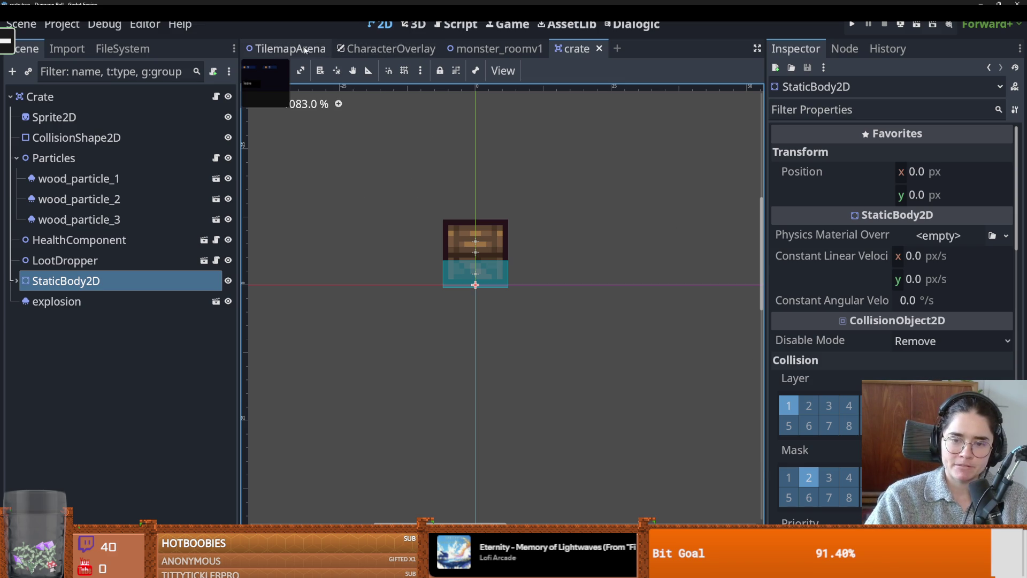
left_click(14, 281)
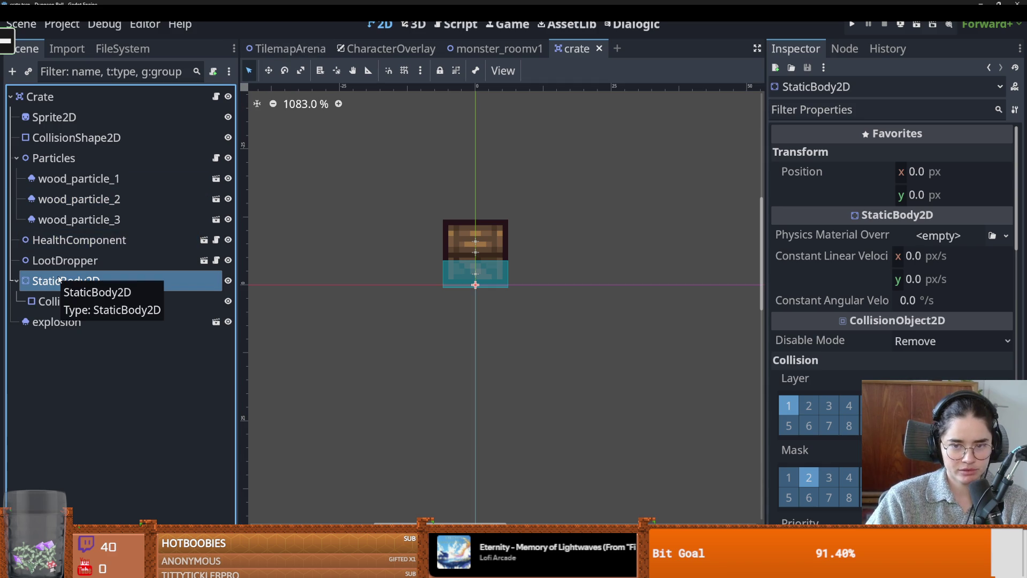
left_click(471, 48)
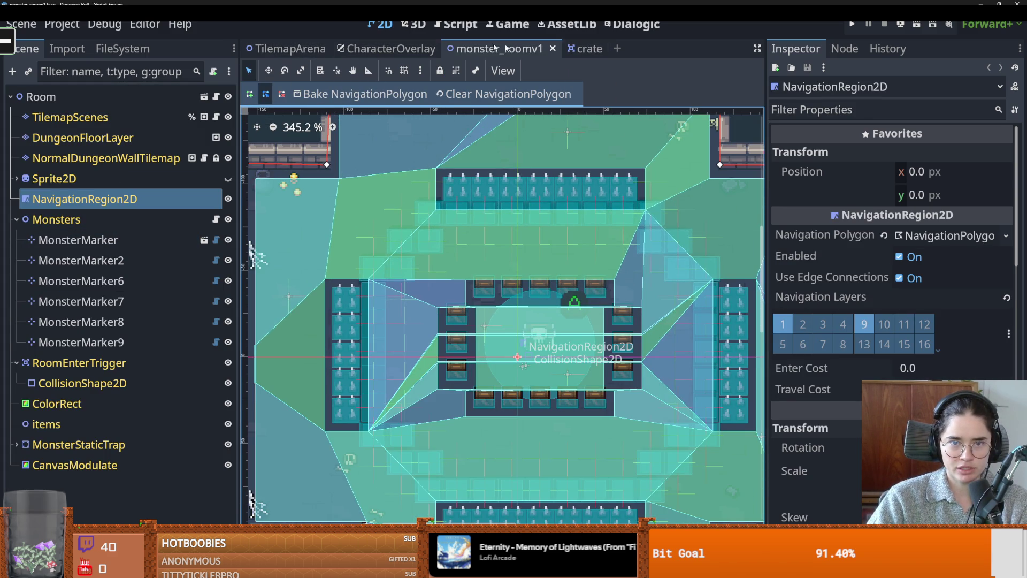
left_click(573, 53)
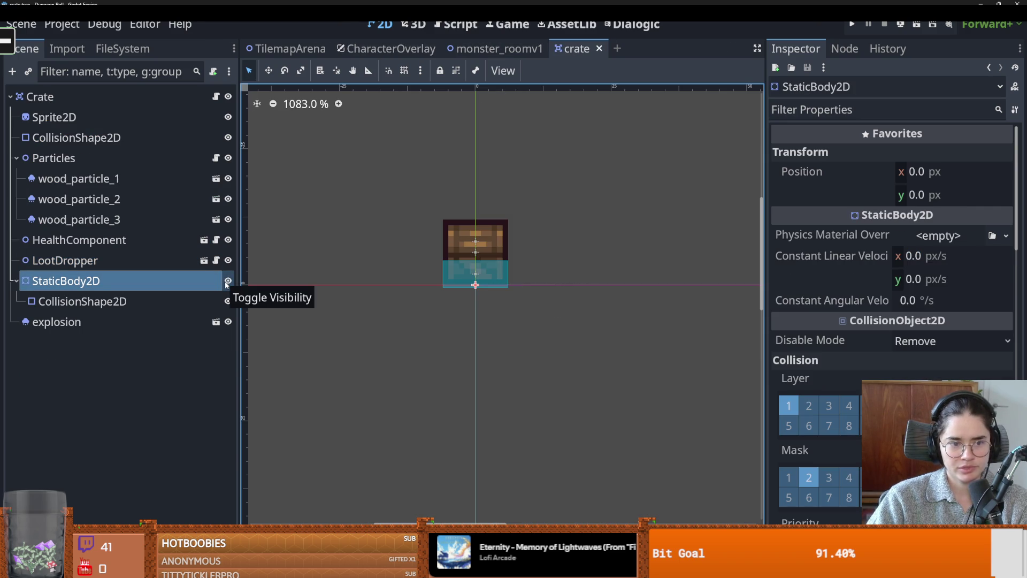
left_click(215, 97)
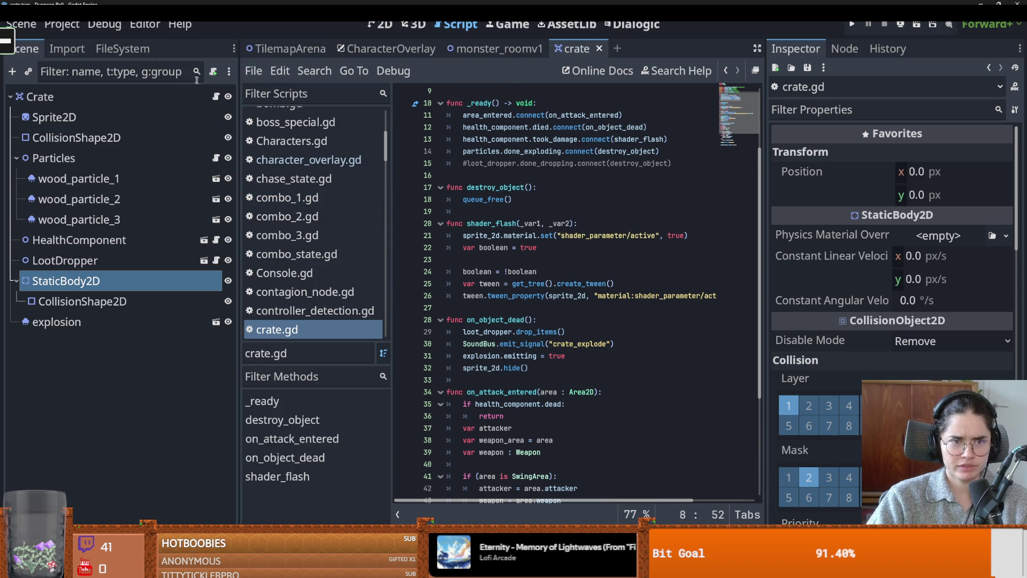
Delete the 'crate' filter text so the full file tree shows, then save crate.gd
left_click(120, 48)
left_click(59, 96)
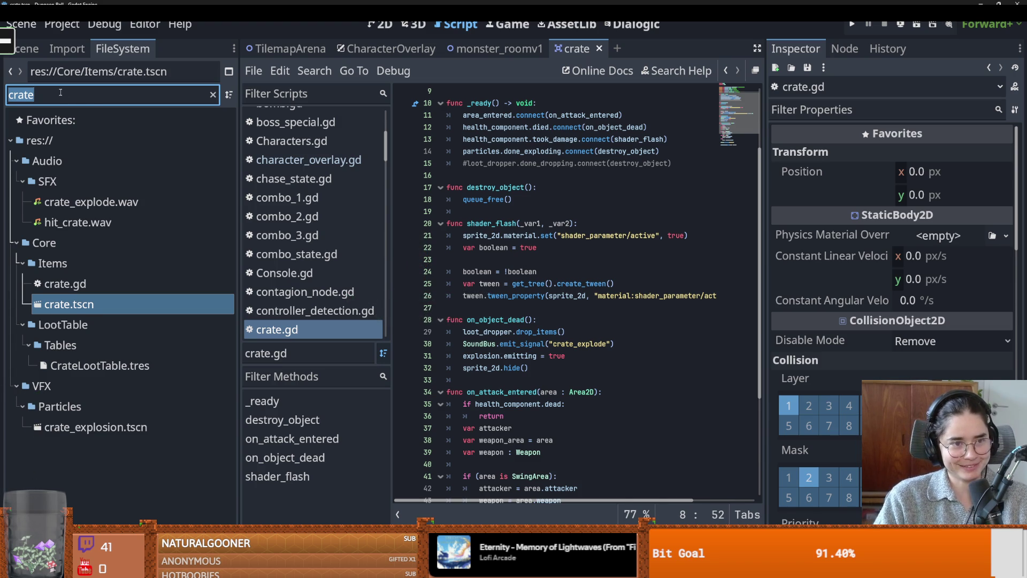
key("BackSpace")
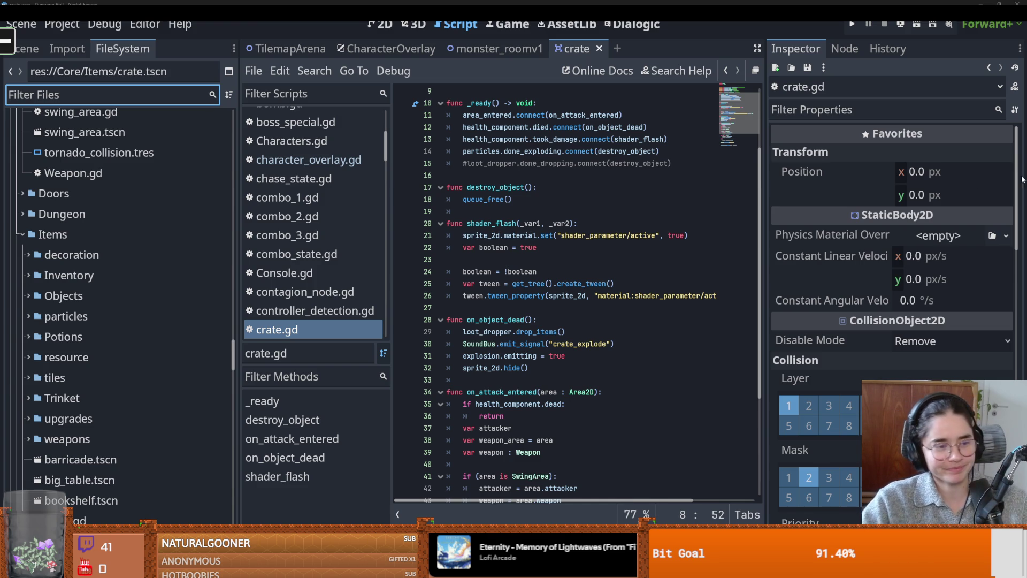
left_click(644, 295)
key("ctrl+s")
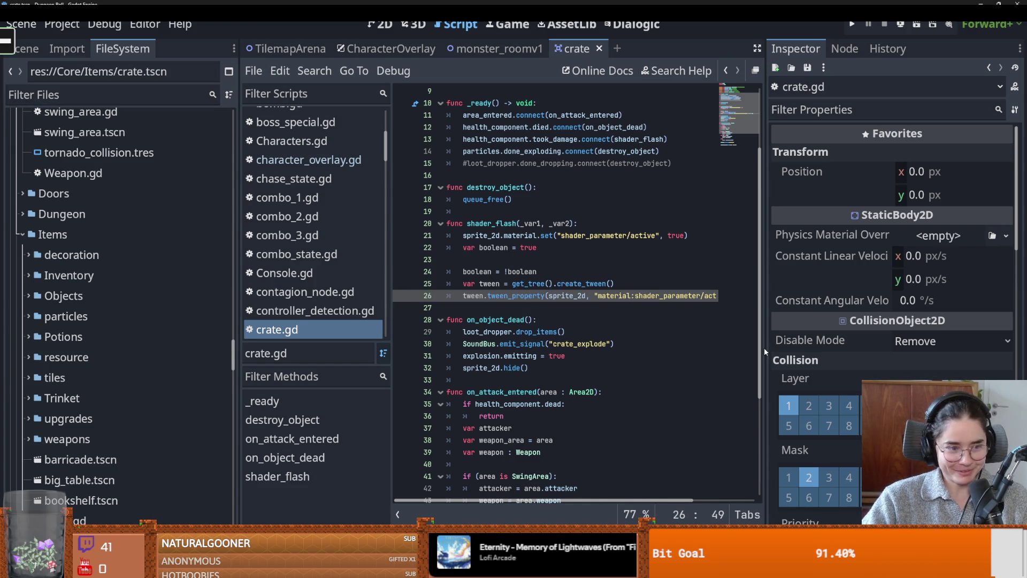
Narrow the file panel and move through crate.gd lines 28-30, saving each time
left_click_drag(241, 333, 178, 336)
left_click(488, 343)
key("ctrl+s")
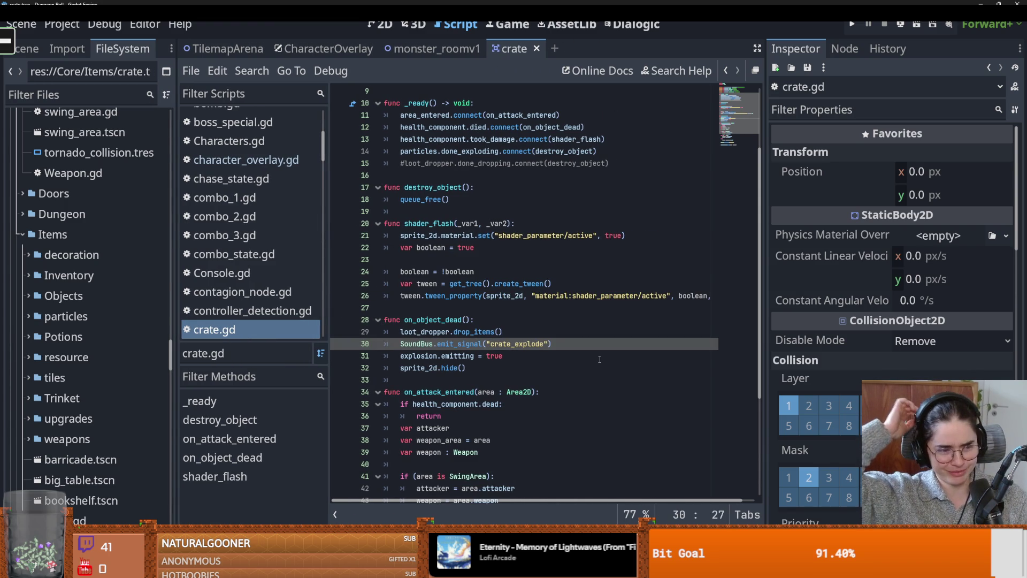
key("Up")
key("Up")
key("ctrl+s")
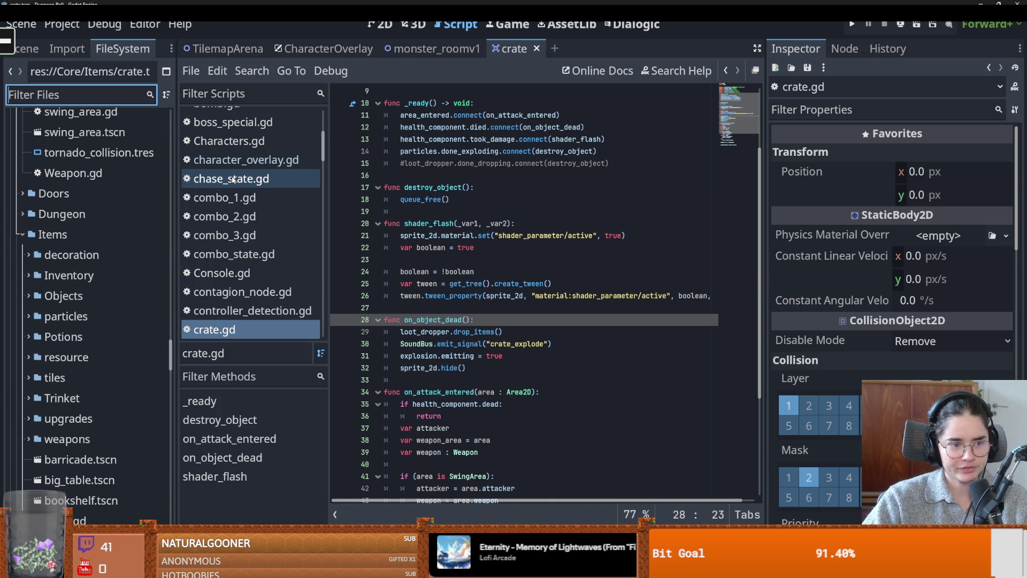
Undo in crate.gd, save, widen the file panel, and switch to the Reddit thread
key("ctrl+z")
key("ctrl+s")
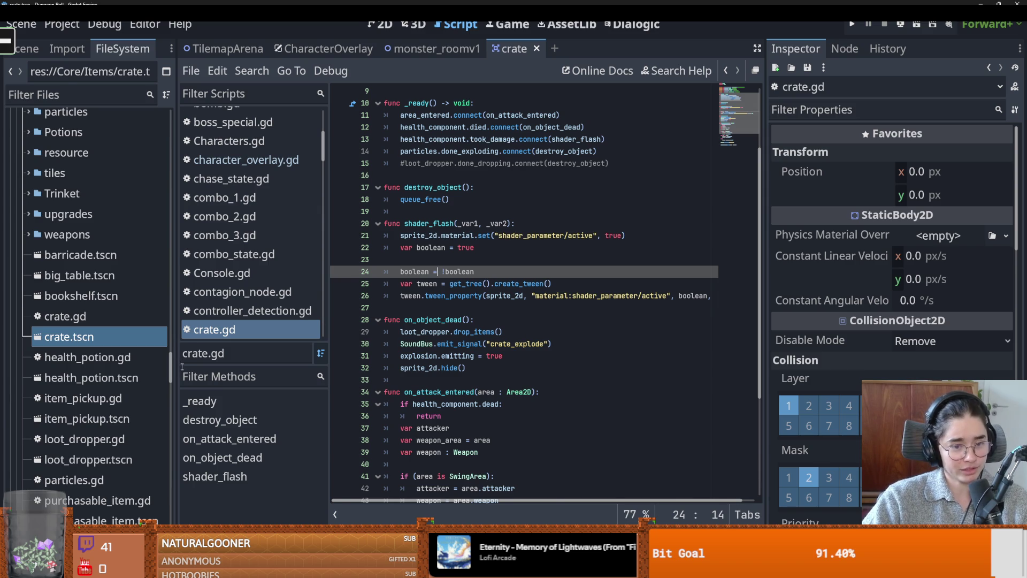
left_click_drag(173, 367, 236, 367)
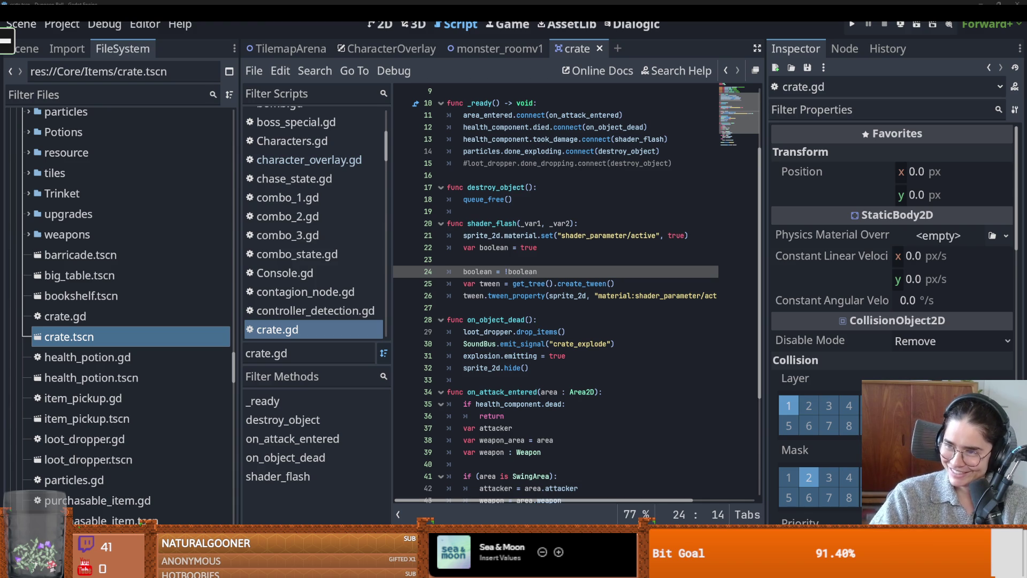
key("alt+Tab")
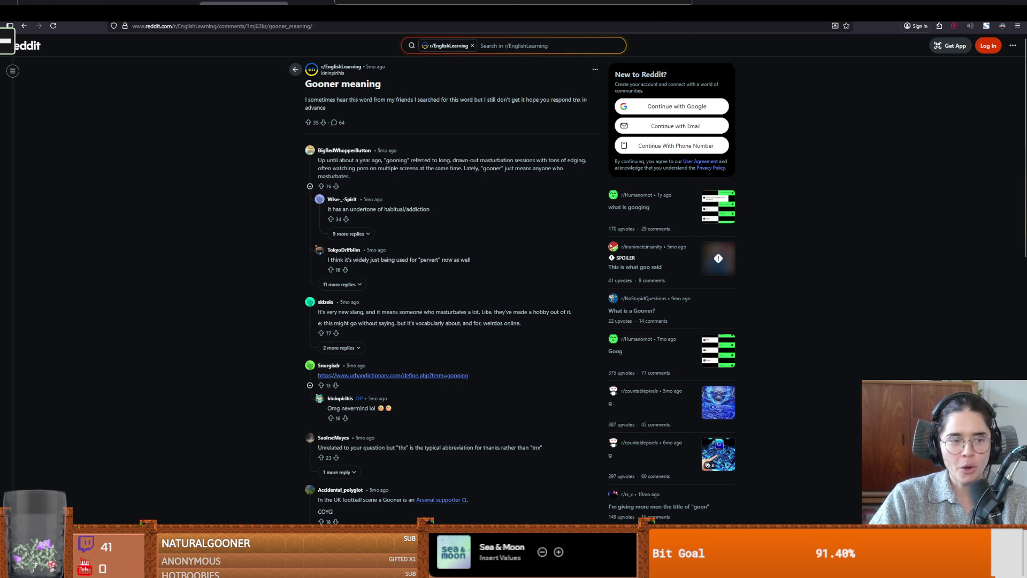
Return from the browser to crate.gd and place the caret at the end of line 25
key("alt+Tab")
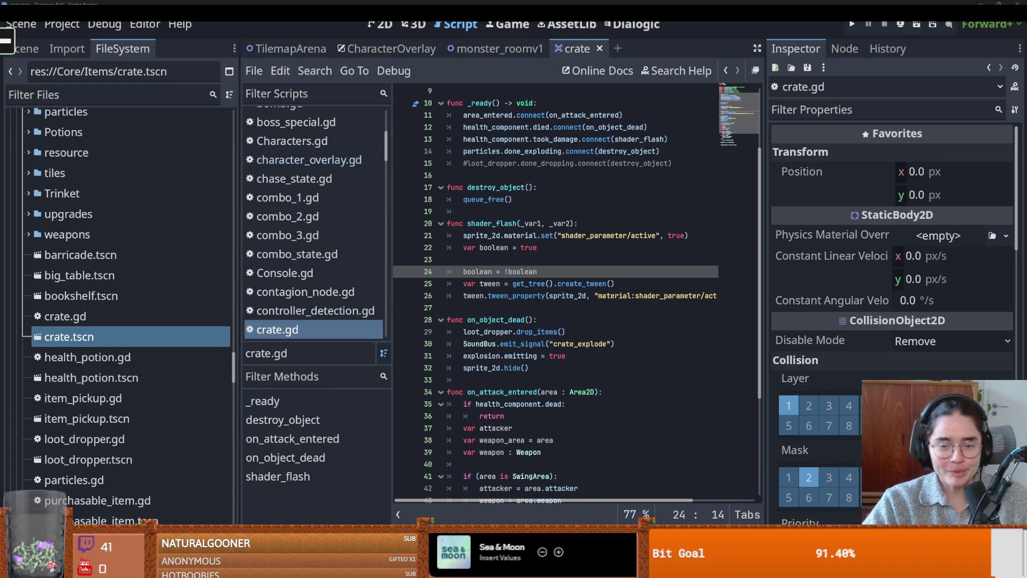
left_click(617, 284)
Drag the script editor's Inspector divider right to widen crate.gd's code area, saving the script
key("ctrl+s")
left_click(536, 261)
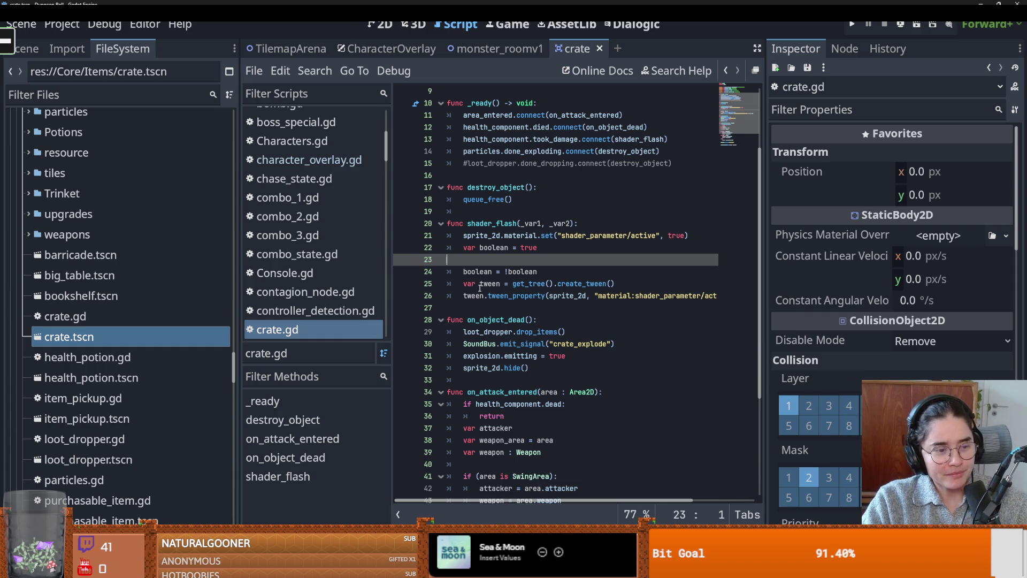
left_click(482, 283)
left_click(546, 262)
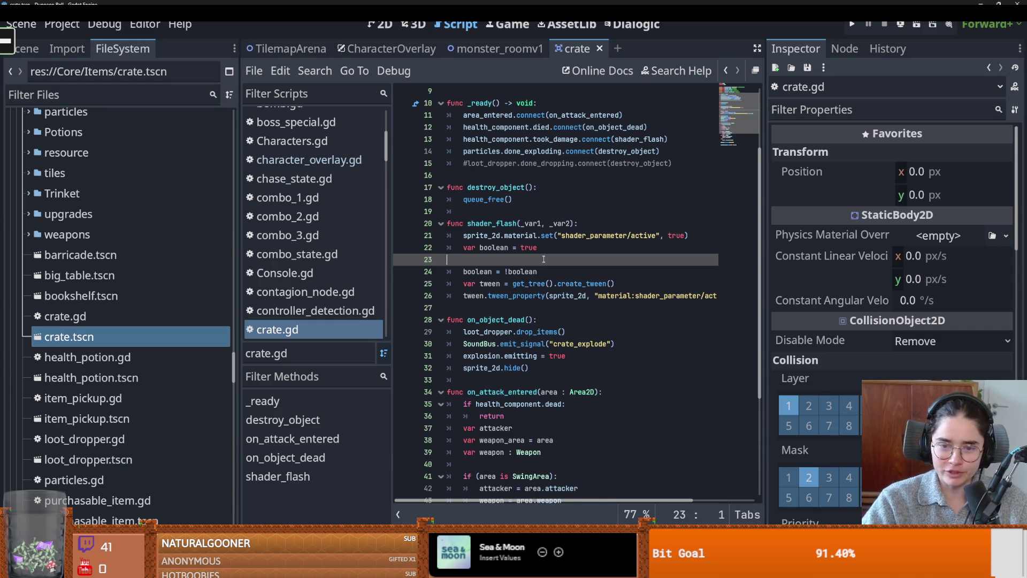
scroll(545, 262, "up", 3)
key("ctrl+s")
left_click_drag(768, 261, 892, 262)
scroll(596, 267, "down", 4)
key("ctrl+s")
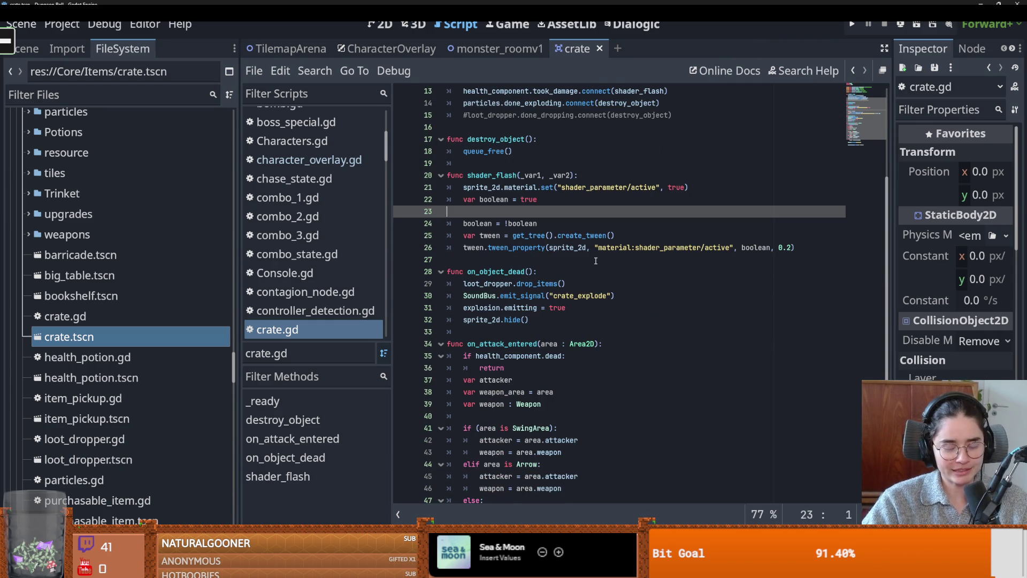
key("ctrl+s")
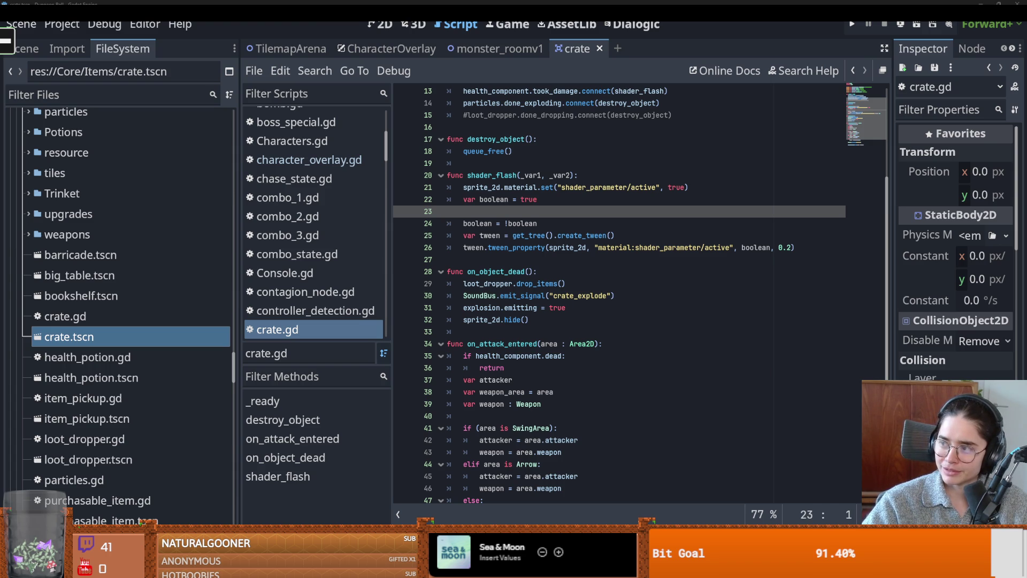
Check the Discord chat, close its enlarged image, and return to Godot
key("alt+Tab")
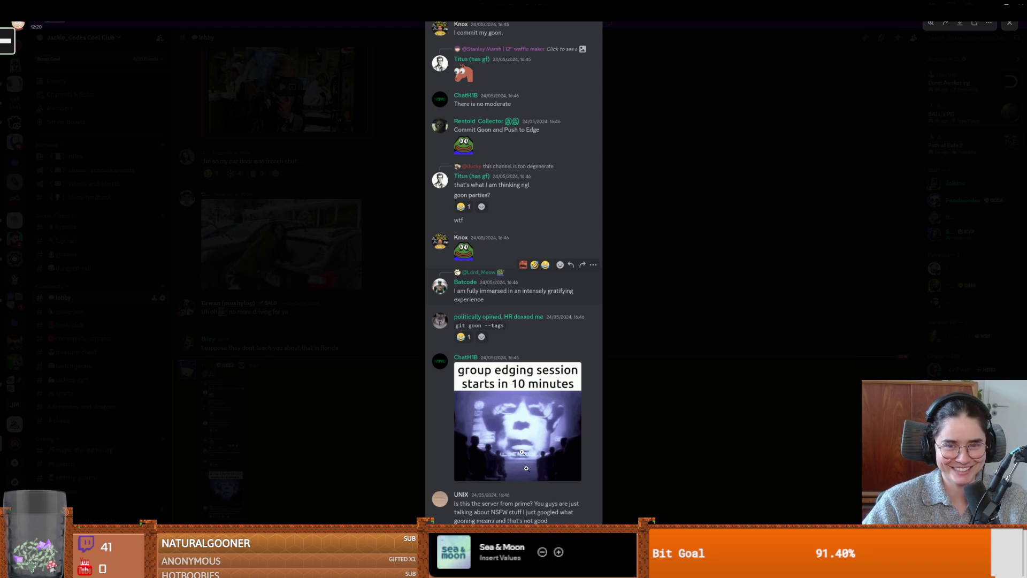
left_click(618, 172)
key("alt+Tab")
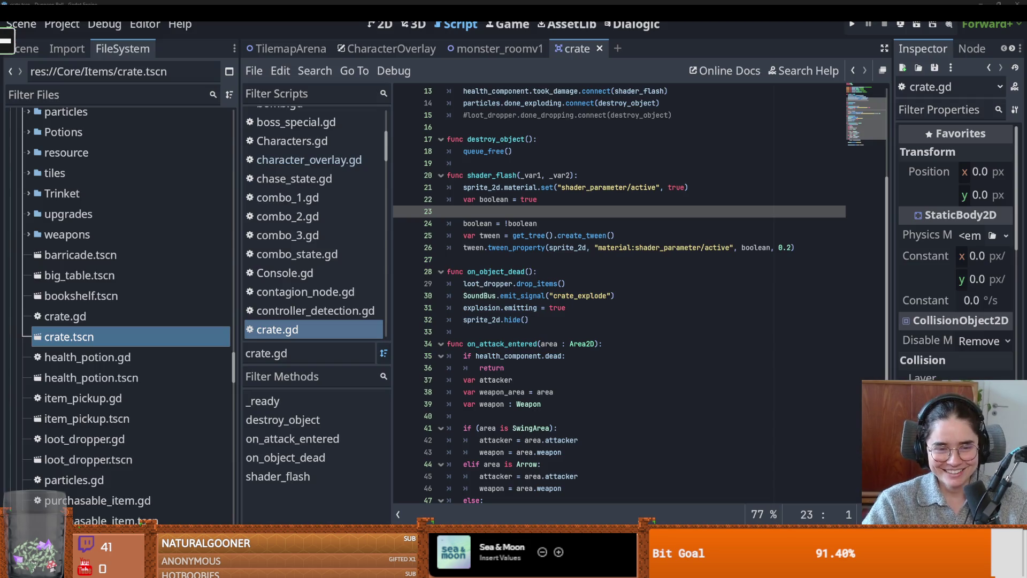
left_click(617, 283)
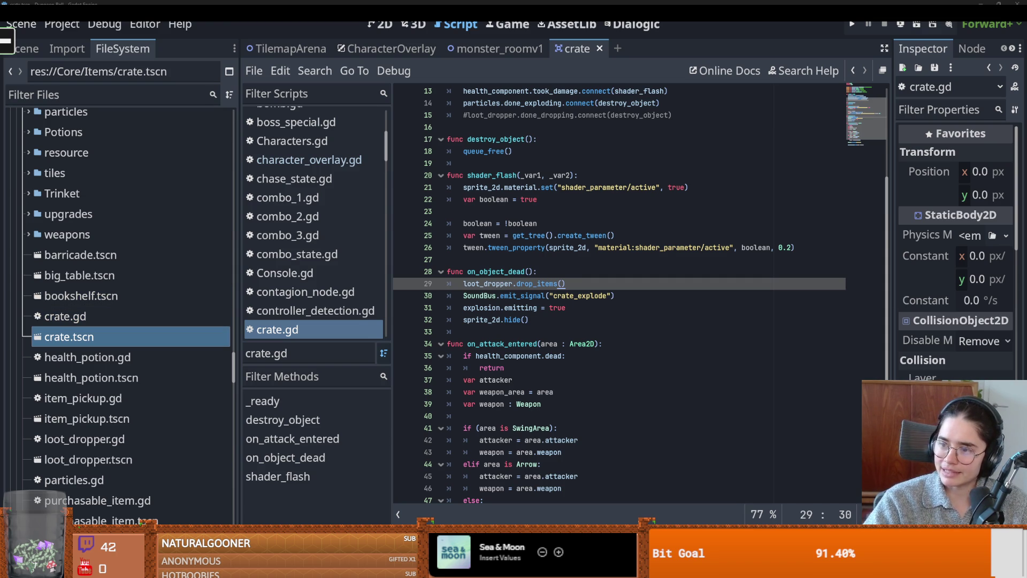
left_click(601, 217)
key("ctrl+s")
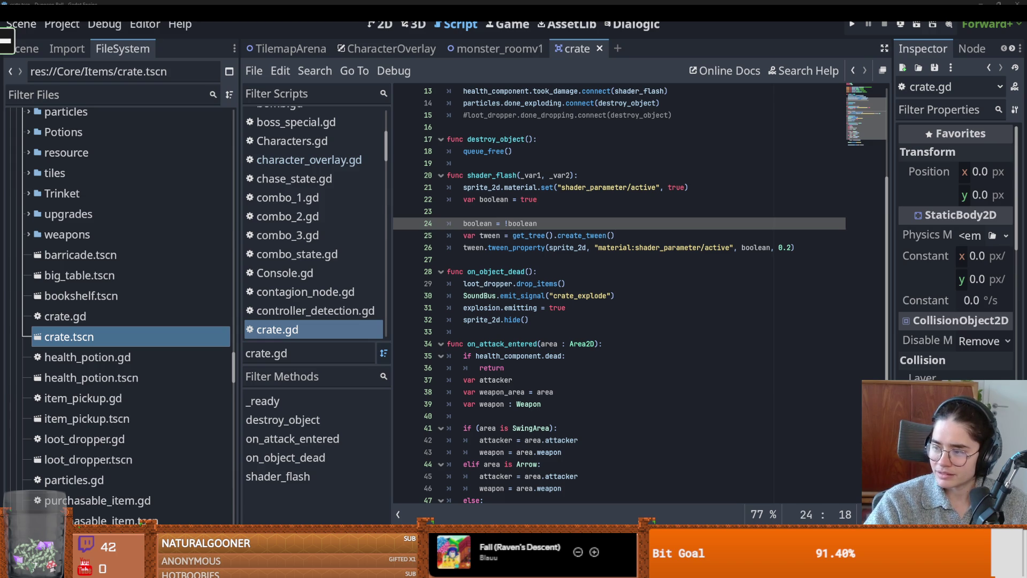
left_click(481, 356)
key("ctrl+s")
scroll(532, 355, "up", 4)
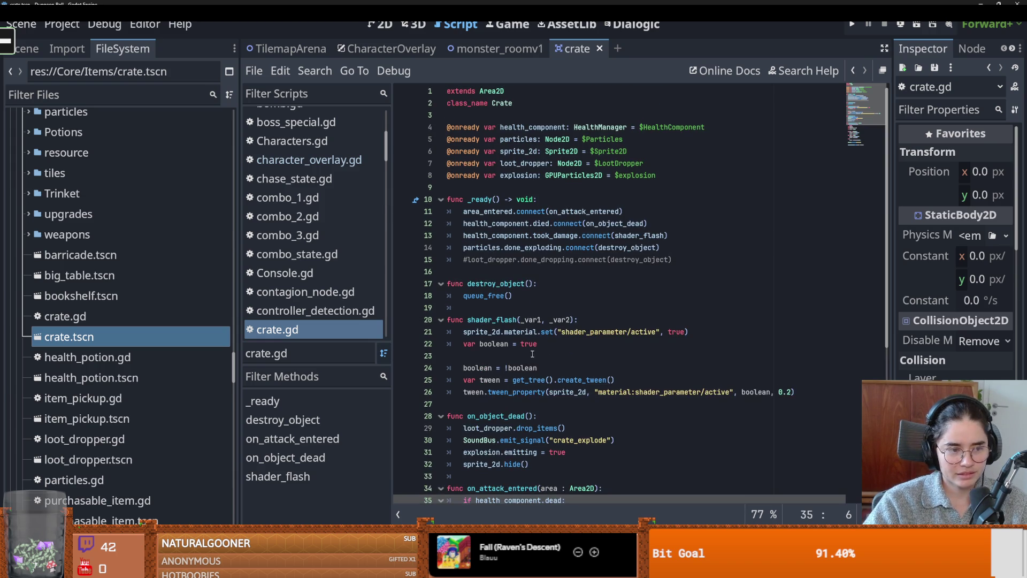
left_click(548, 355)
key("ctrl+s")
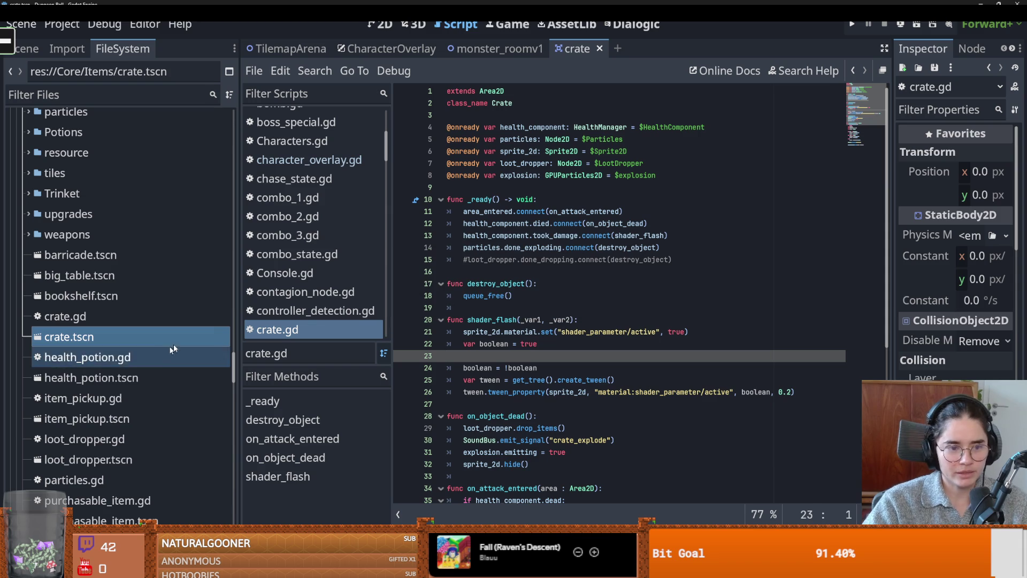
left_click(129, 87)
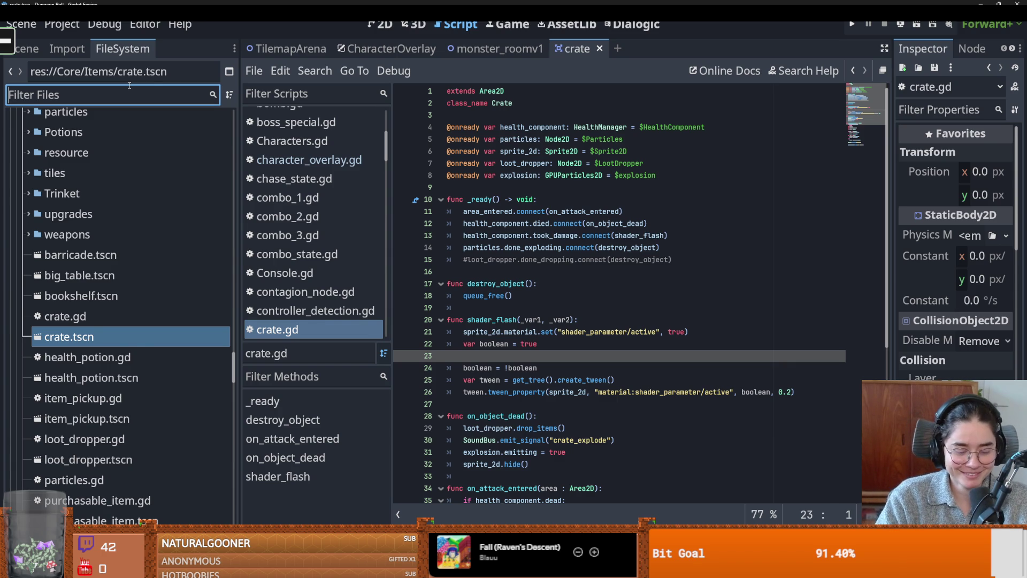
Filter for 'big', open big_gaping_hole_down_spawn and its script, adding a line in _ready
type("big")
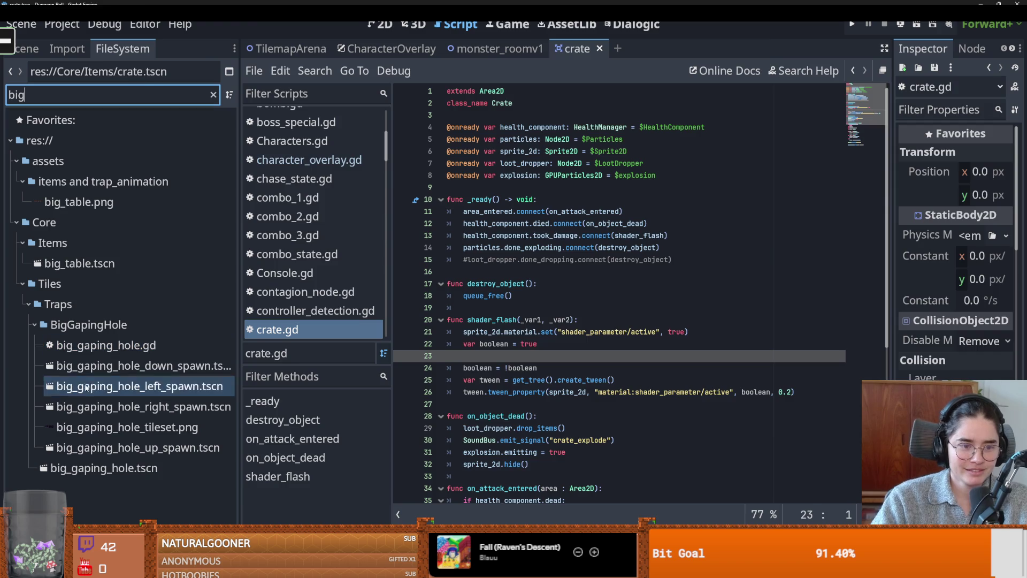
double_click(82, 376)
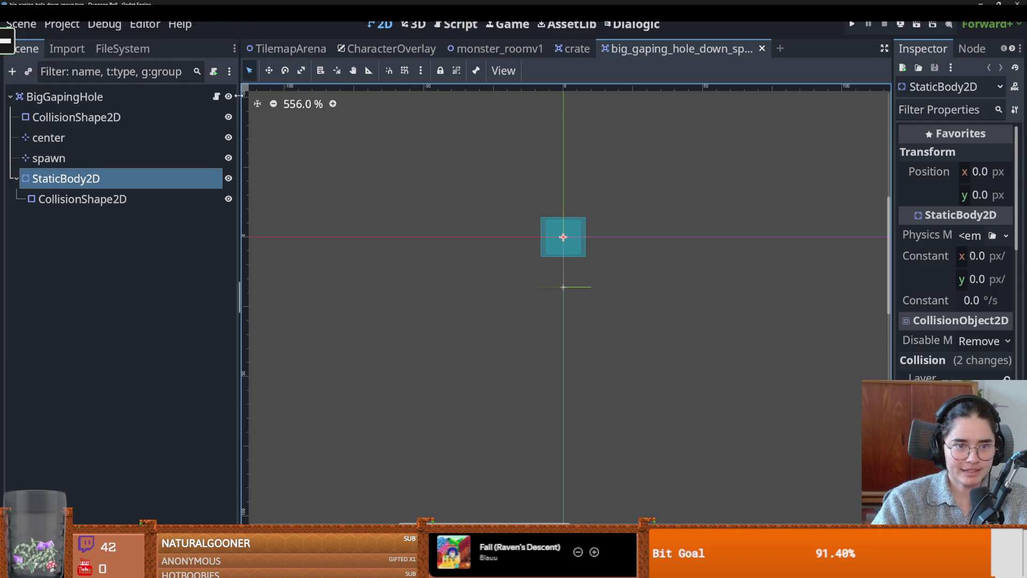
left_click(216, 96)
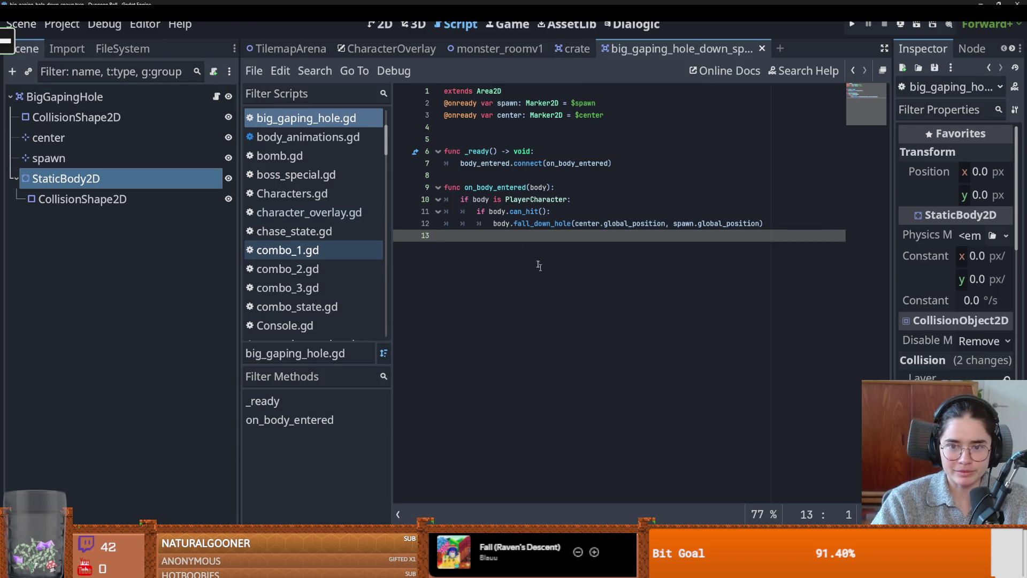
left_click(617, 166)
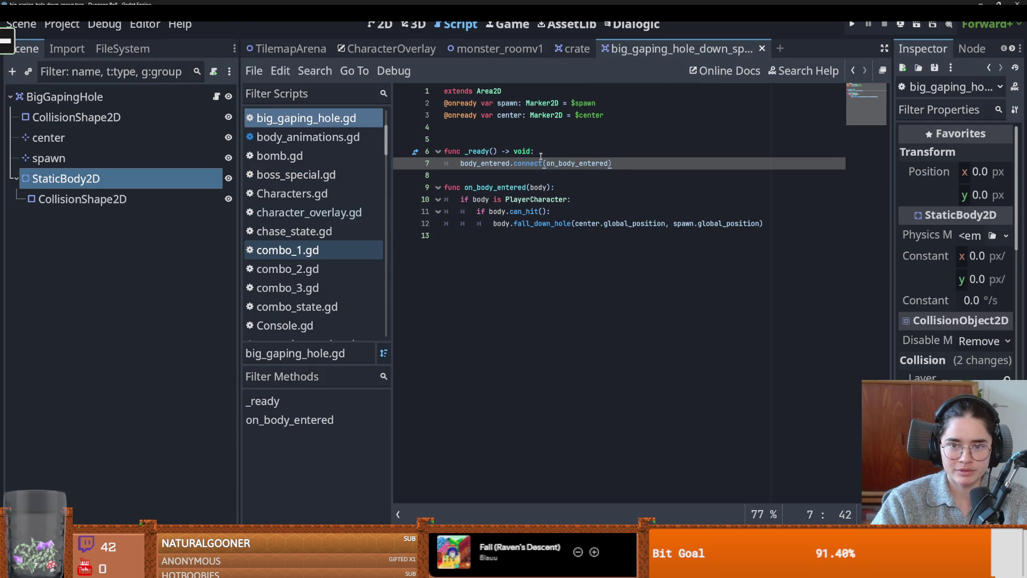
key("ctrl+shift+Return")
key("ctrl+s")
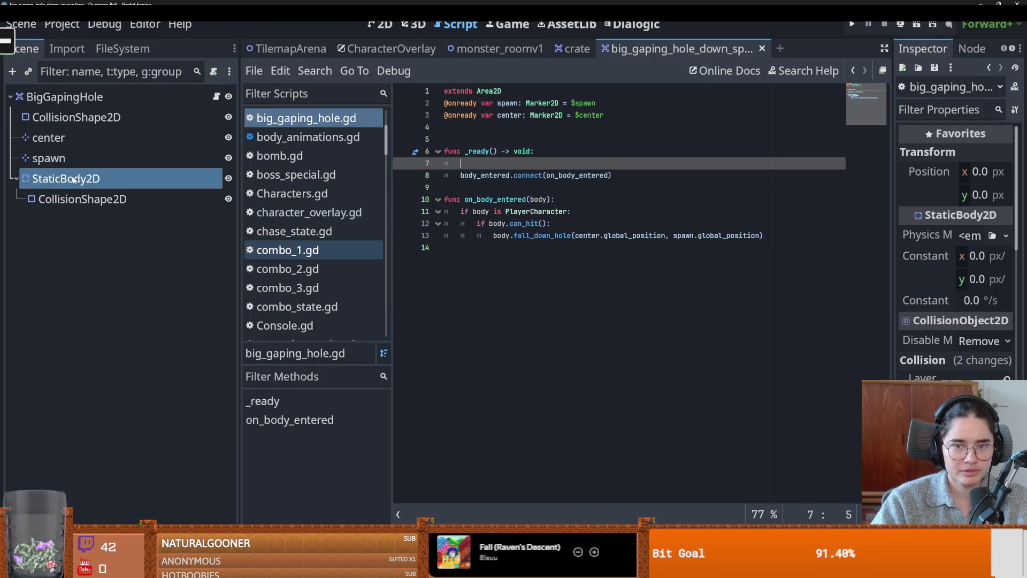
left_click_drag(54, 182, 487, 128)
left_click(636, 187)
key("Return")
type("static_body_2d.que")
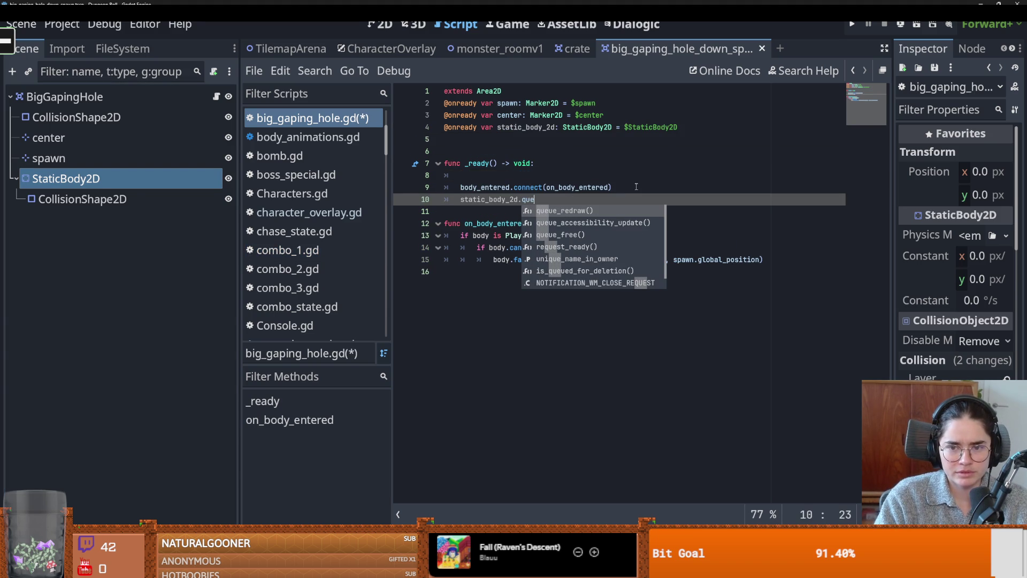
type("ue_f")
key("Return")
type(".")
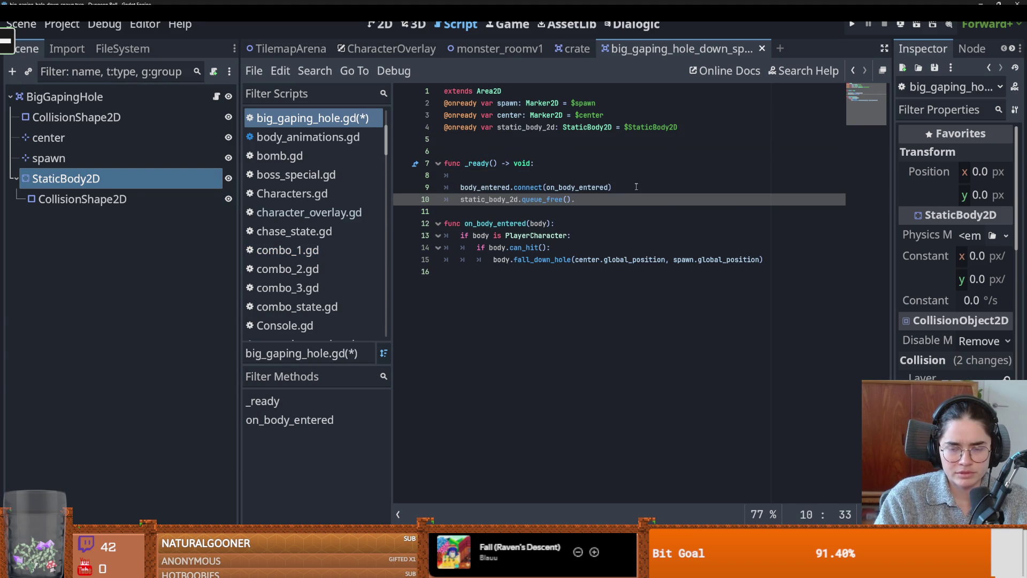
key("BackSpace")
Add a new func delete_col() at the end of the script and save
left_click(513, 312)
key("Return")
type("fu")
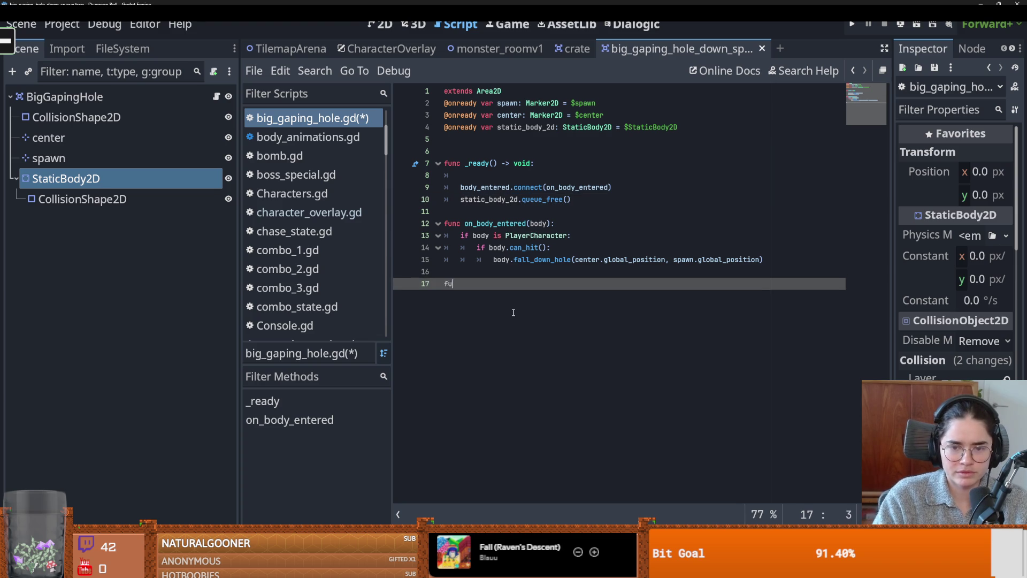
type("nc delete_coll")
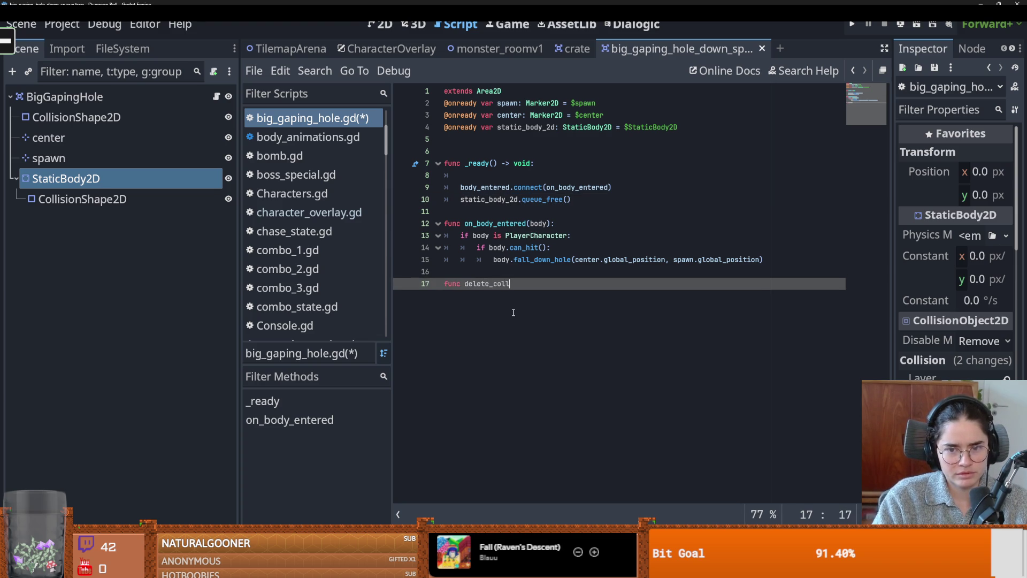
type(":")
key("Return")
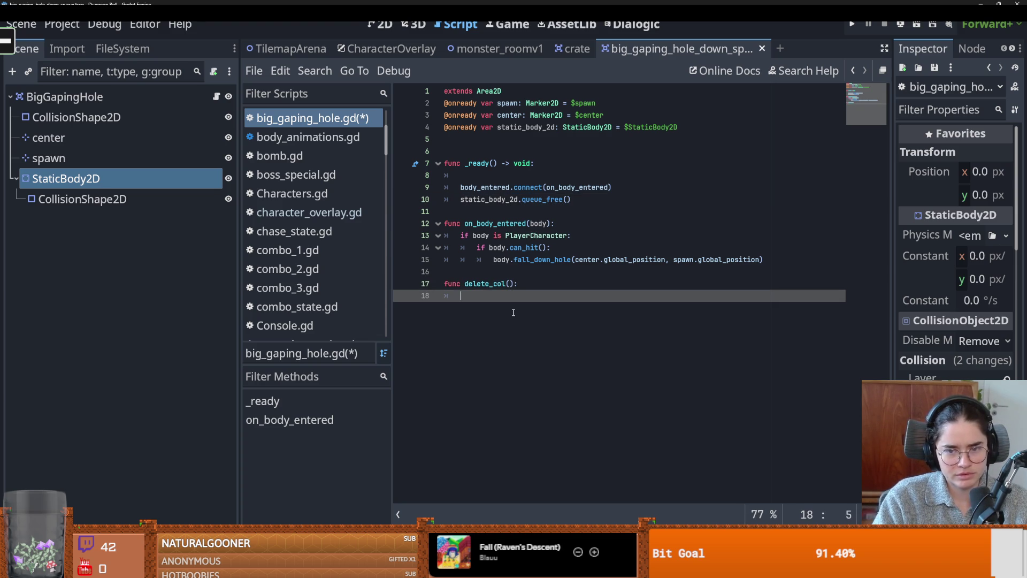
type("pass")
key("ctrl+s")
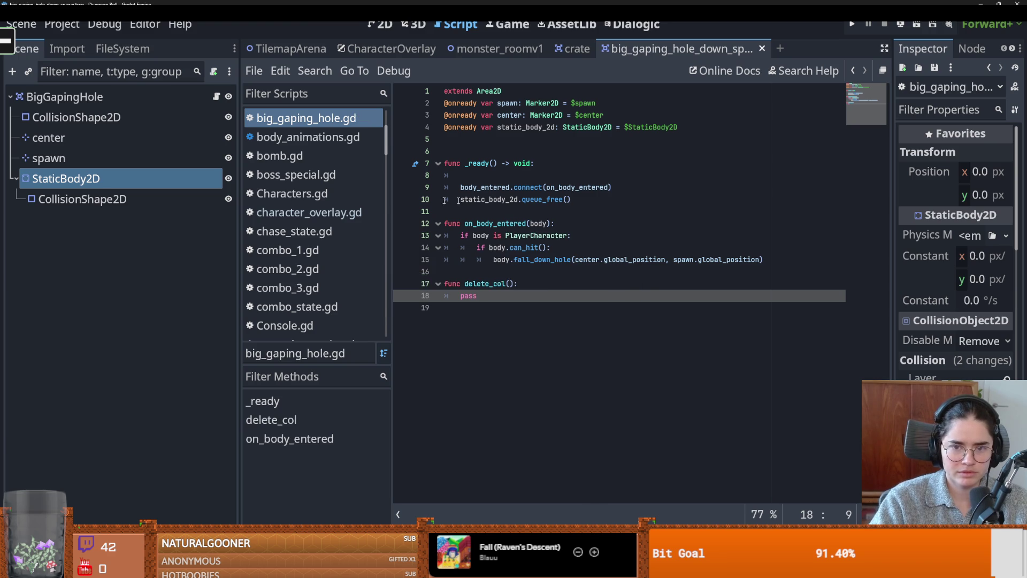
Replace the queue_free call in _ready with call_deferred("delete_col")
left_click_drag(571, 206, 456, 205)
type("ca")
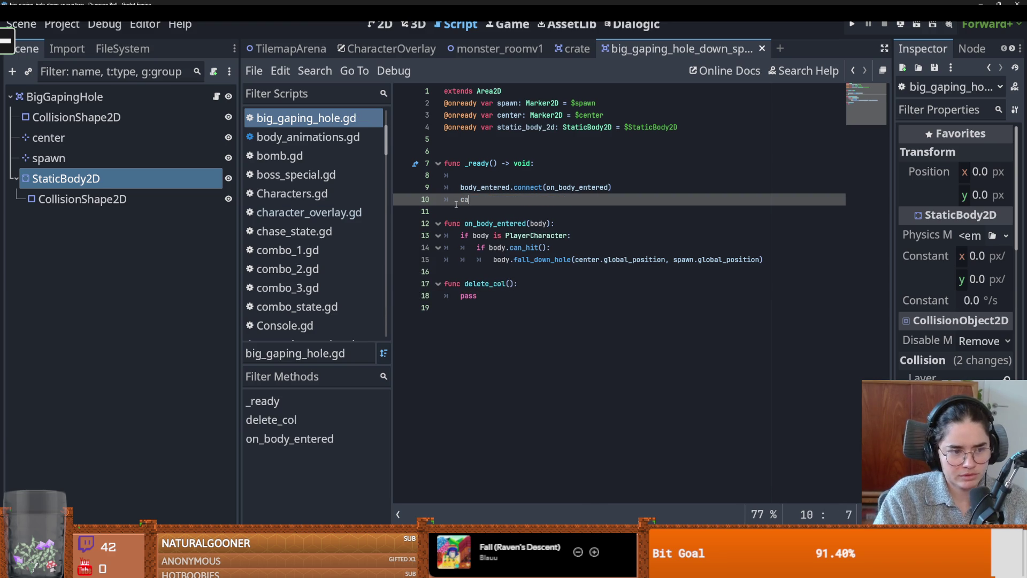
type("ll_de")
key("Return")
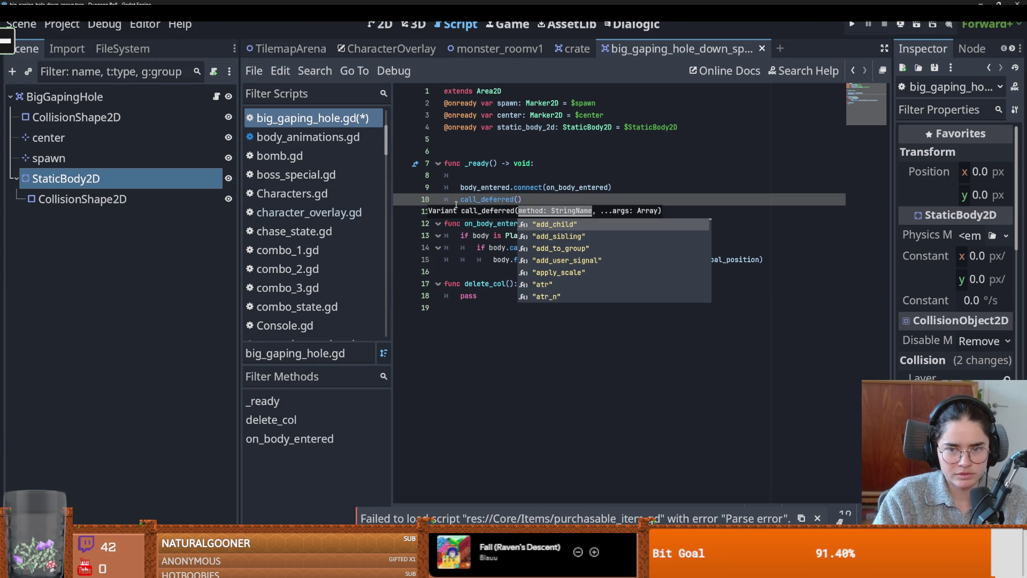
double_click(481, 284)
key("ctrl+c")
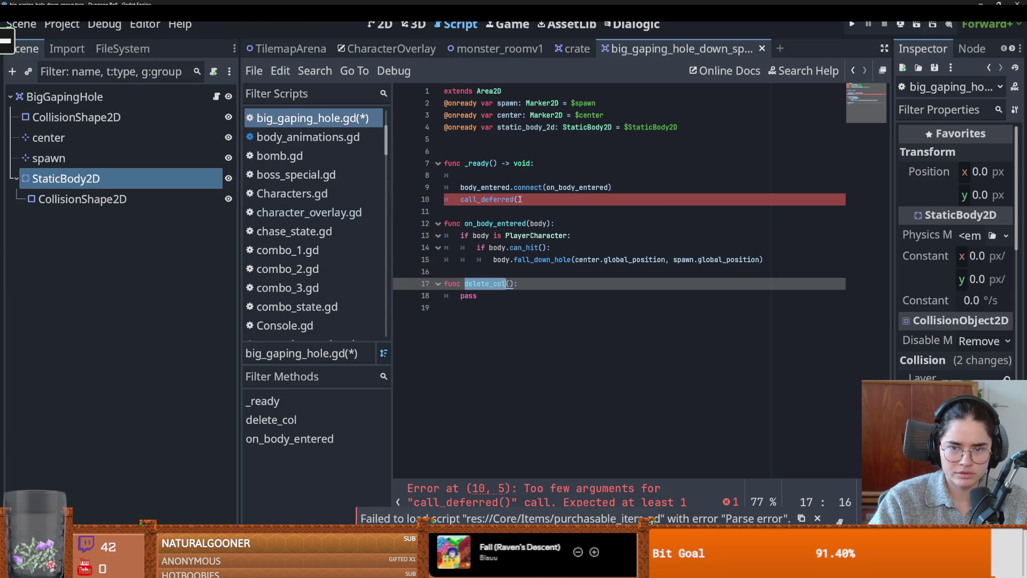
left_click(519, 199)
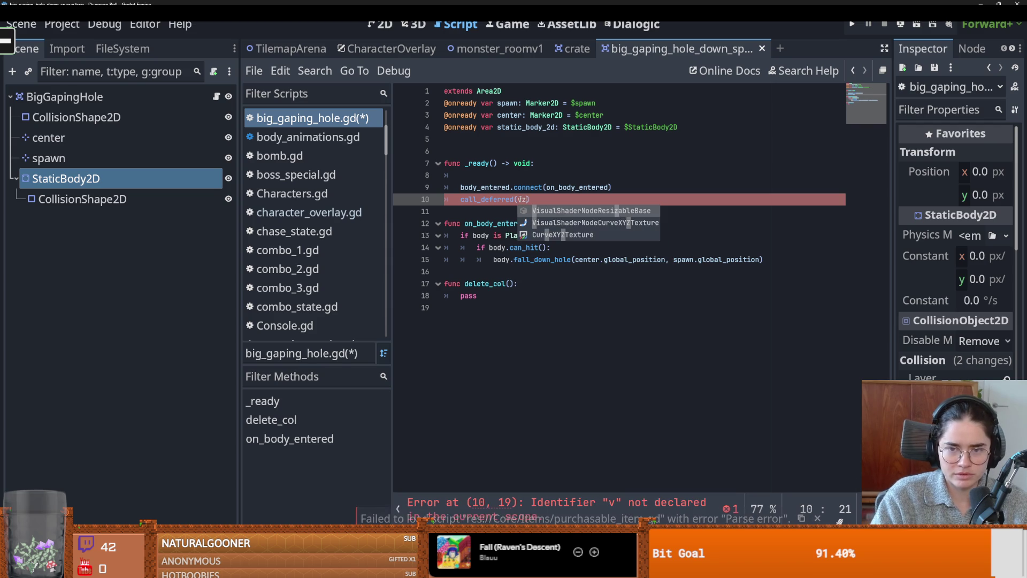
type("\"")
key("ctrl+v")
key("ctrl+s")
Replace pass in delete_col with static_body_2d.queue_free() and save
left_click(480, 294)
double_click(527, 127)
key("ctrl+c")
double_click(469, 295)
key("ctrl+v")
type(".qu")
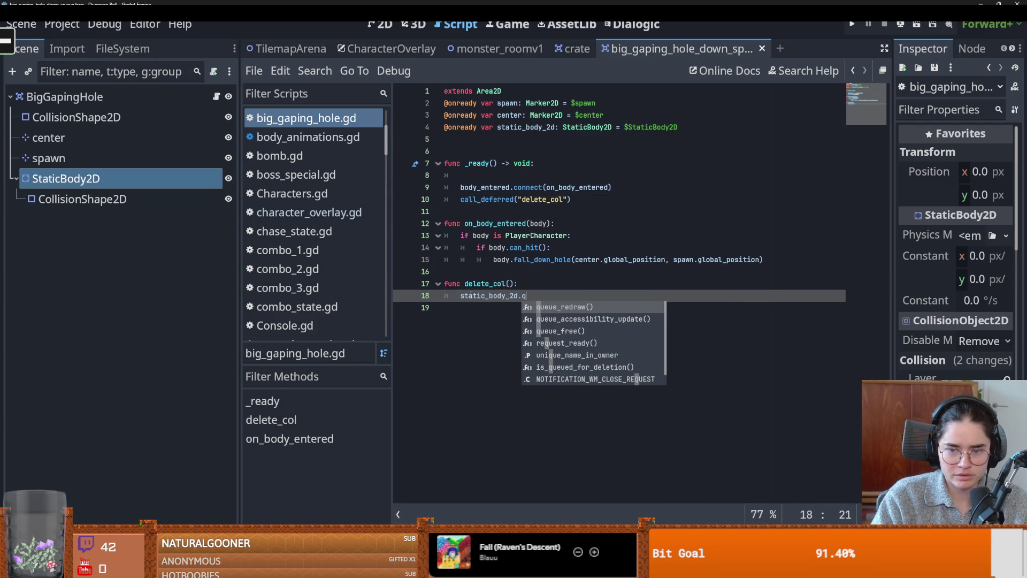
key("Return")
key("ctrl+s")
Delete the blank lines around _ready and save the tidied script
left_click(526, 247)
key("ctrl+s")
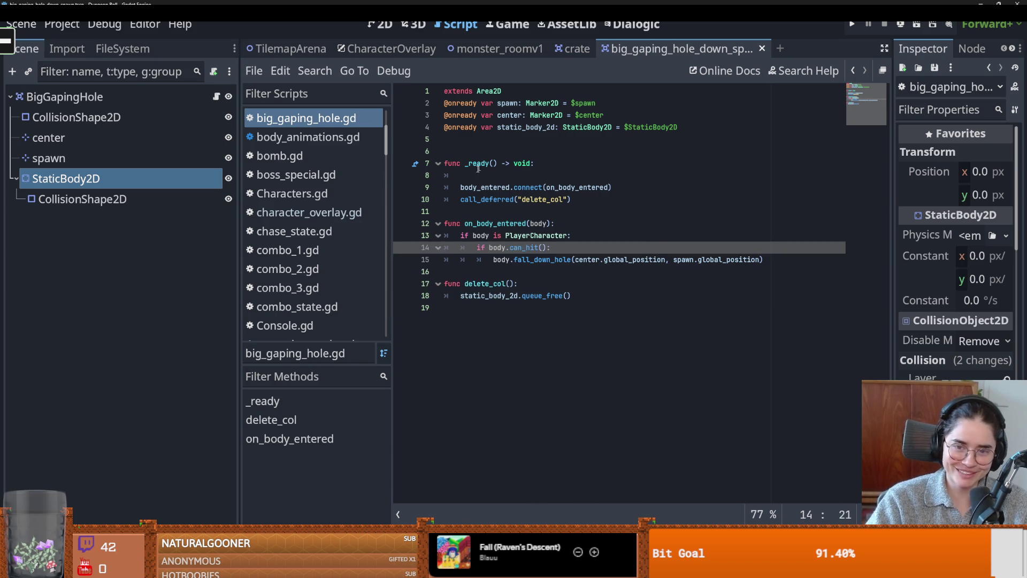
left_click(482, 175)
key("BackSpace")
left_click(476, 156)
key("BackSpace")
key("ctrl+s")
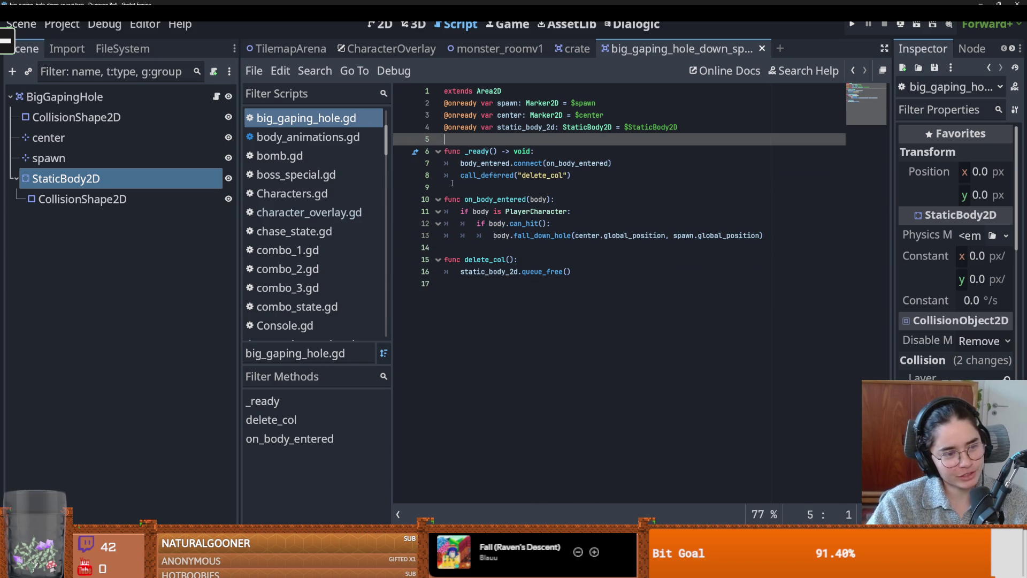
left_click(518, 271)
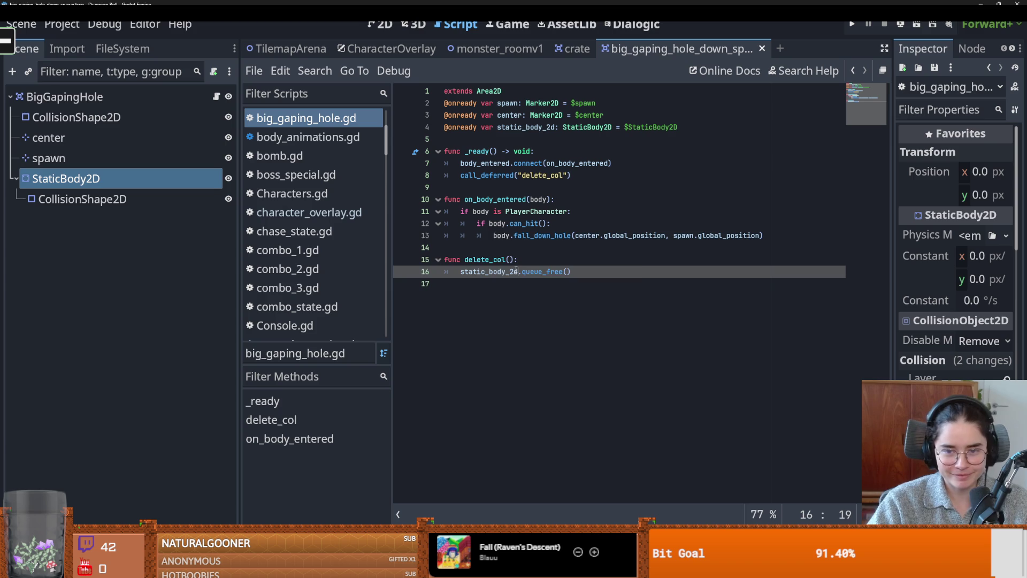
key("ctrl+s")
key("ctrl+s")
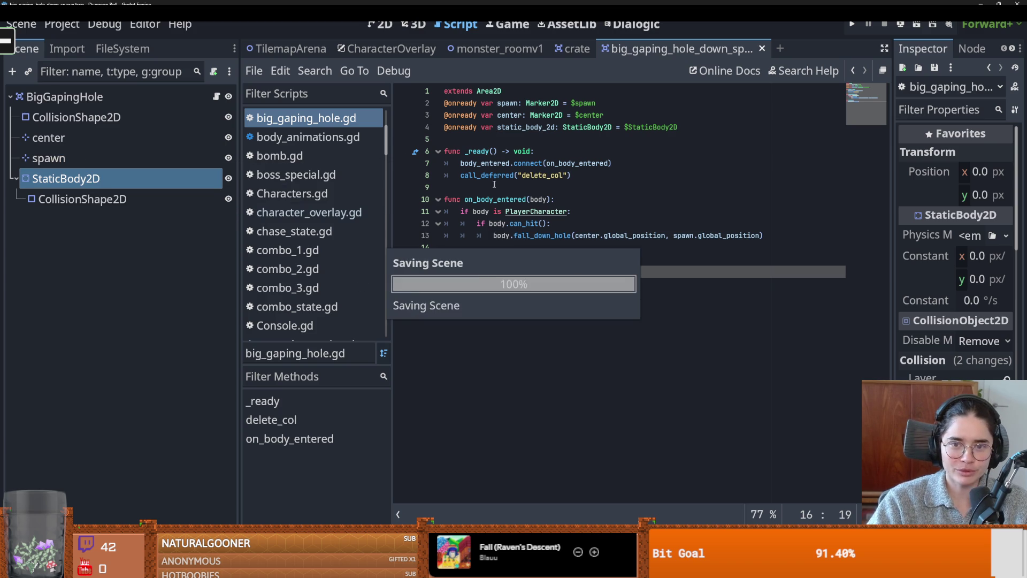
Save the edited script, then open and save big_gaping_hole.tscn
left_click(455, 187)
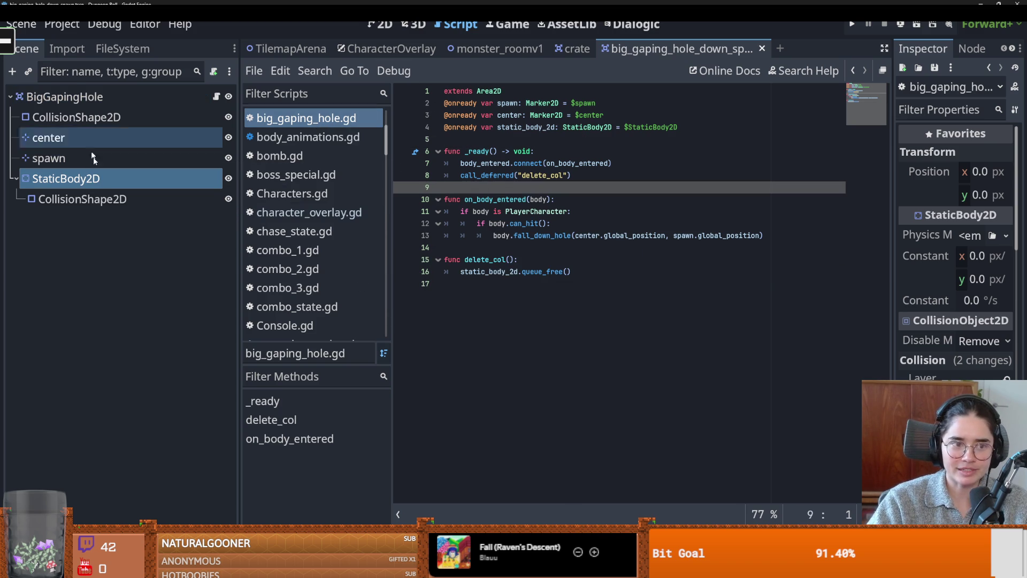
key("ctrl+s")
left_click(123, 49)
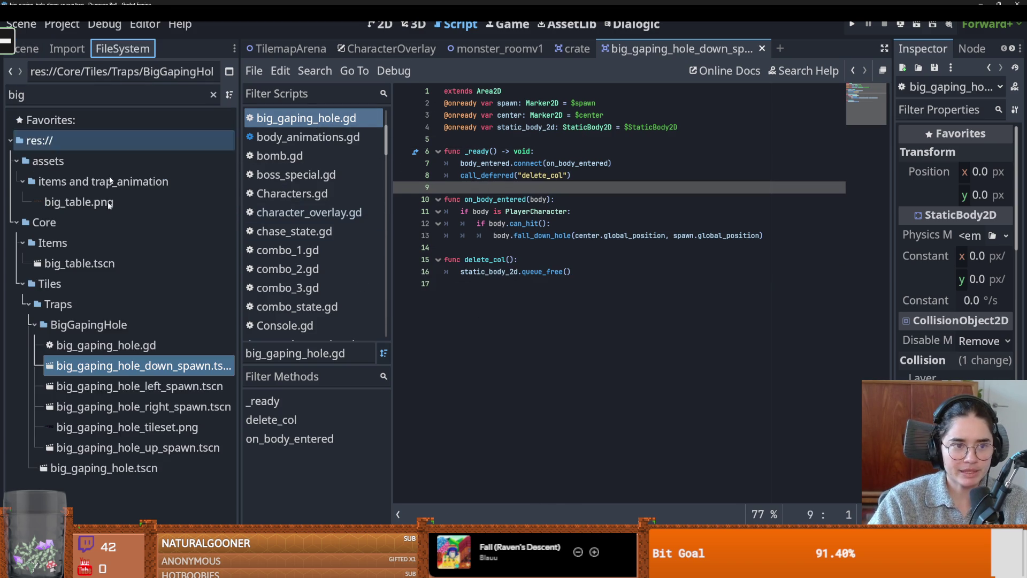
double_click(104, 467)
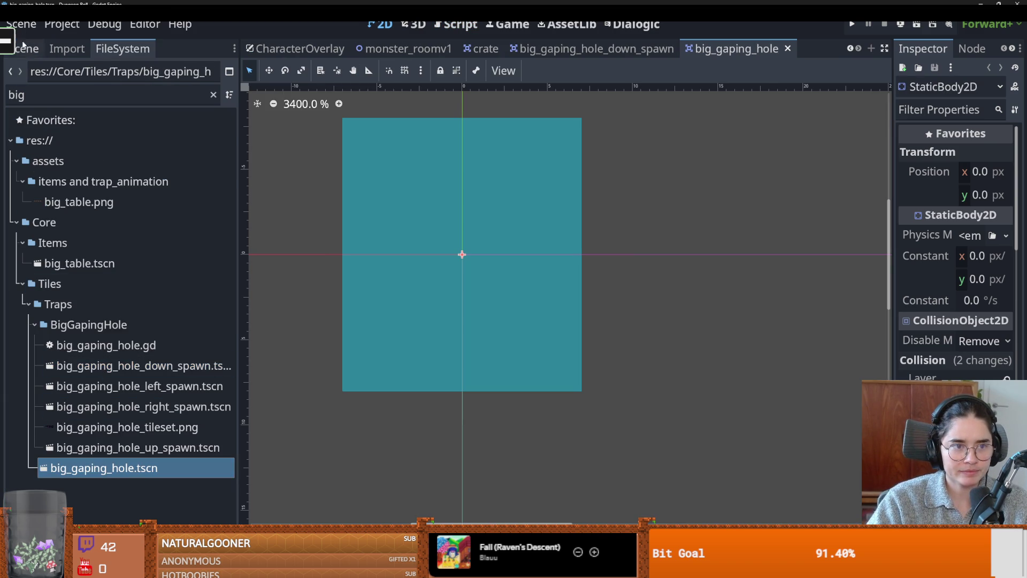
left_click(24, 49)
key("ctrl+s")
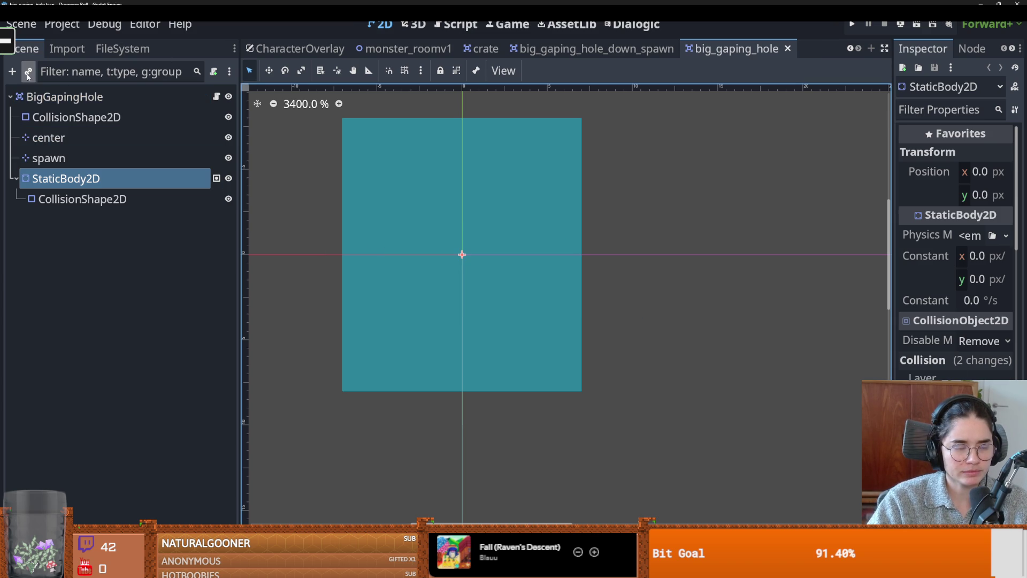
Open big_gaping_hole_right_spawn.tscn, reselect its StaticBody2D node, and save it
left_click(122, 48)
double_click(80, 407)
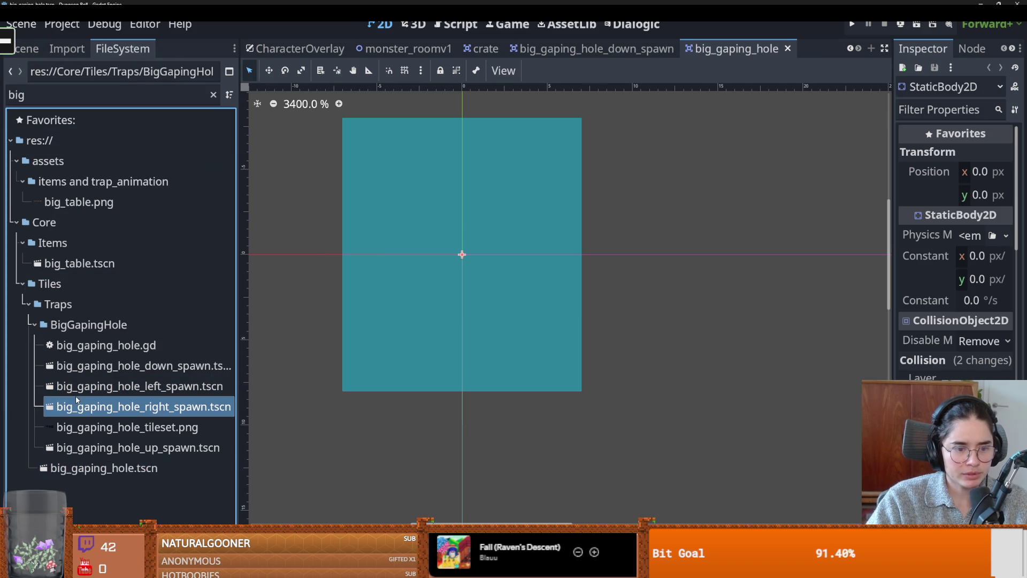
left_click(24, 48)
left_click(31, 102)
left_click(80, 178)
key("ctrl+s")
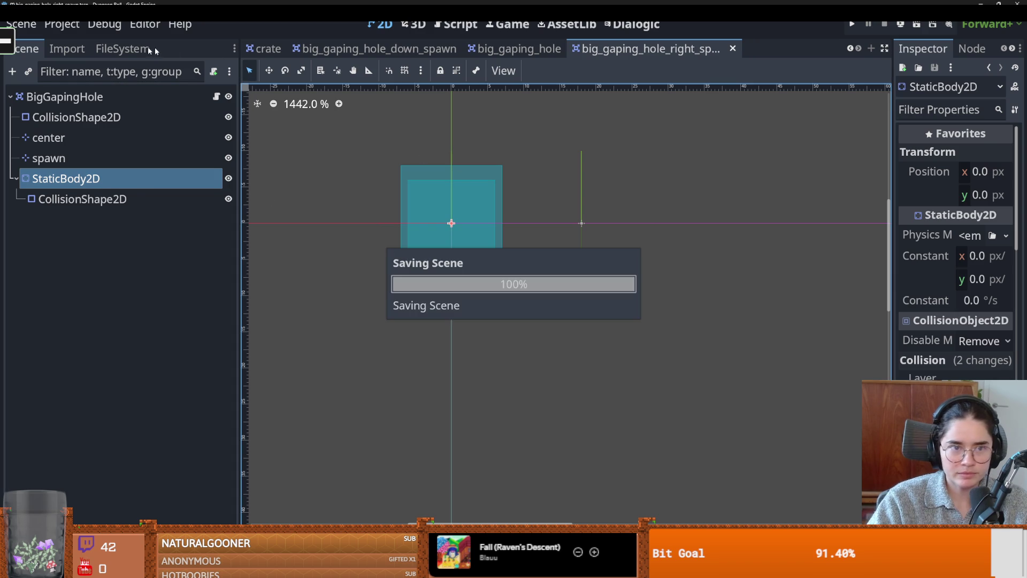
Open and save big_gaping_hole_left_spawn.tscn
left_click(122, 49)
double_click(70, 393)
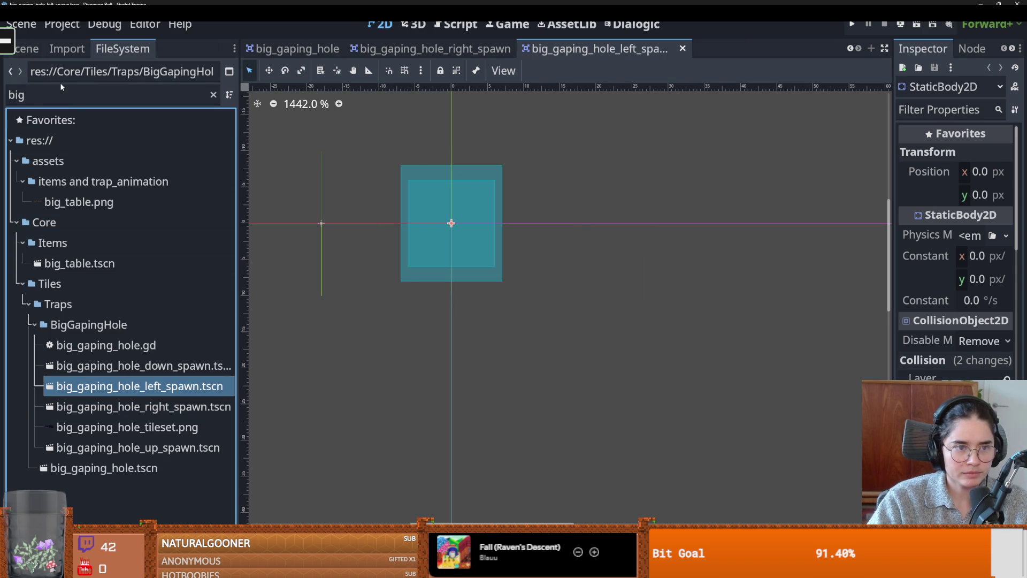
left_click(24, 49)
key("ctrl+s")
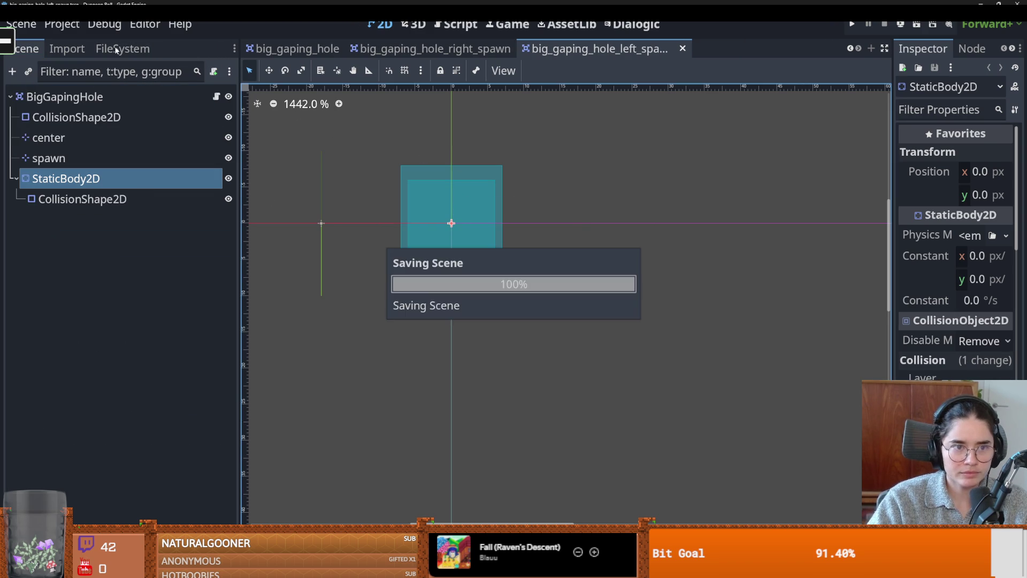
Open big_gaping_hole_down_spawn.tscn, then switch back to the monster_roomv1 scene
left_click(122, 49)
double_click(139, 365)
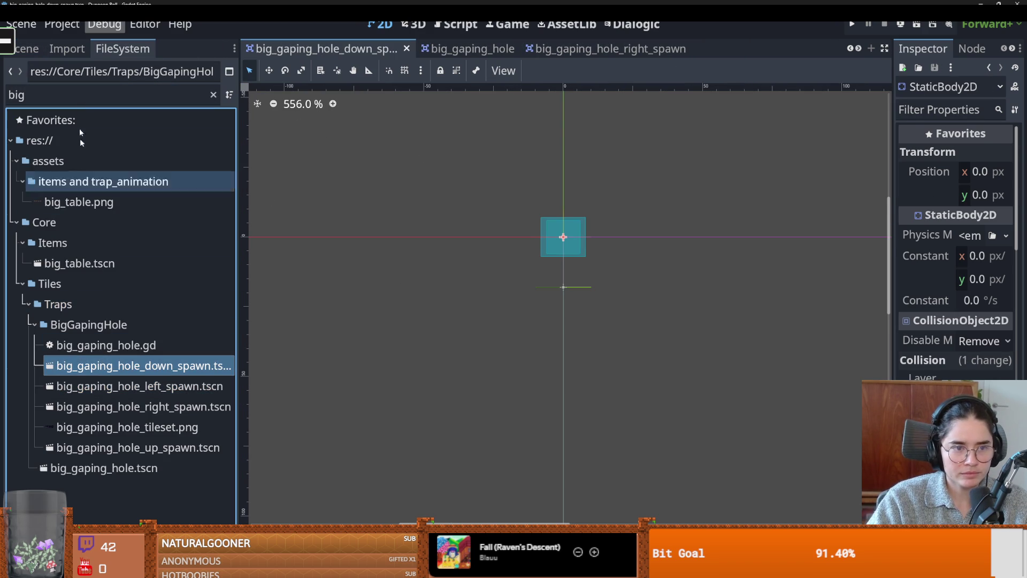
left_click(24, 49)
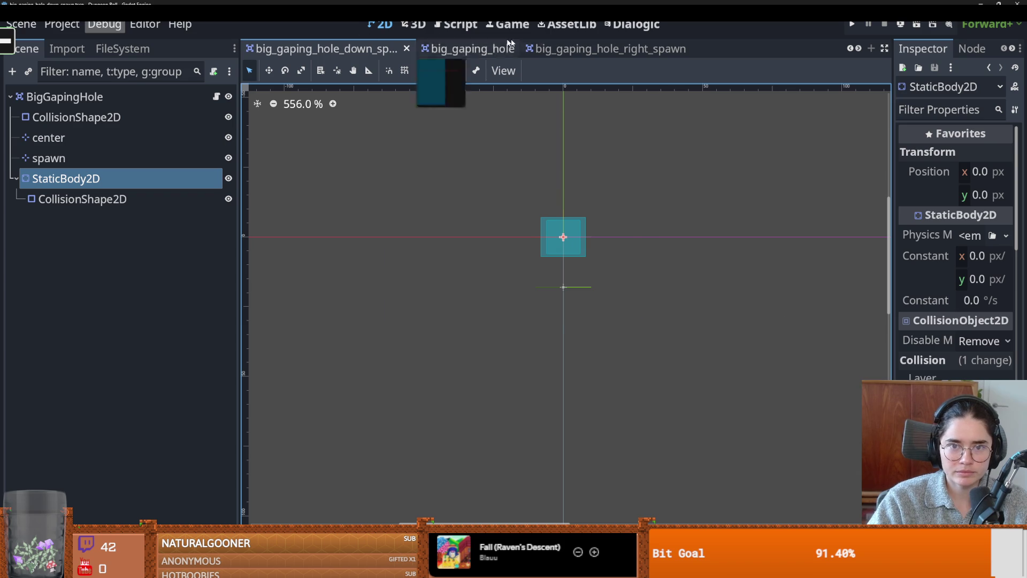
left_click(852, 50)
left_click(852, 49)
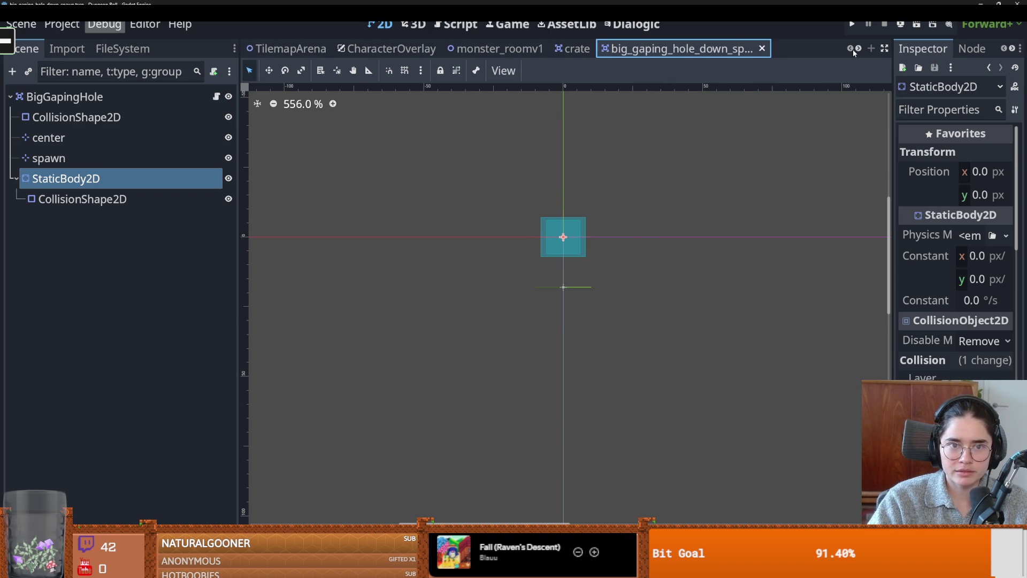
left_click(471, 53)
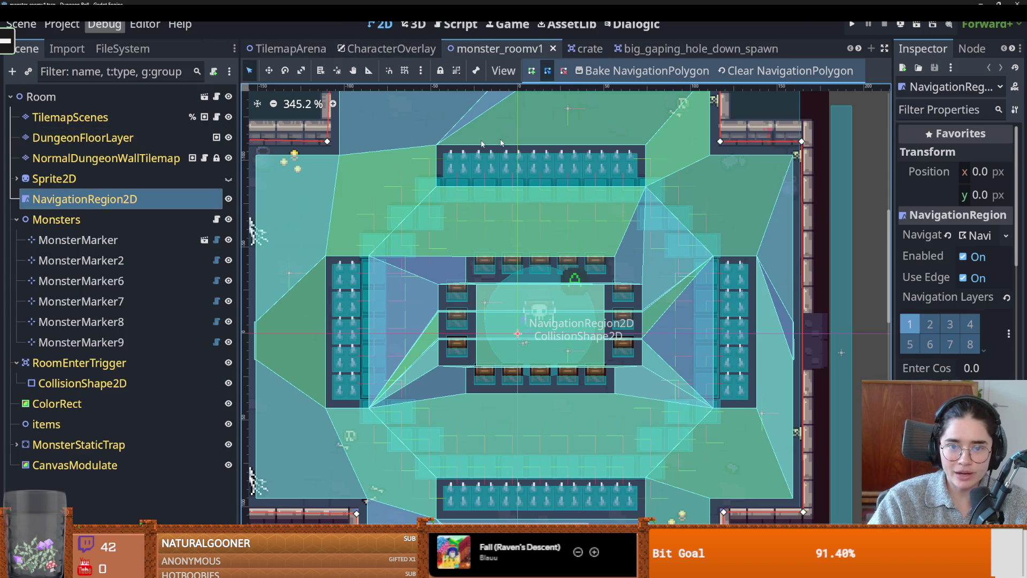
Rebake the room's navigation polygon and save monster_roomv1
left_click(607, 74)
scroll(374, 246, "up", 5)
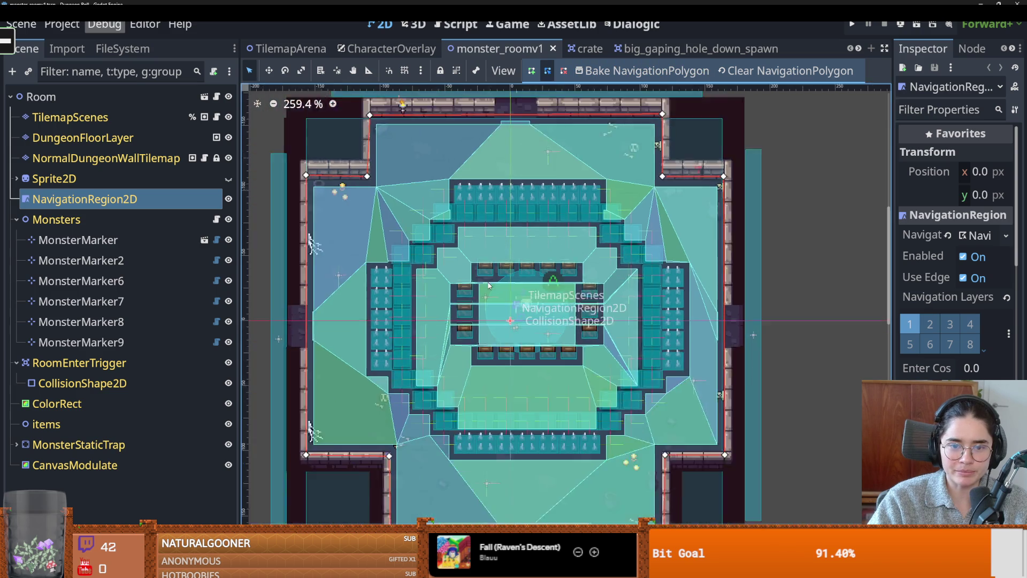
key("ctrl+s")
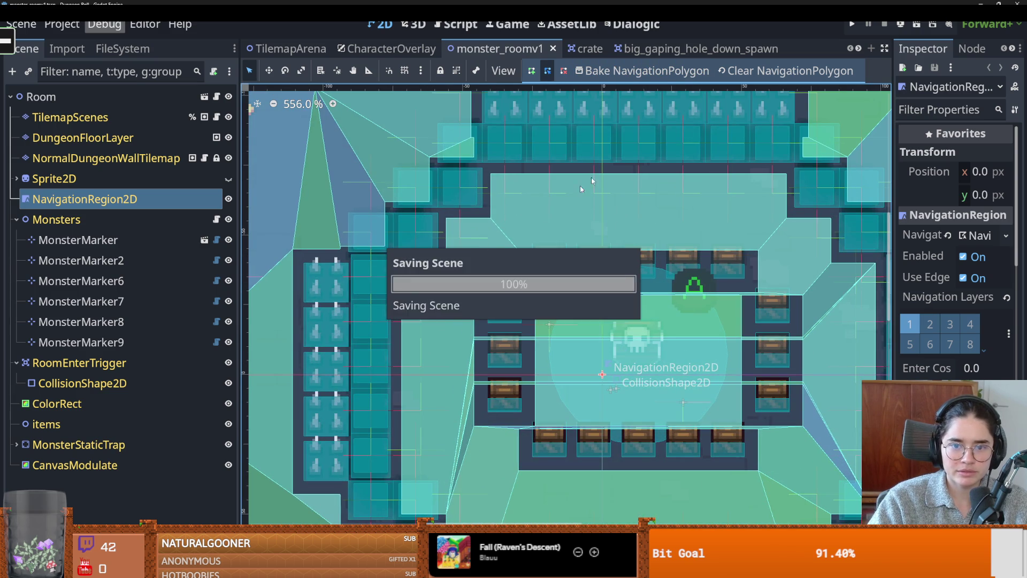
scroll(537, 217, "down", 5)
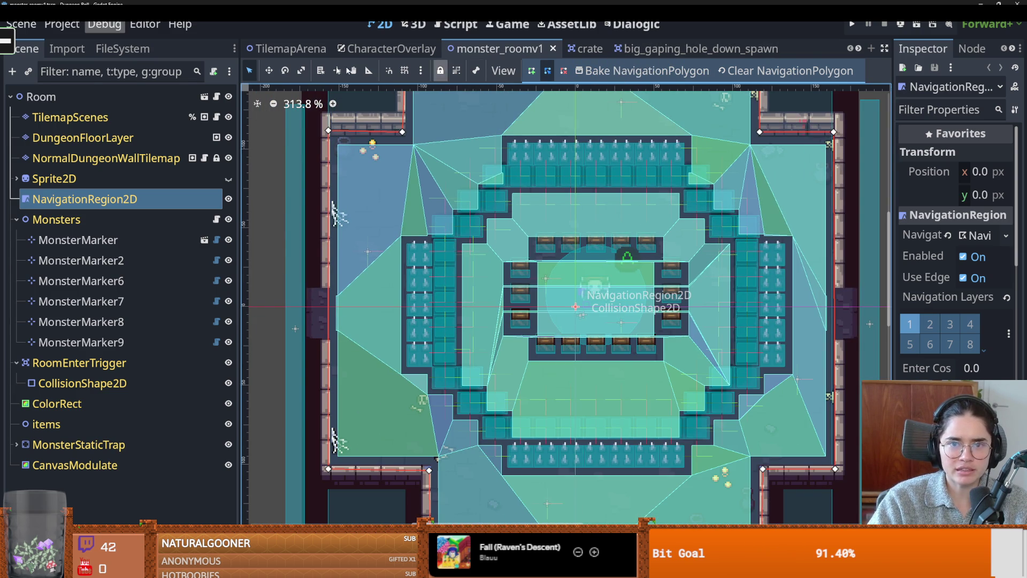
Open and save big_gaping_hole_up_spawn.tscn
left_click(122, 48)
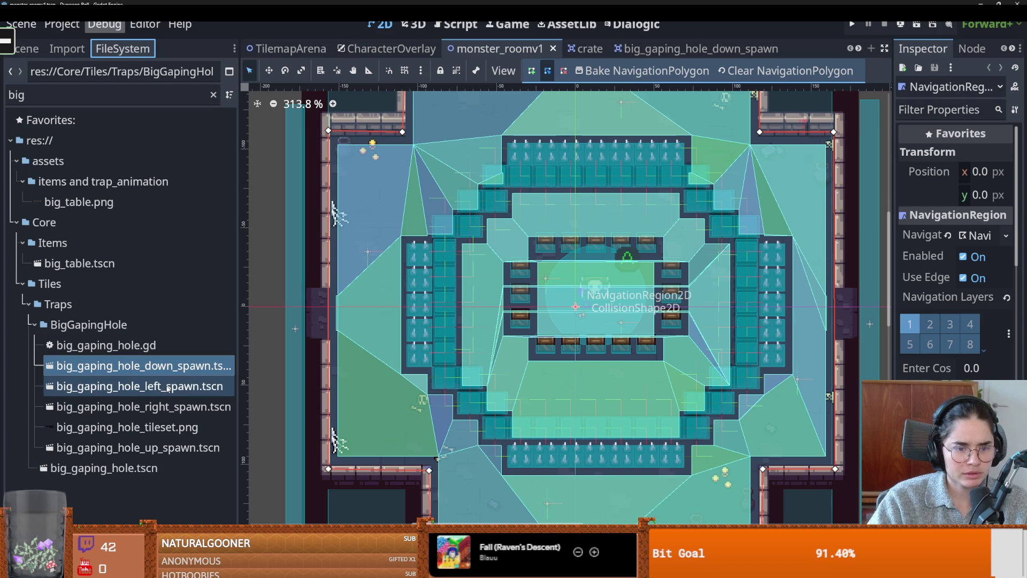
left_click(161, 447)
double_click(161, 447)
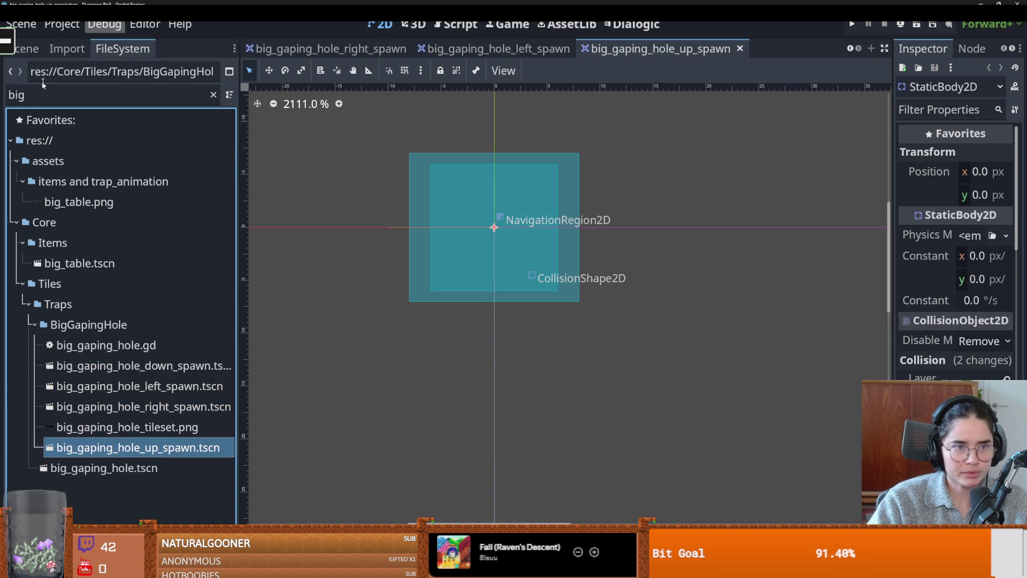
left_click(26, 48)
key("ctrl+s")
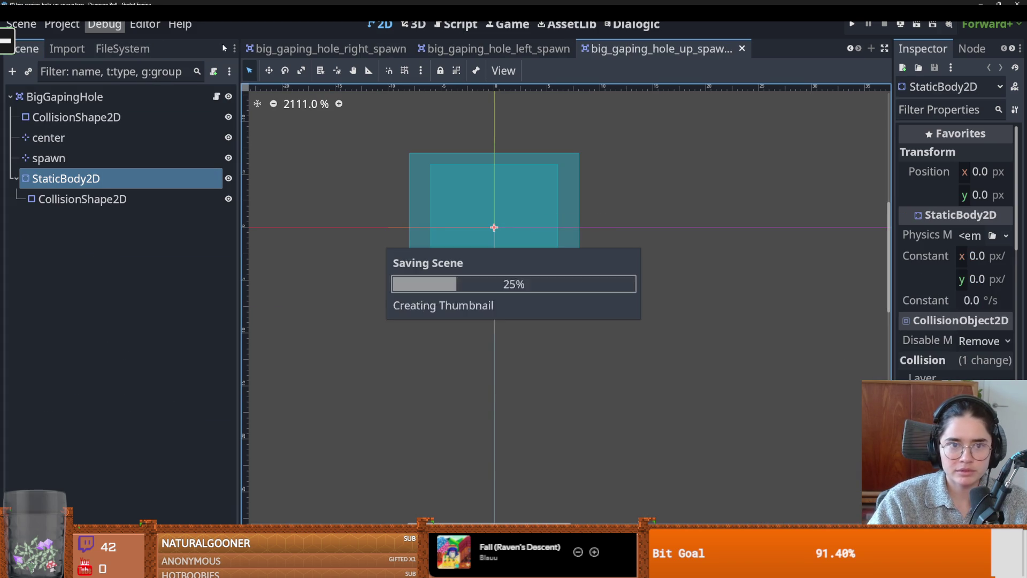
scroll(847, 52, "up", 5)
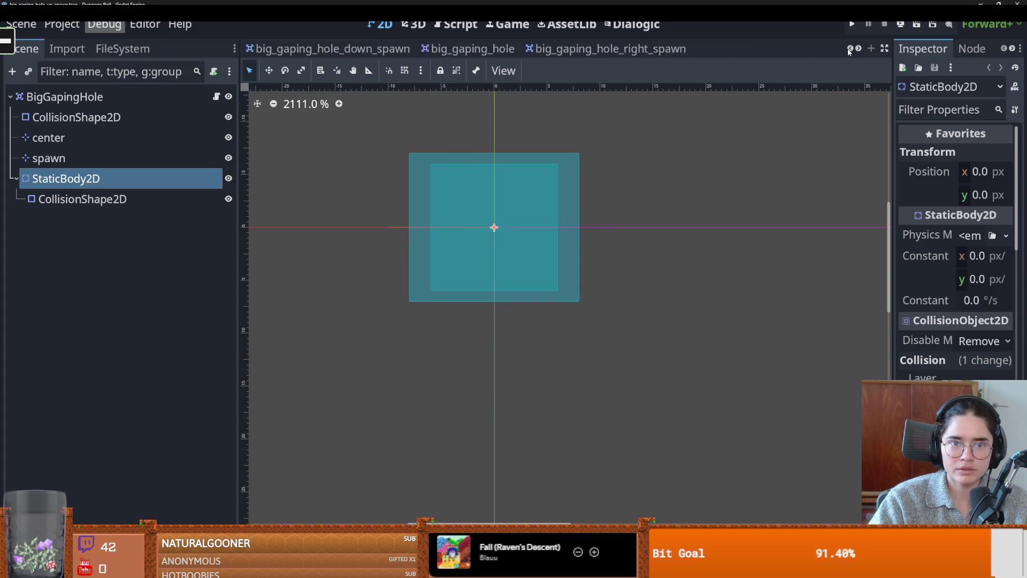
Return to monster_roomv1, review the Debug menu, and run the game with F5
left_click(424, 51)
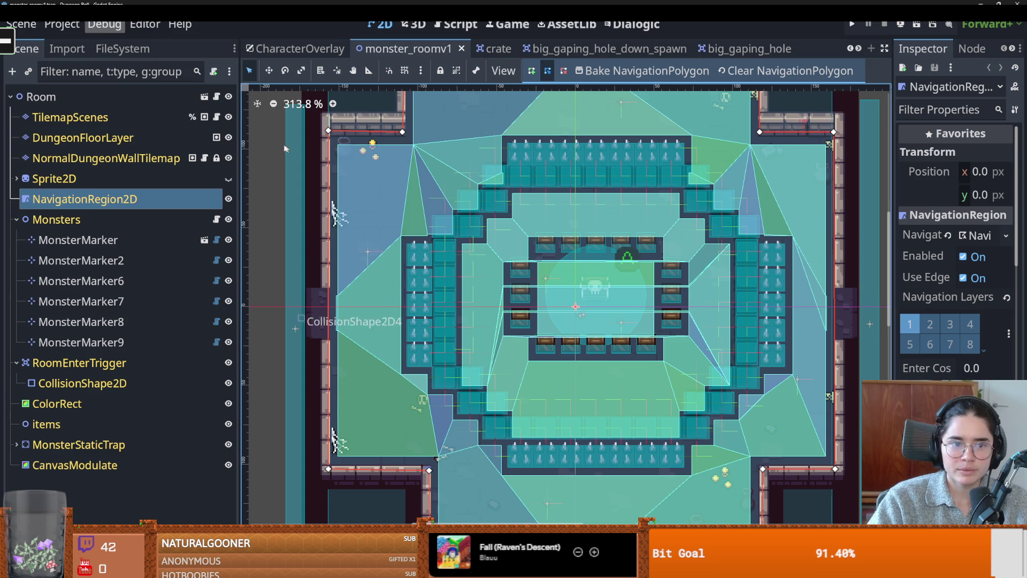
scroll(599, 174, "down", 1)
scroll(599, 174, "right", 5)
left_click(60, 24)
left_click(104, 24)
left_click(851, 25)
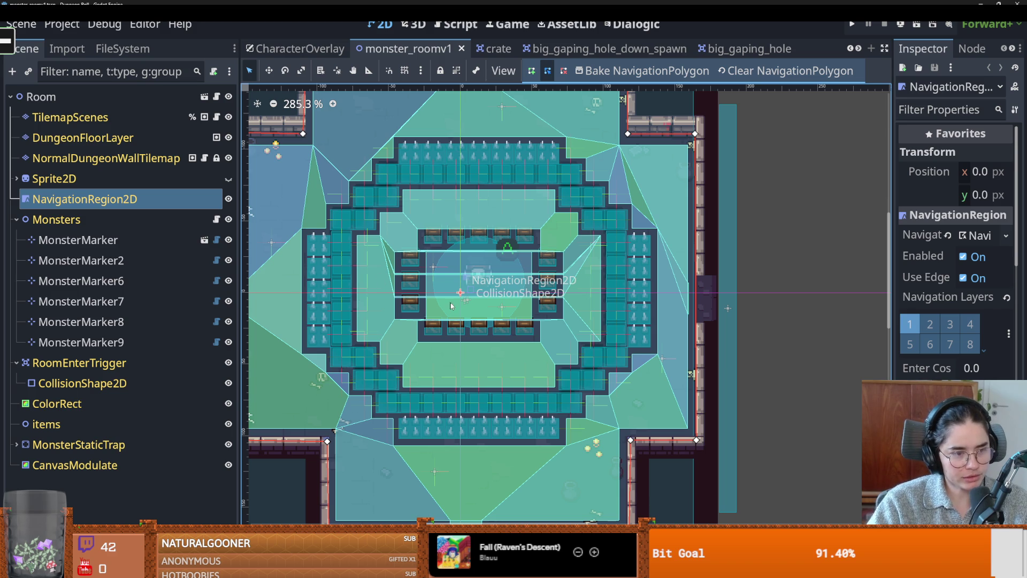
key("F5")
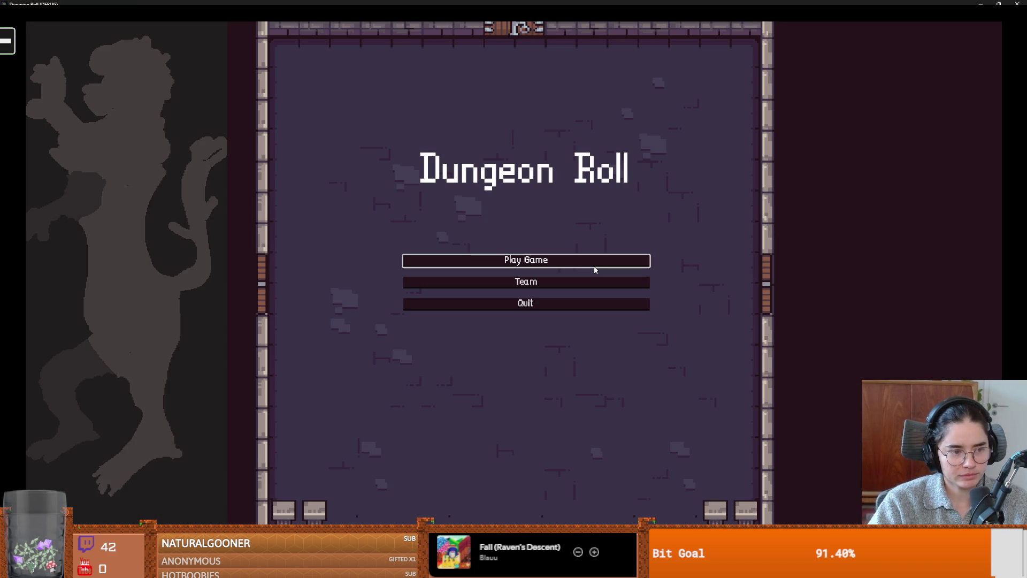
Start a new game as the Crusader and walk the knight into the dark hole
left_click(524, 259)
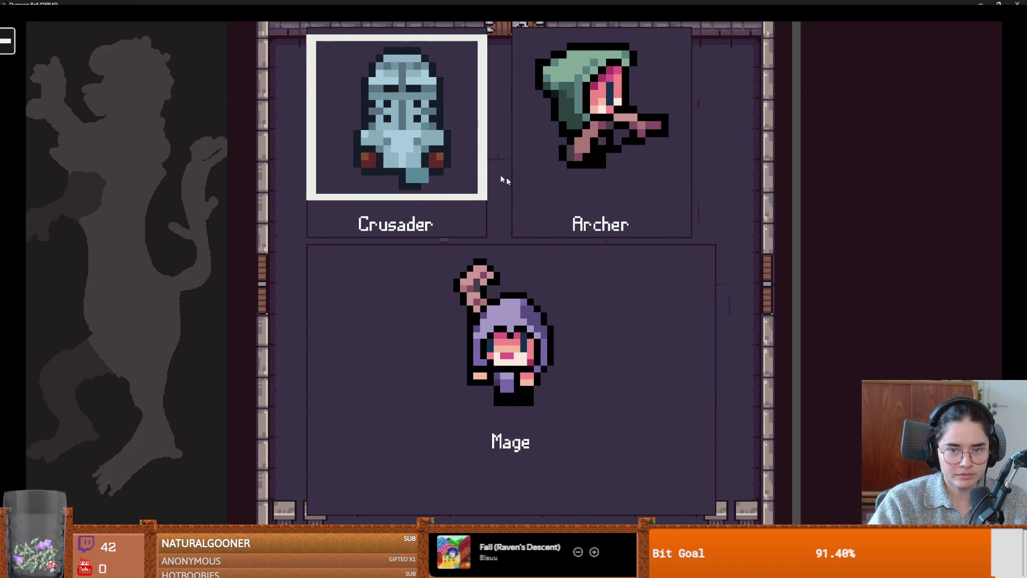
left_click(547, 213)
key("d")
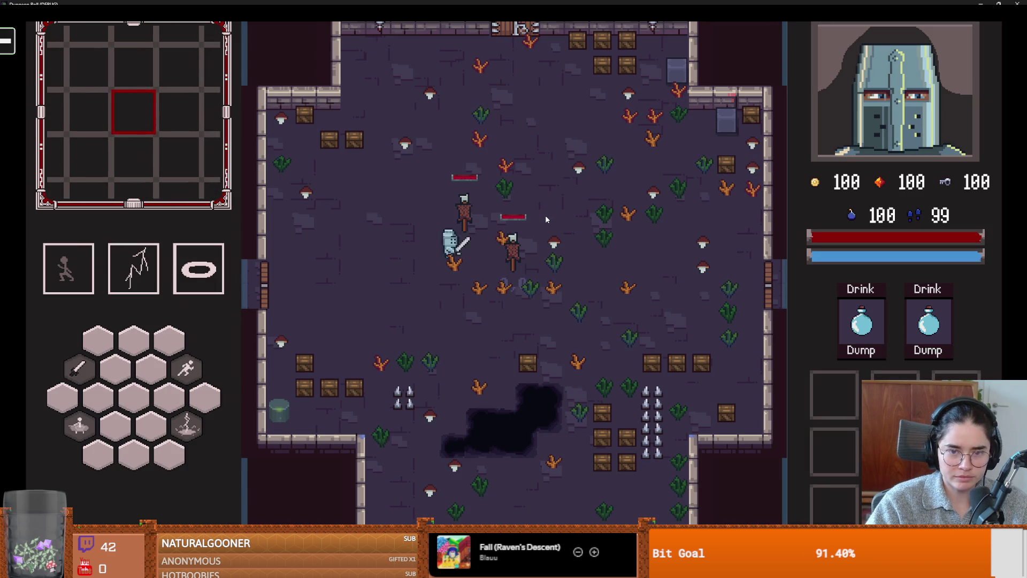
key("s")
key("d")
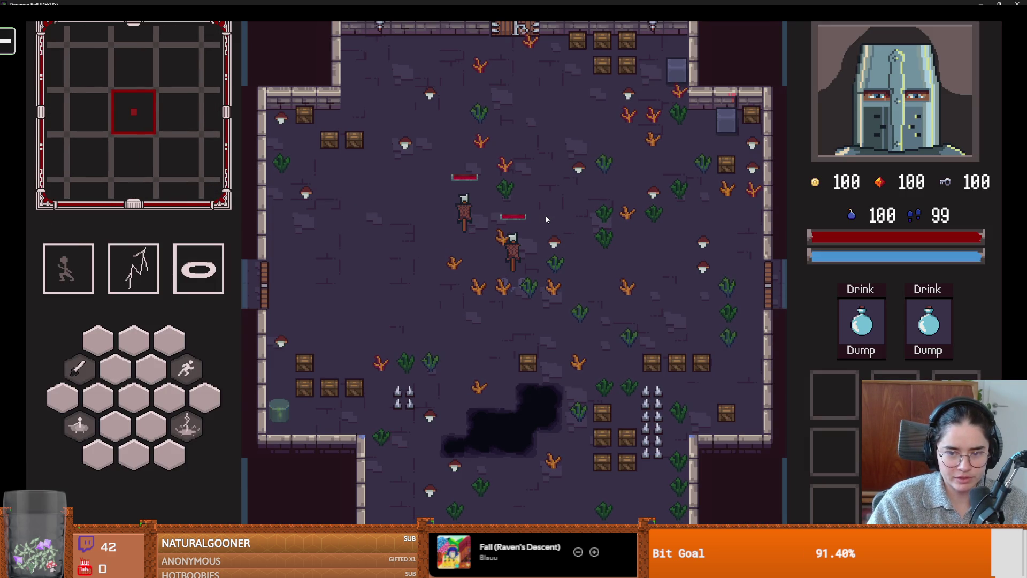
Walk the knight around and across the hole, then restore the game window smaller
key("d")
key("w")
key("w")
key("a")
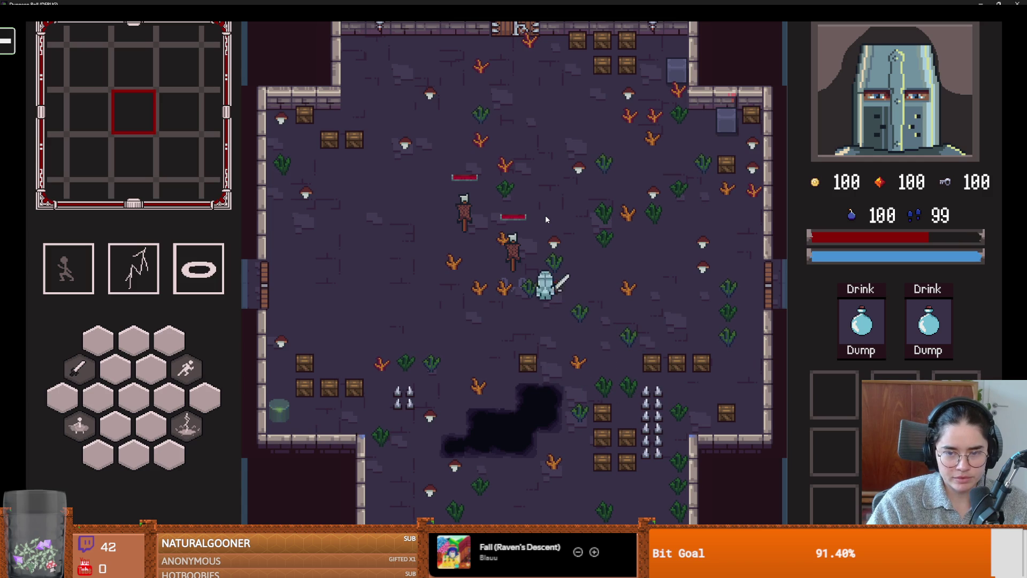
key("s")
key("d")
key("d")
key("s")
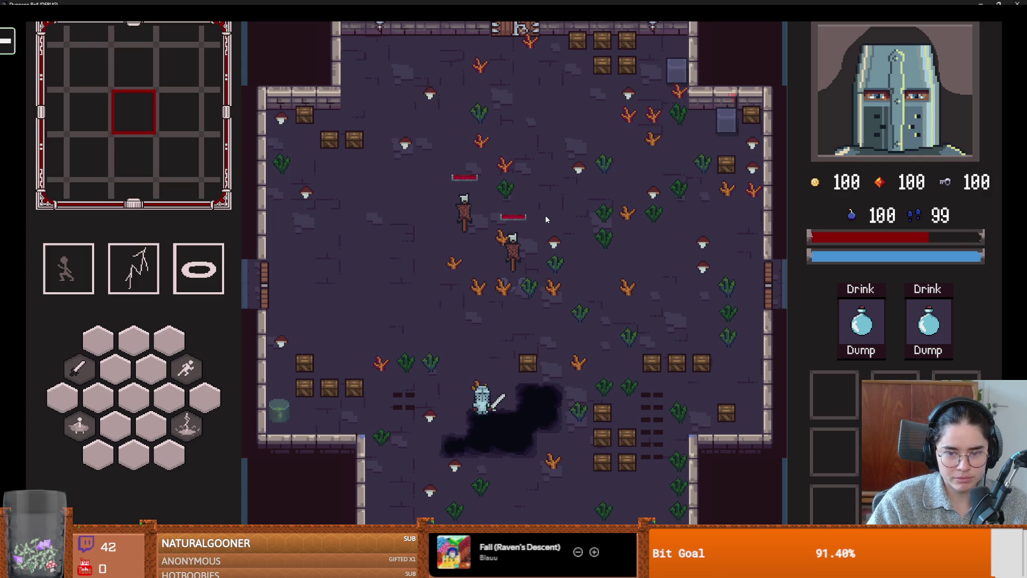
key("a")
key("w")
key("a")
key("w")
left_click(998, 4)
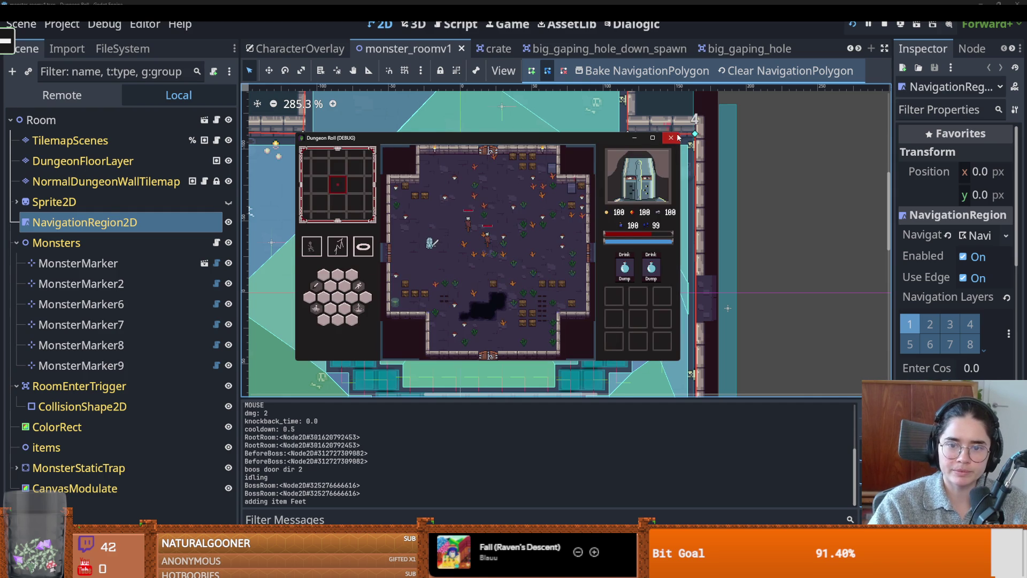
Close the running game, reframe the whole room in the viewport, and switch to the Git client
left_click(677, 137)
scroll(509, 209, "down", 5)
left_click_drag(509, 210, 386, 207)
scroll(451, 264, "up", 2)
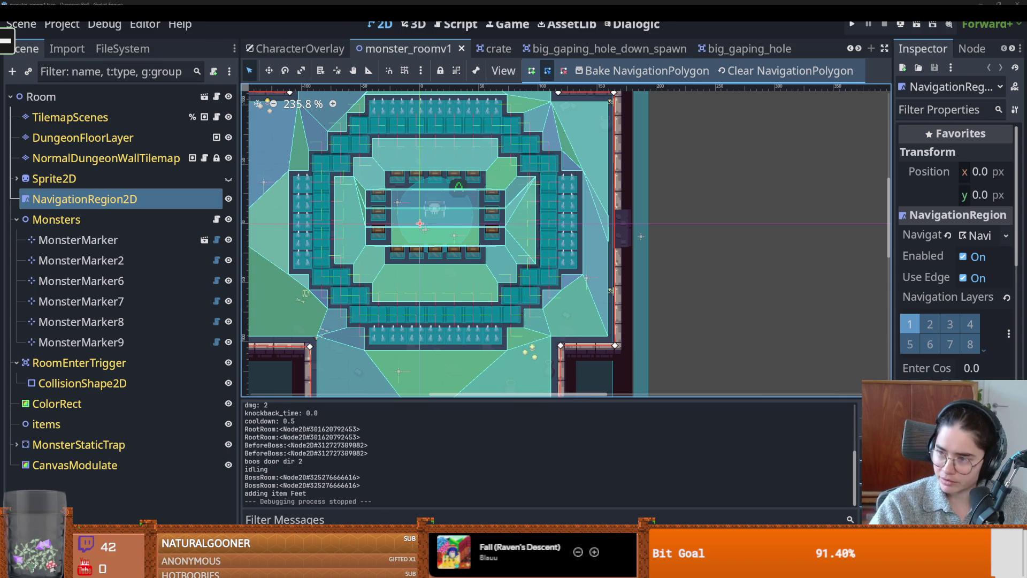
key("alt+Tab")
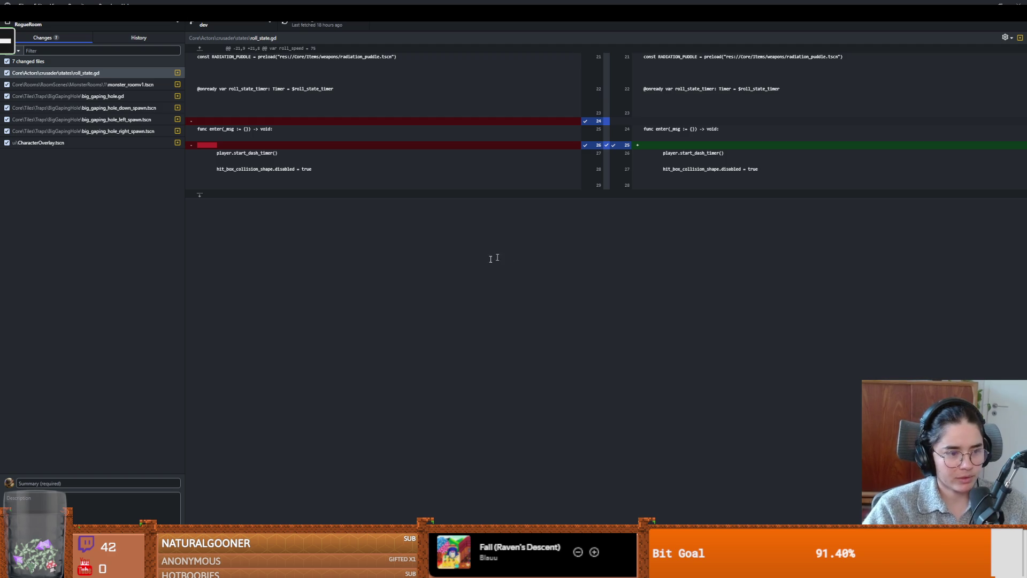
Commit the seven changed files with summary 'big gaping hole deletes collision at start'
key("Tab")
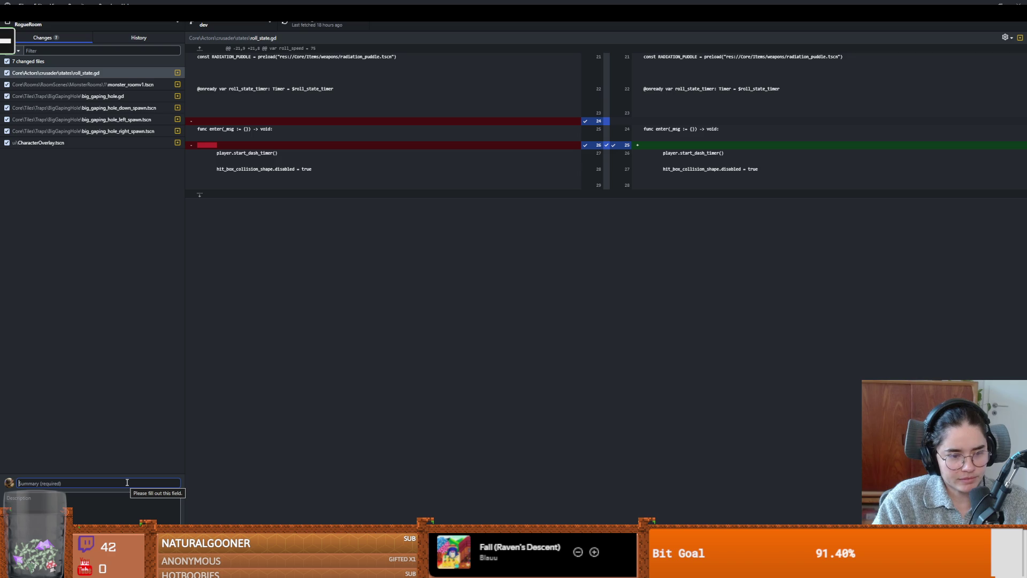
type("big gaping hole deletes ")
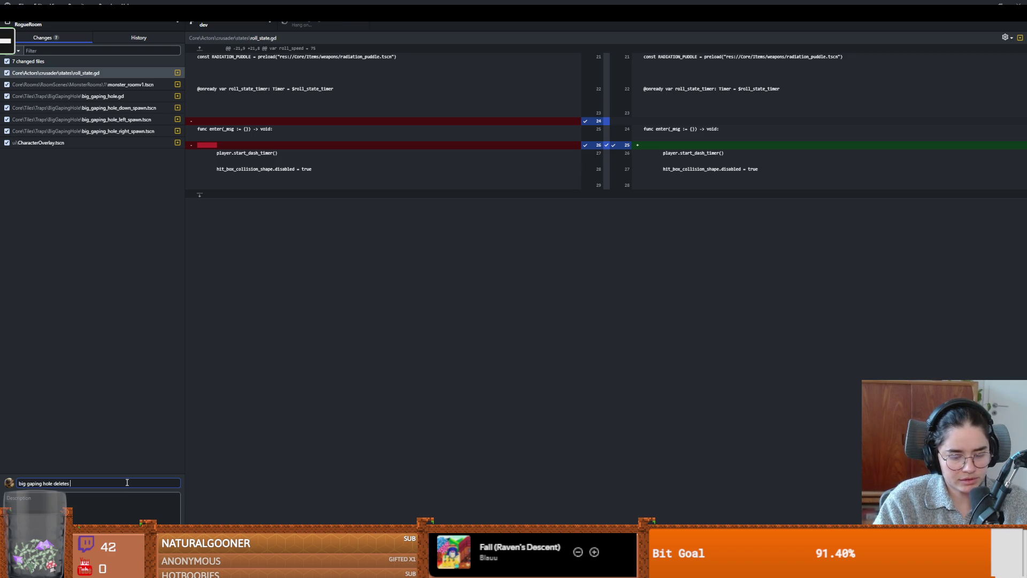
type("collision a")
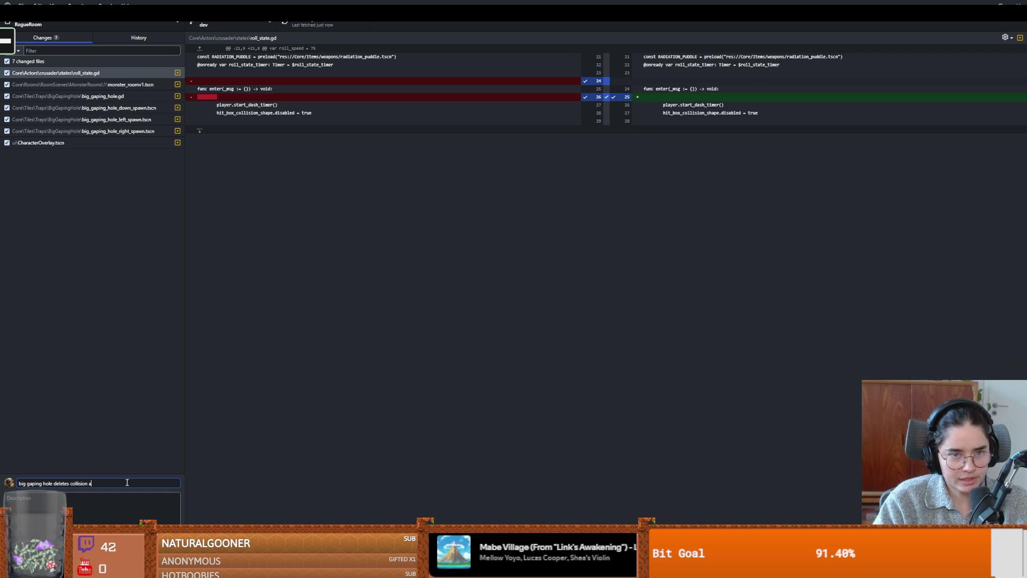
type("t start")
key("Tab")
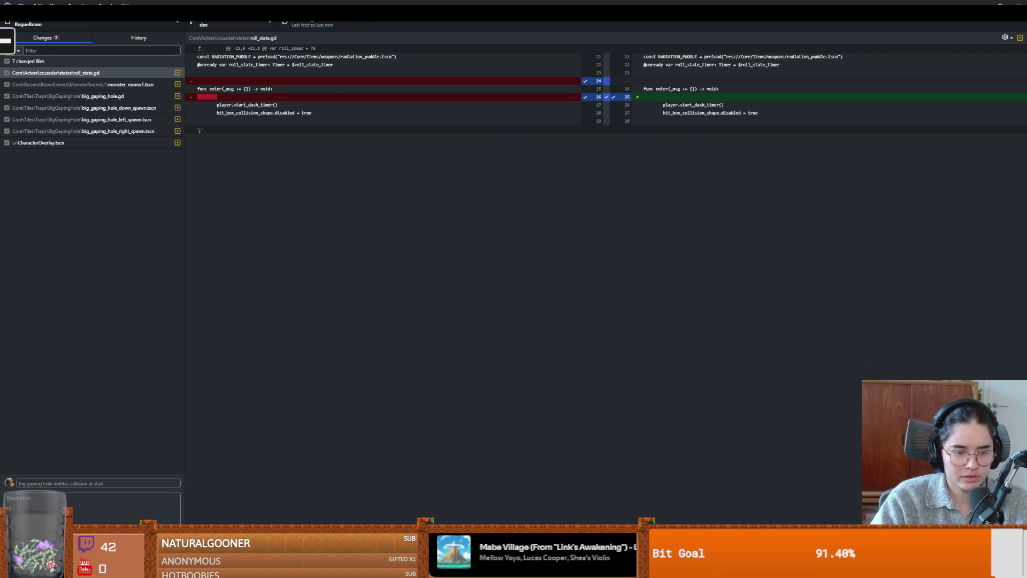
key("ctrl+Return")
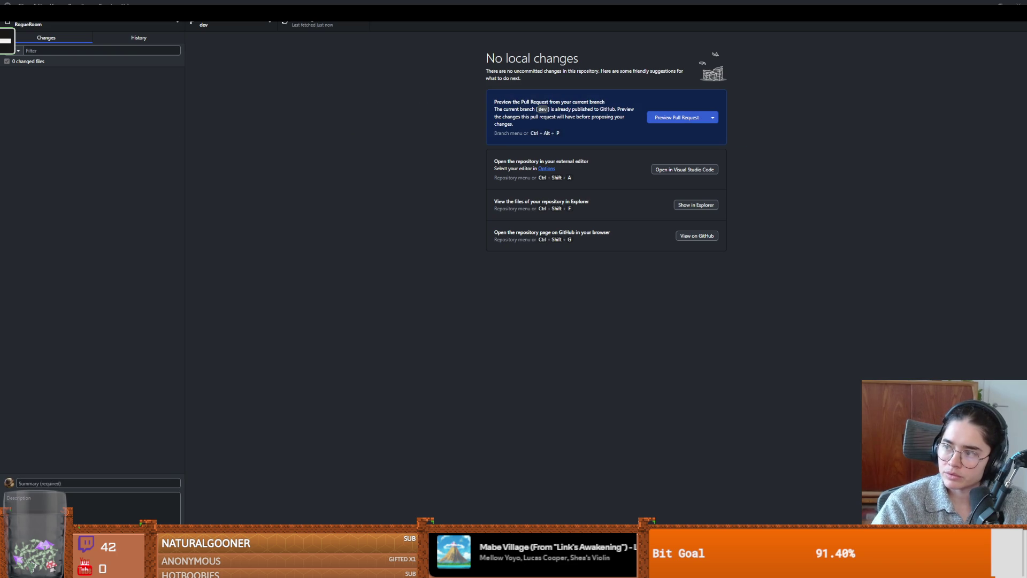
Tick the static body task as done in the notes, then return to the repository
key("alt+Tab")
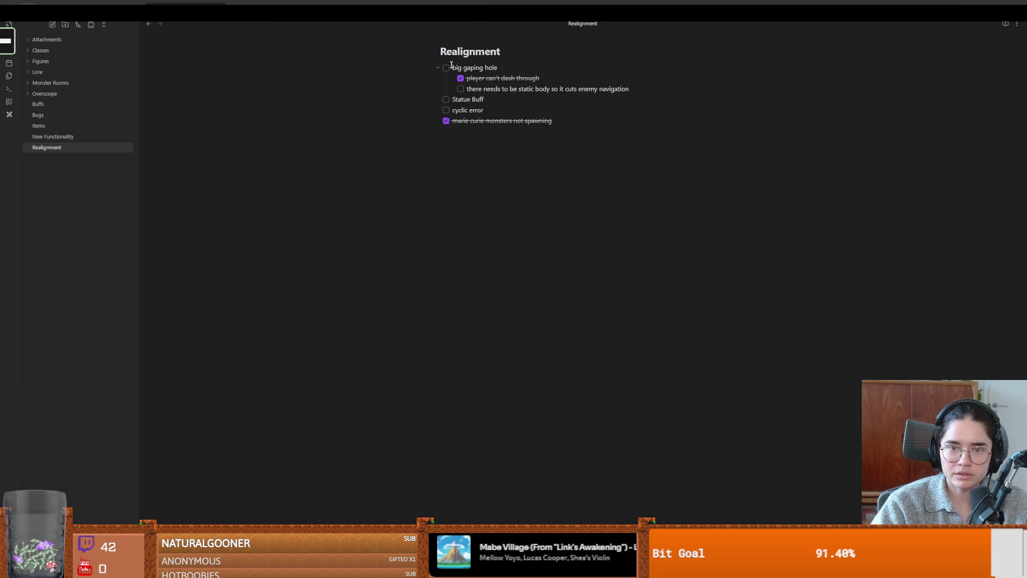
left_click(460, 88)
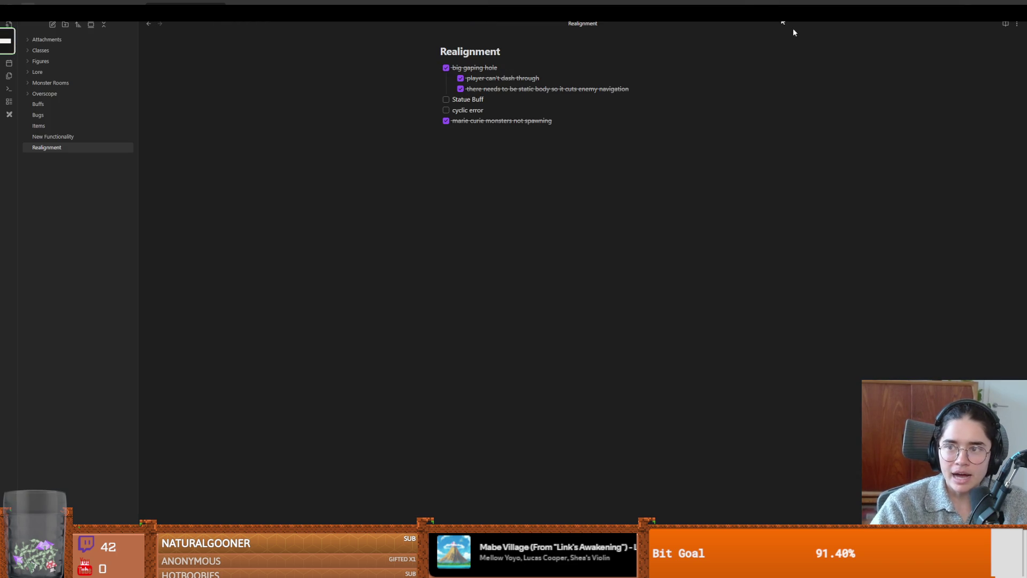
key("alt+Tab")
key("alt+Tab")
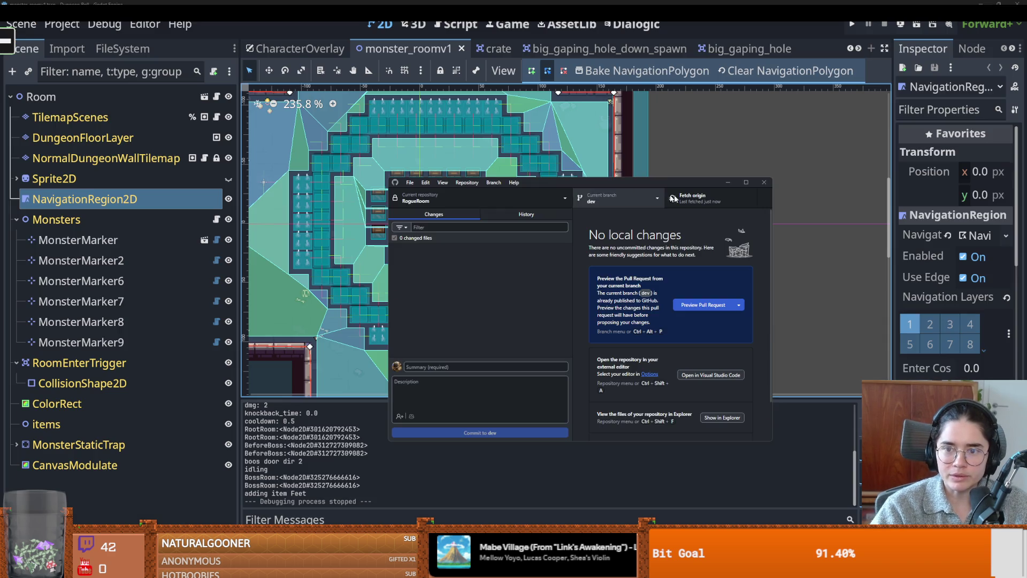
Back in Godot, collapse the Monsters group and save monster_roomv1
left_click(765, 153)
key("ctrl+s")
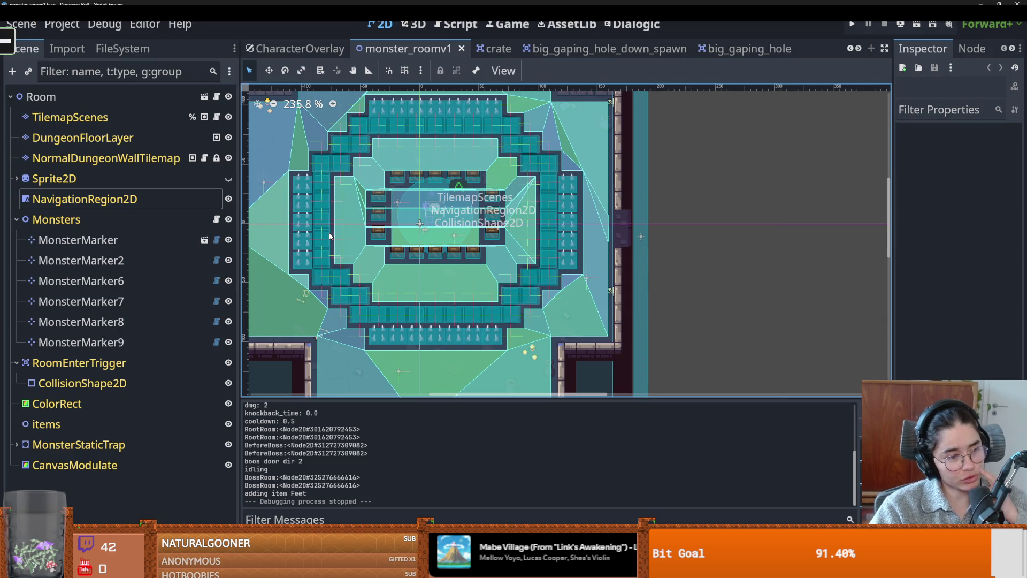
key("ctrl+s")
scroll(475, 240, "up", 3)
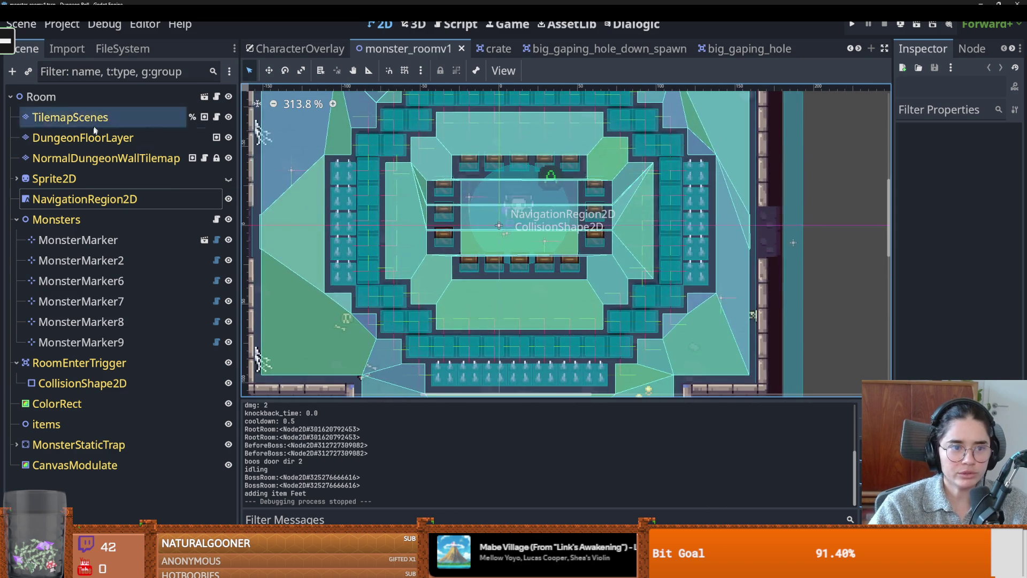
left_click(17, 220)
key("ctrl+s")
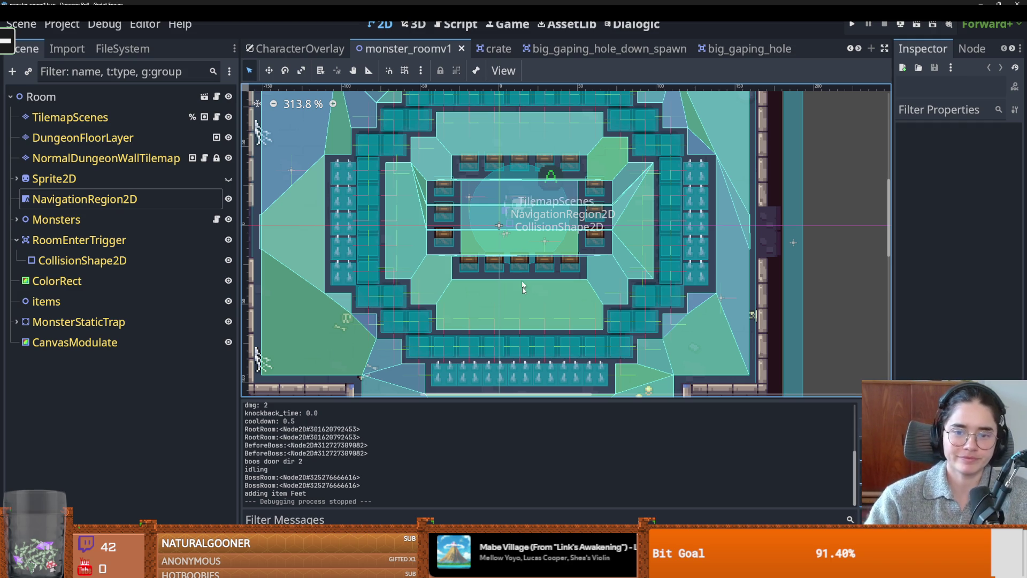
scroll(522, 253, "down", 2)
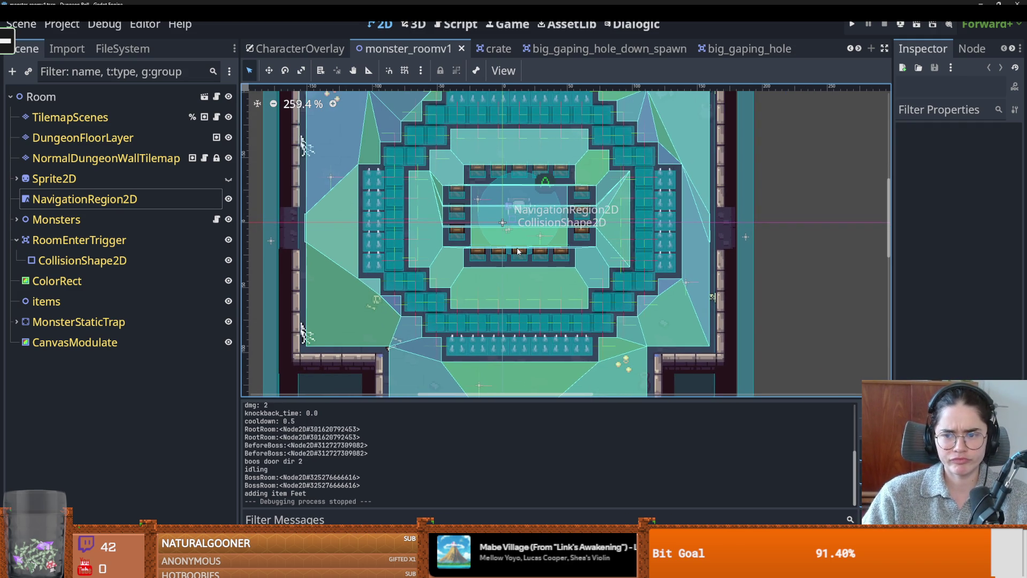
scroll(518, 251, "up", 3)
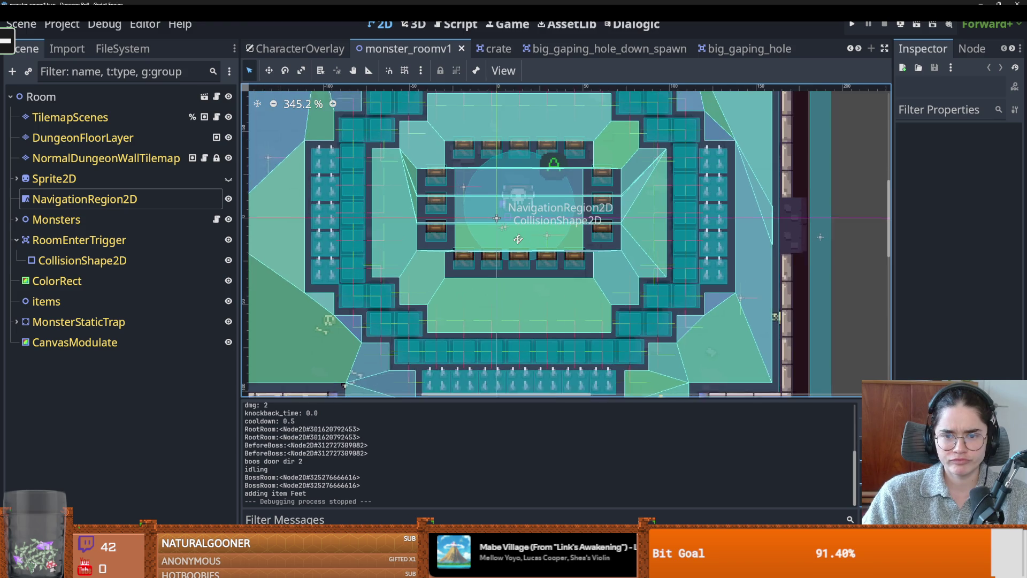
Check positions of MonsterMarker, MonsterMarker2, 6, 7, 8 and 9 in the Inspector, then save
left_click(17, 220)
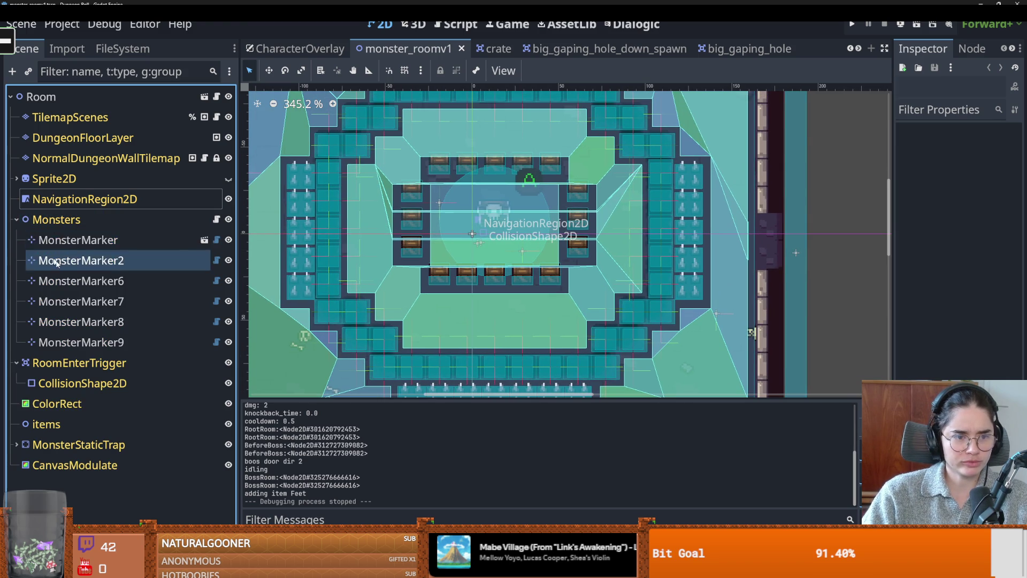
double_click(64, 239)
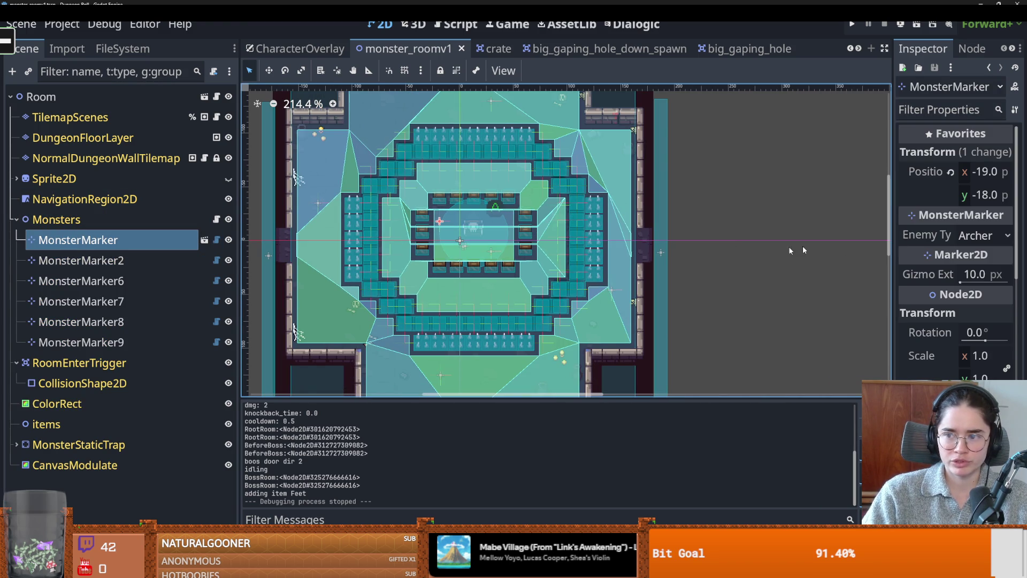
left_click(121, 260)
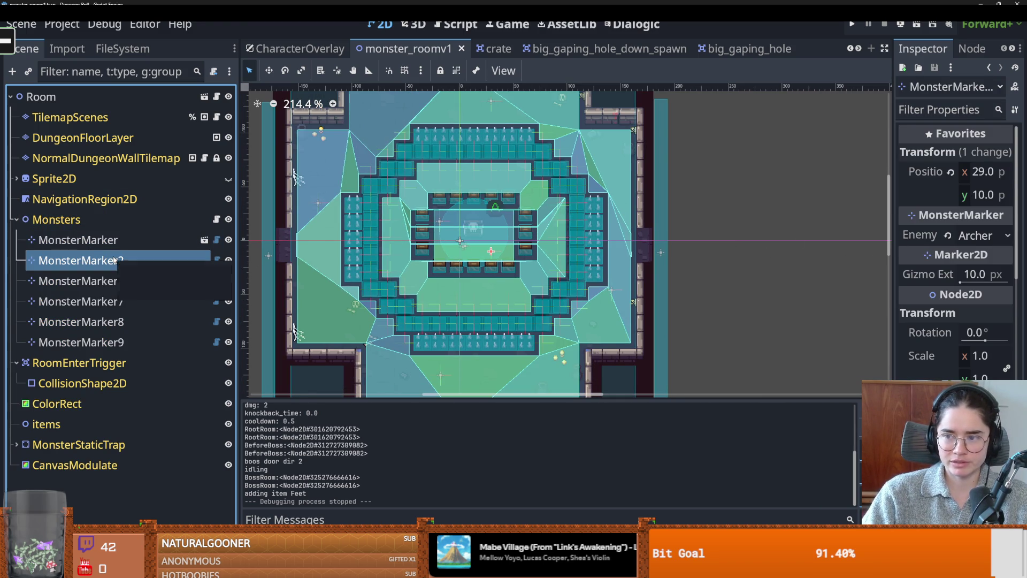
left_click(118, 281)
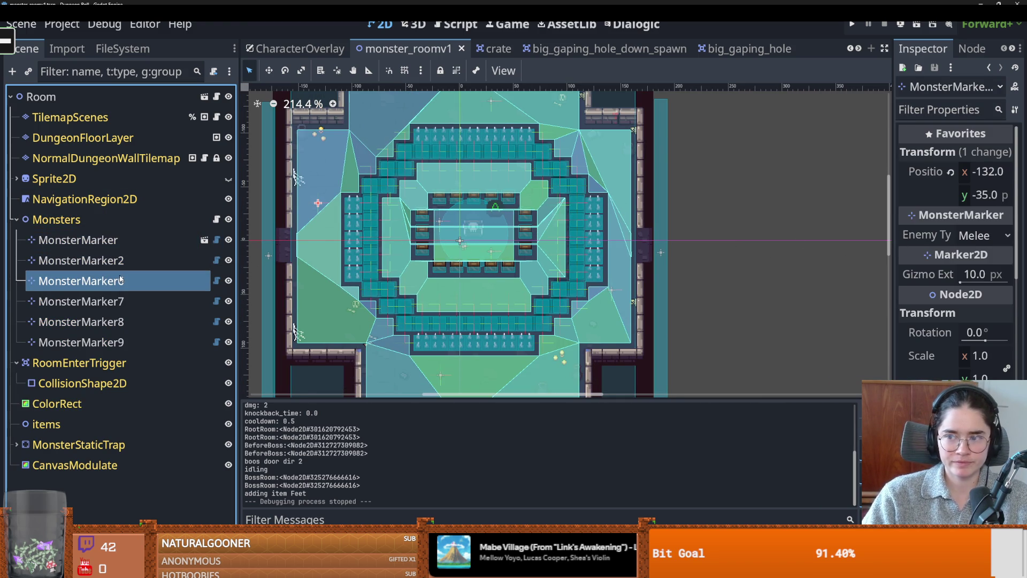
left_click(113, 302)
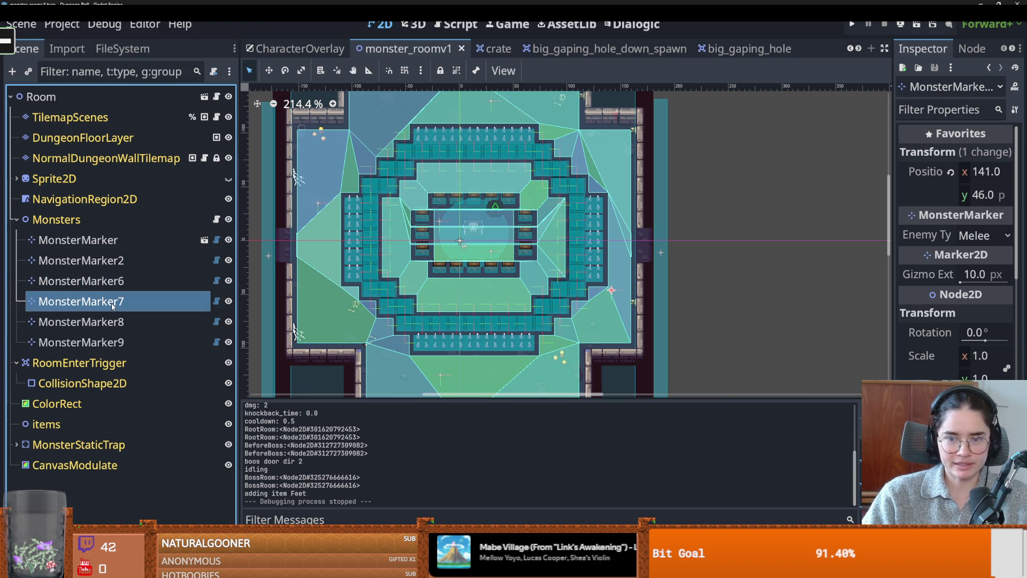
double_click(113, 302)
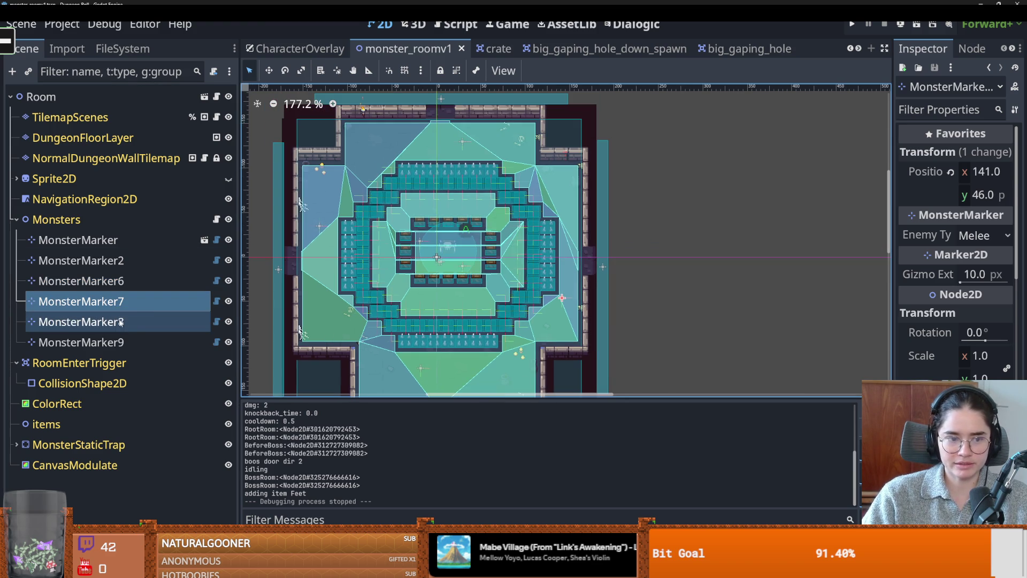
left_click(120, 321)
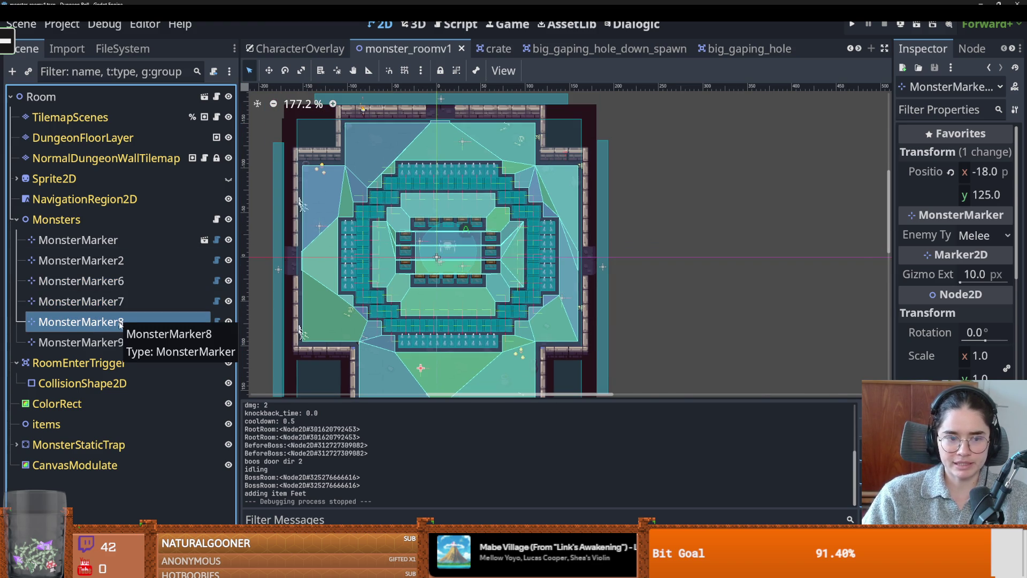
left_click(113, 342)
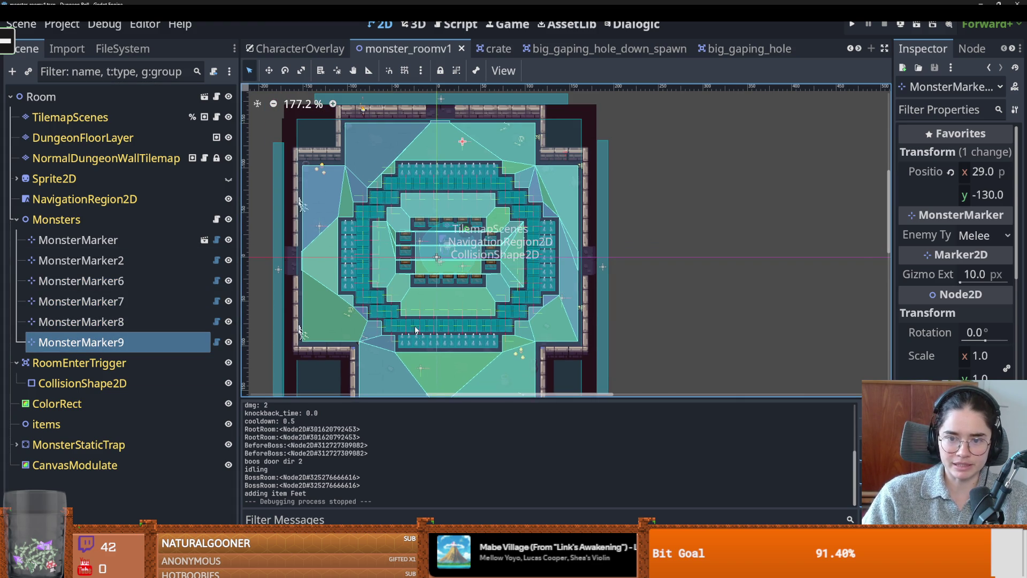
scroll(417, 338, "down", 2)
key("ctrl+s")
Zoom around the room view and save monster_roomv1 again
scroll(555, 249, "up", 3)
scroll(551, 254, "down", 2)
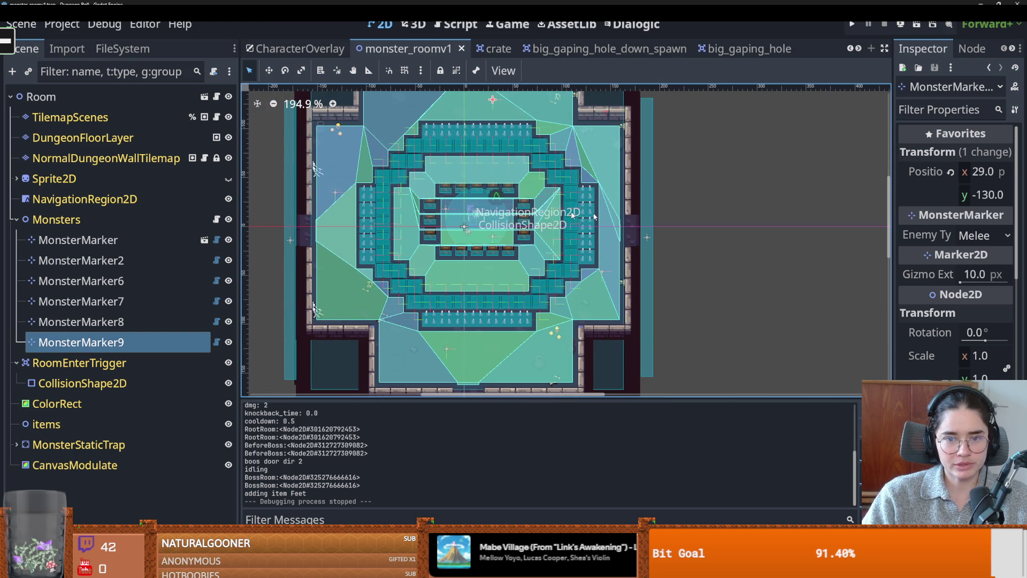
scroll(595, 230, "up", 3)
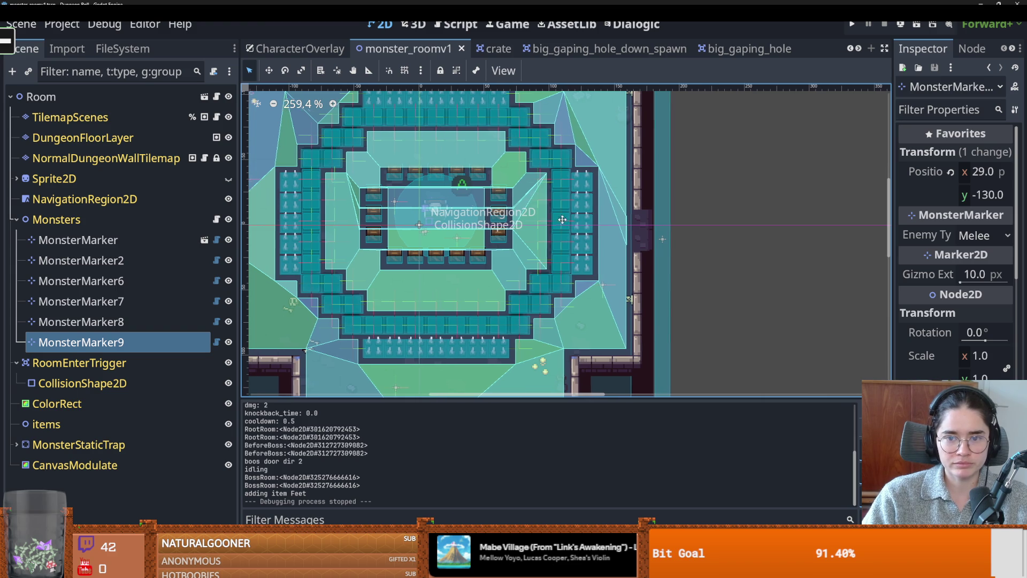
scroll(561, 224, "left", 2)
scroll(568, 224, "up", 1)
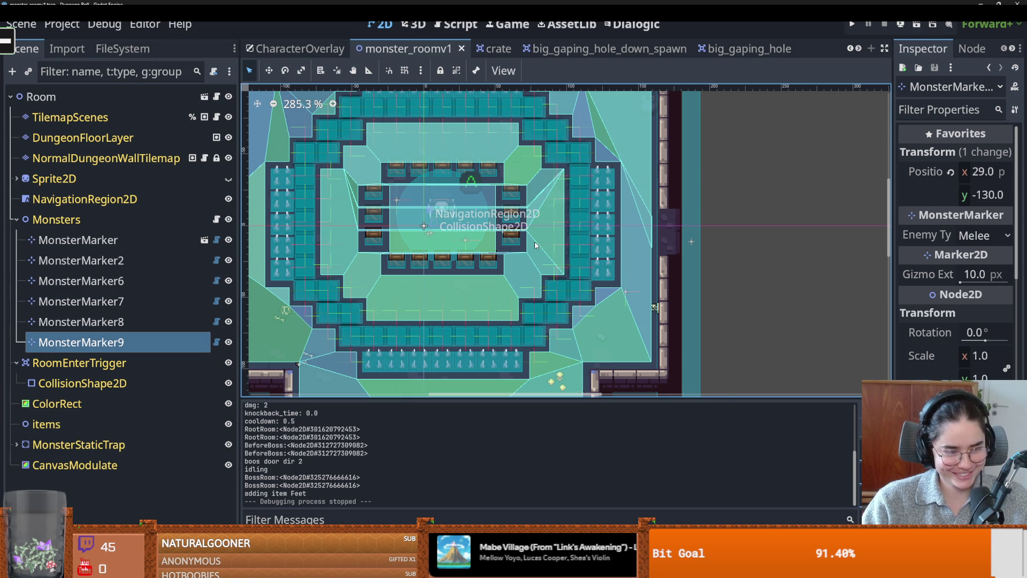
scroll(557, 272, "down", 5)
key("ctrl+s")
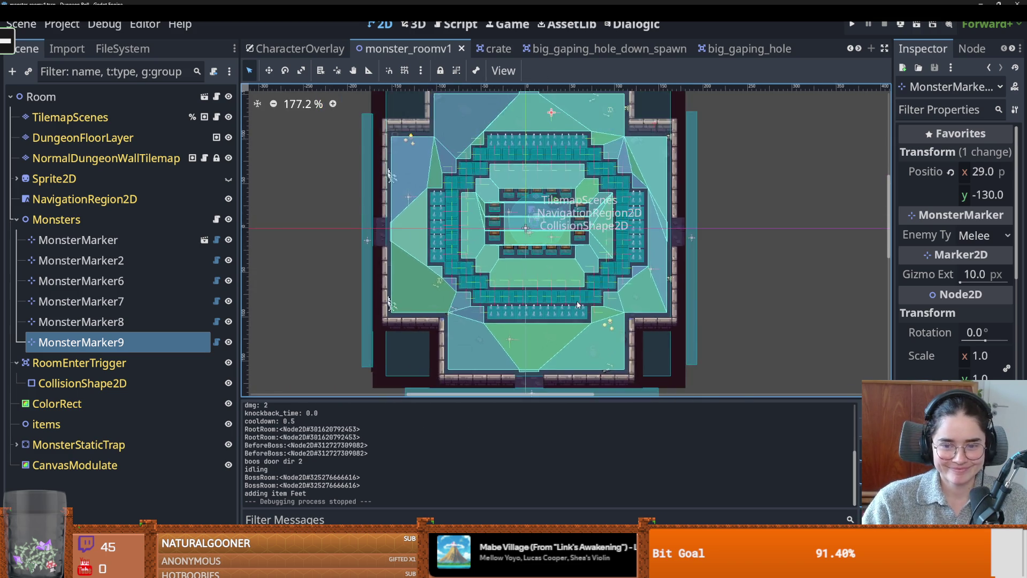
scroll(577, 304, "up", 2)
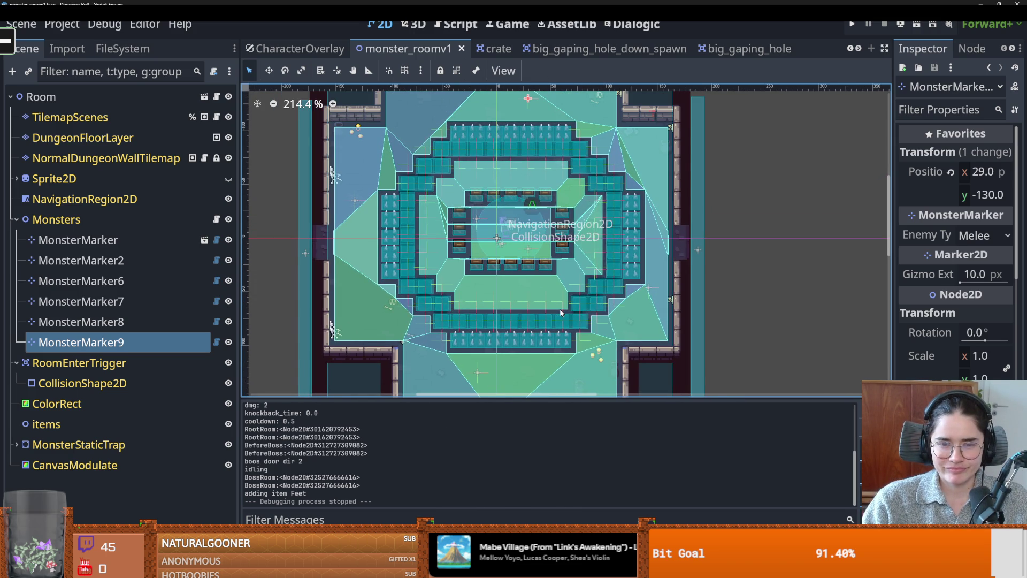
scroll(561, 313, "down", 1)
scroll(429, 169, "up", 2)
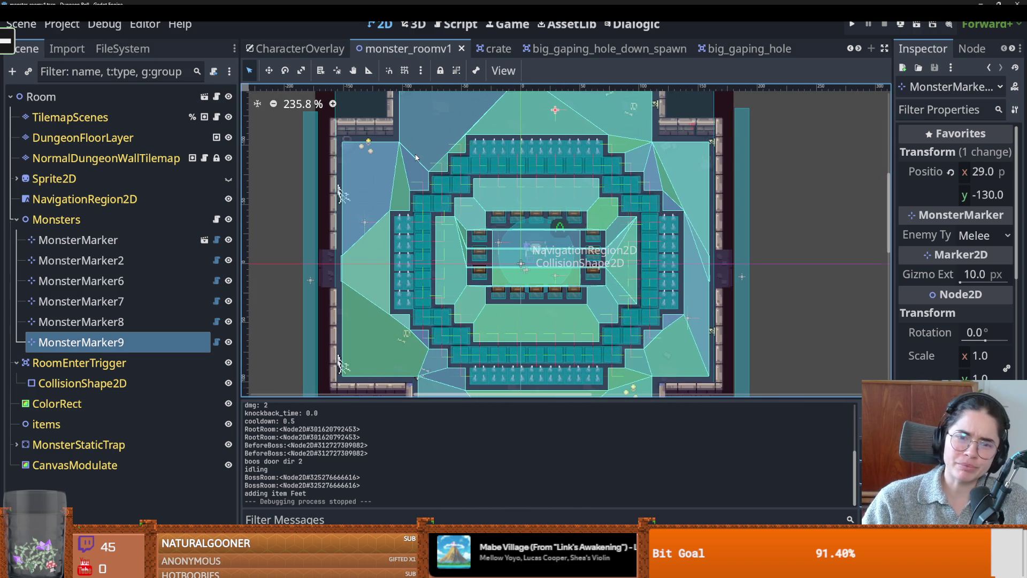
scroll(503, 176, "down", 2)
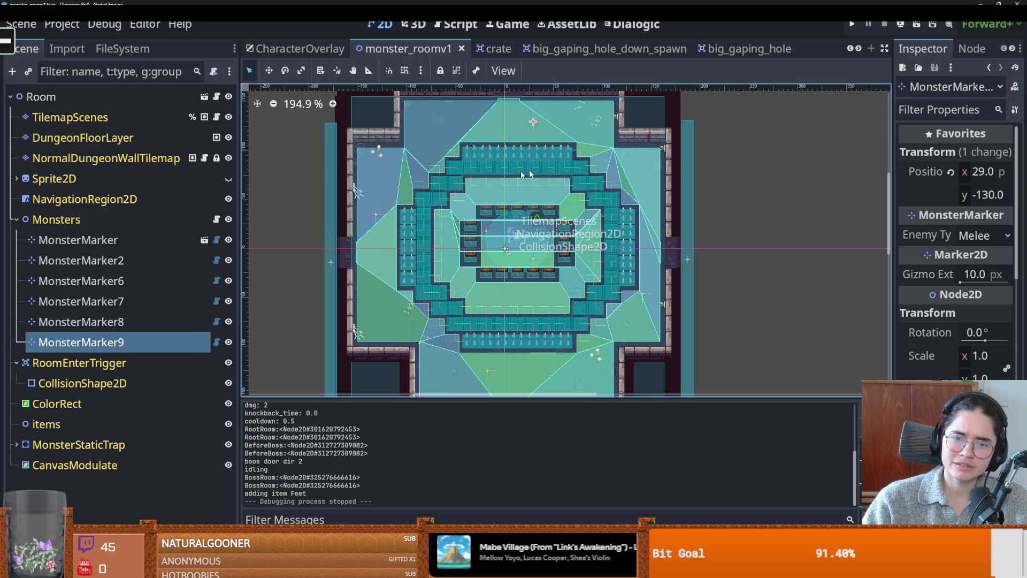
scroll(535, 192, "up", 1)
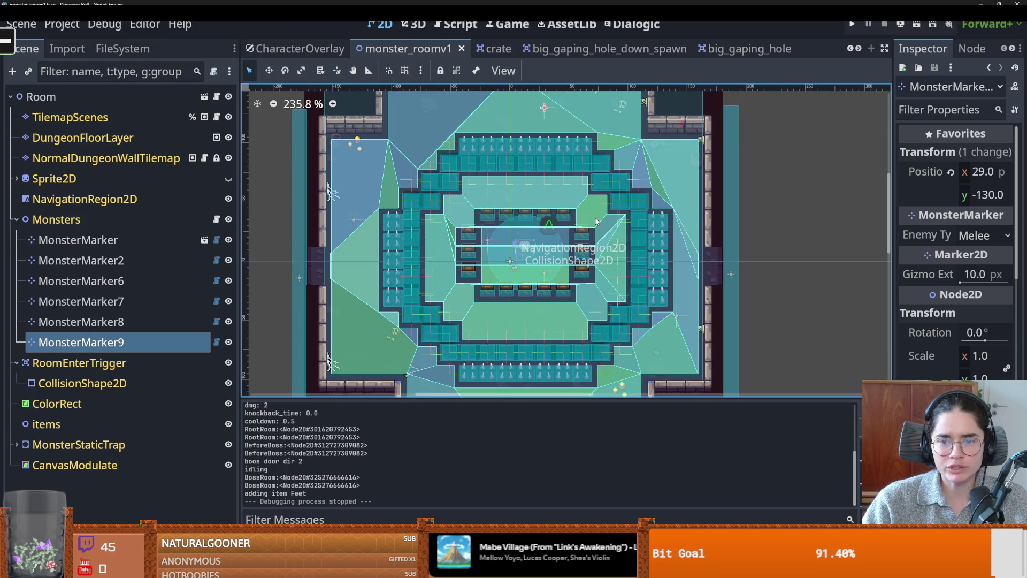
scroll(534, 225, "up", 3)
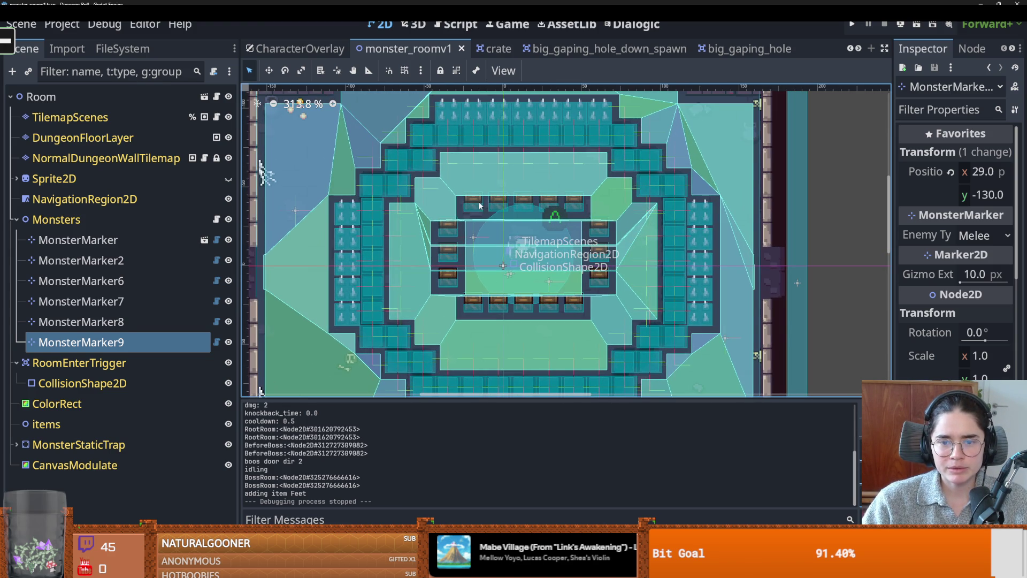
scroll(513, 205, "down", 5)
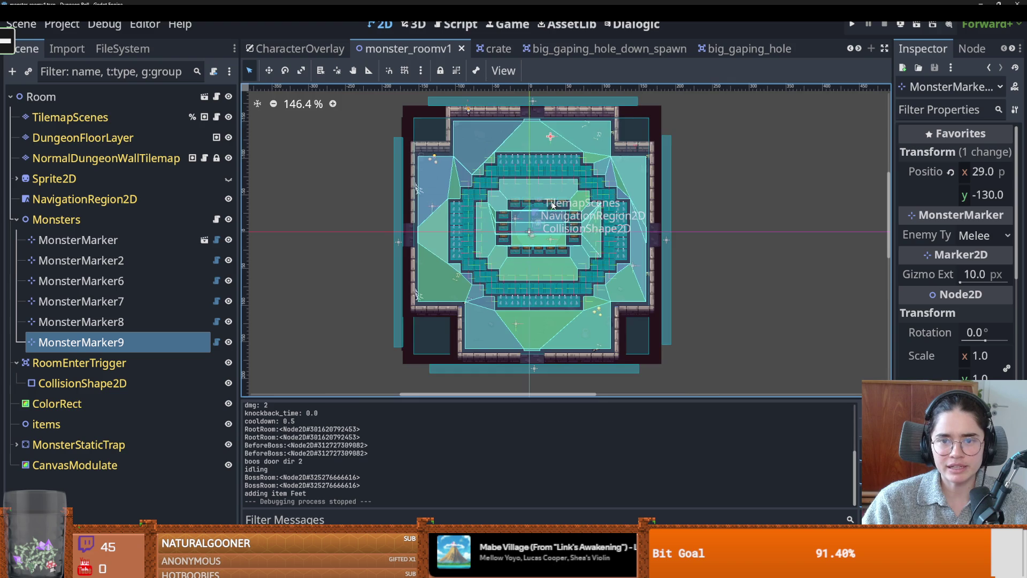
scroll(545, 208, "up", 1)
scroll(546, 207, "down", 1)
scroll(546, 208, "up", 1)
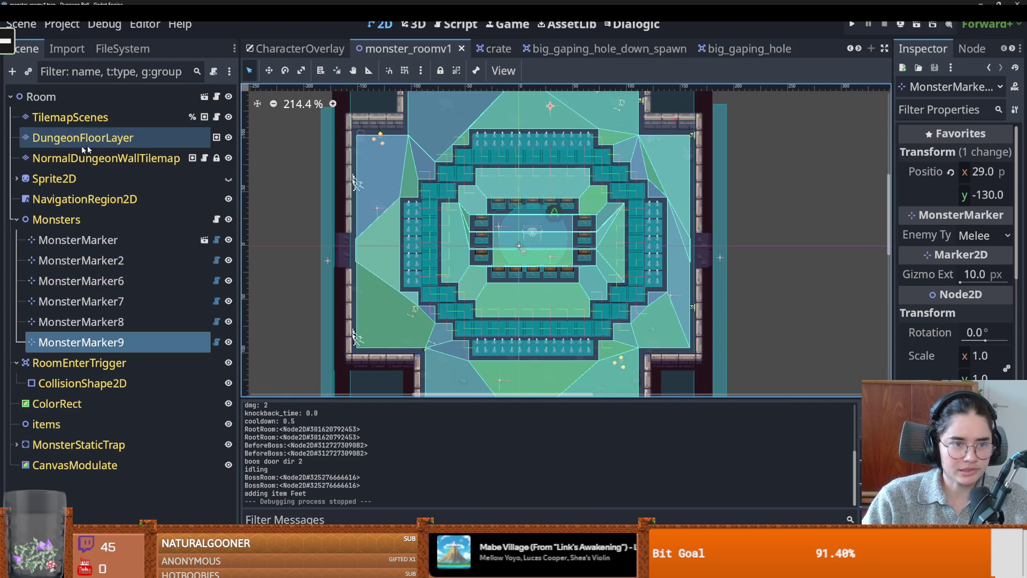
Select the TilemapScenes layer and toggle its tile visibility off and back on
left_click(107, 117)
left_click(229, 117)
left_click(229, 117)
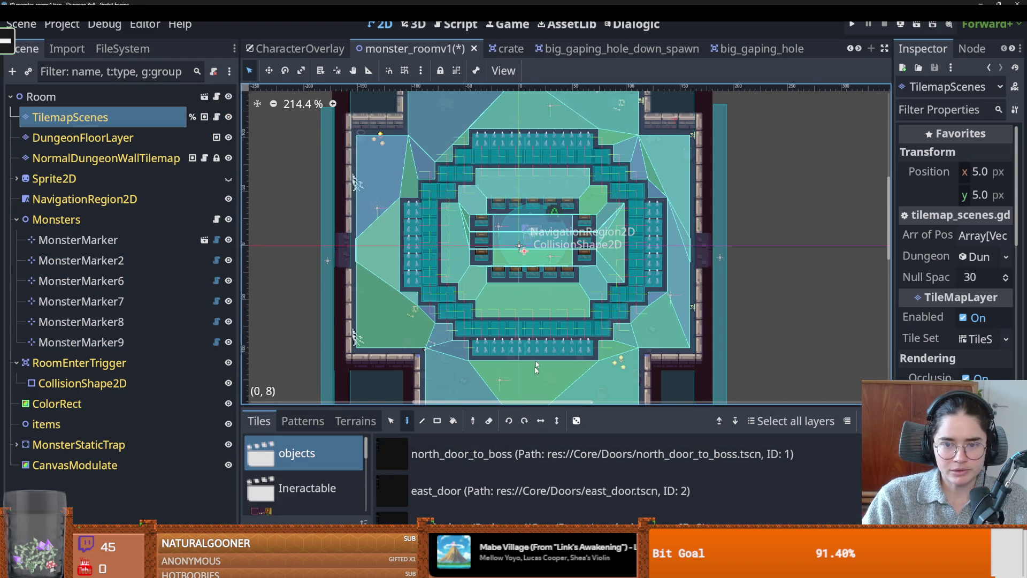
scroll(540, 265, "down", 1)
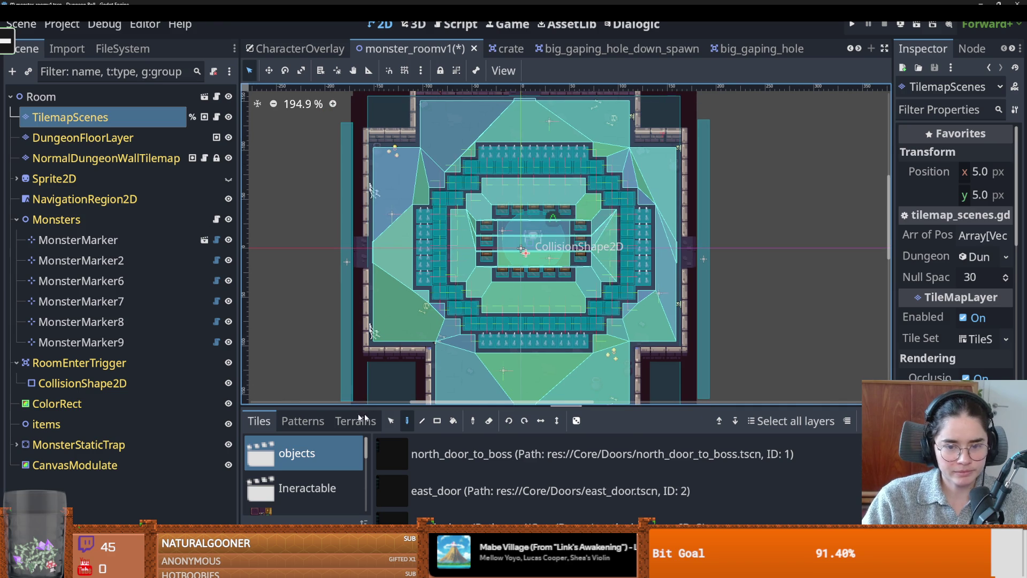
Erase the middle chests in the lower and top rows
left_click(488, 421)
scroll(541, 293, "up", 3)
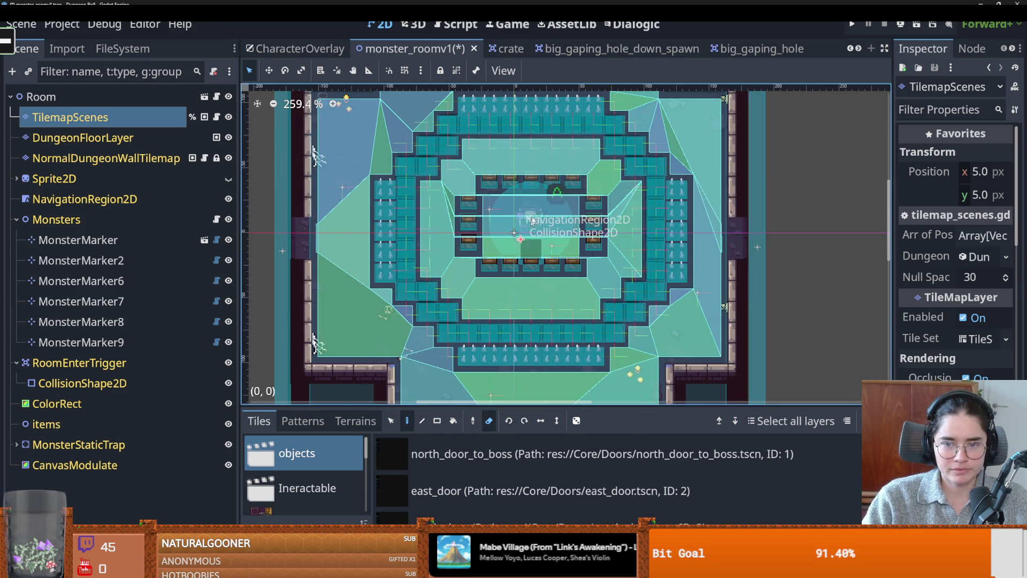
left_click(532, 265)
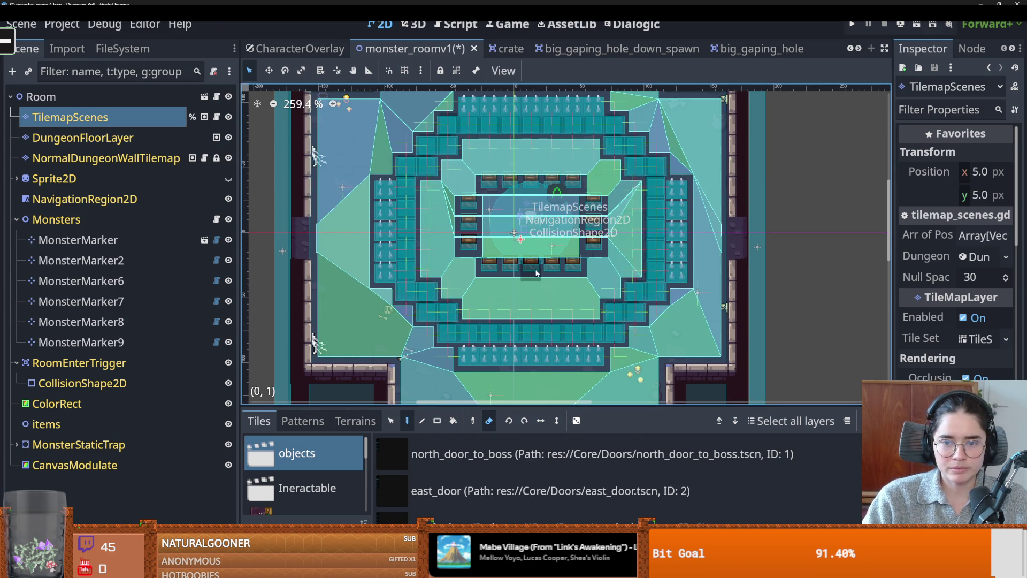
left_click(531, 182)
scroll(516, 260, "down", 2)
scroll(456, 230, "down", 1)
Select the right half of the inner tiles and shift them one tile left
key("s")
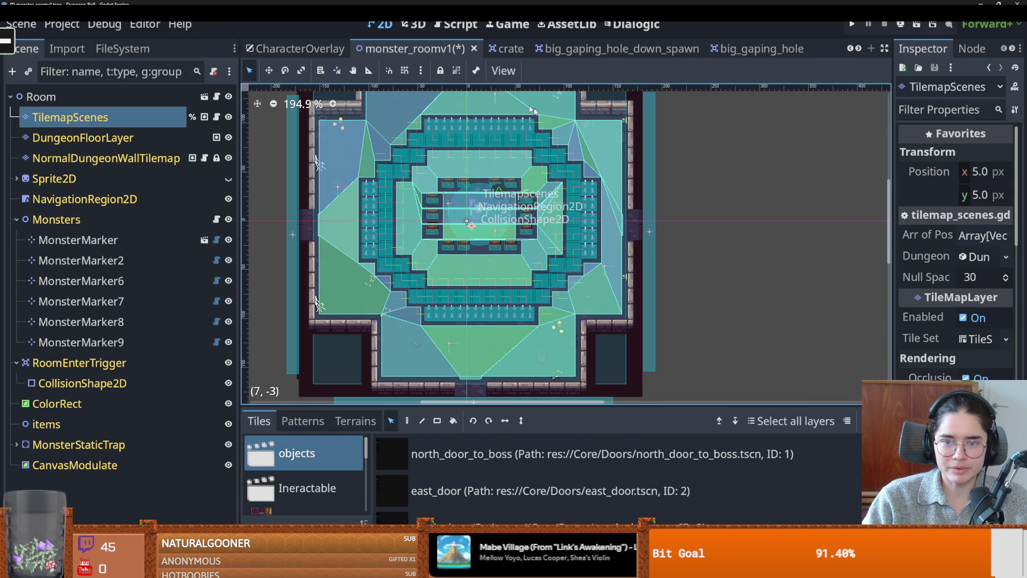
mouse_move(490, 117)
left_mouse_down()
mouse_move(558, 200)
mouse_move(583, 321)
mouse_move(596, 324)
left_mouse_up()
left_click_drag(560, 264, 544, 263)
scroll(583, 254, "down", 3)
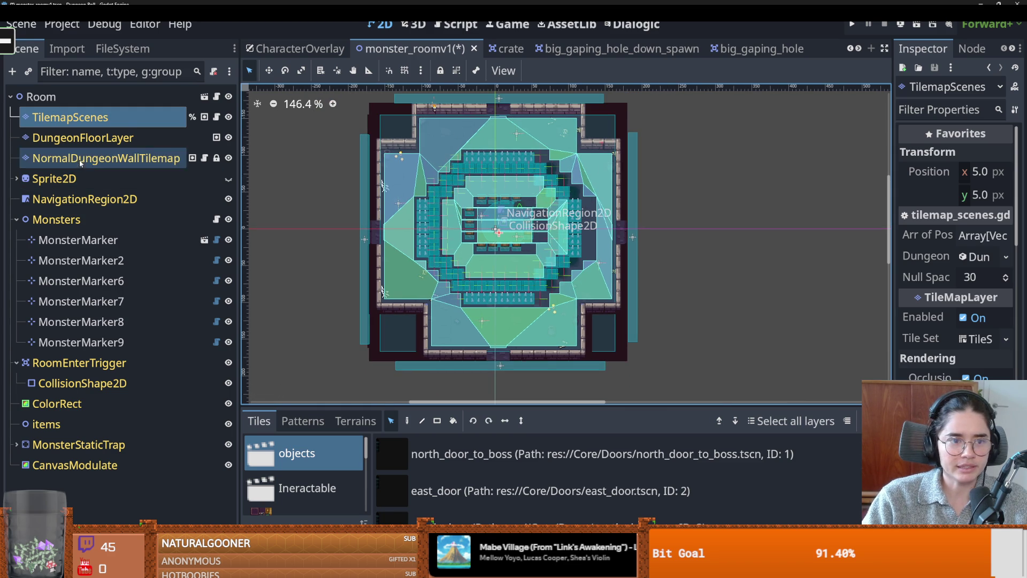
Select the NavigationRegion2D node and save monster_roomv1
left_click(84, 199)
scroll(533, 194, "up", 5)
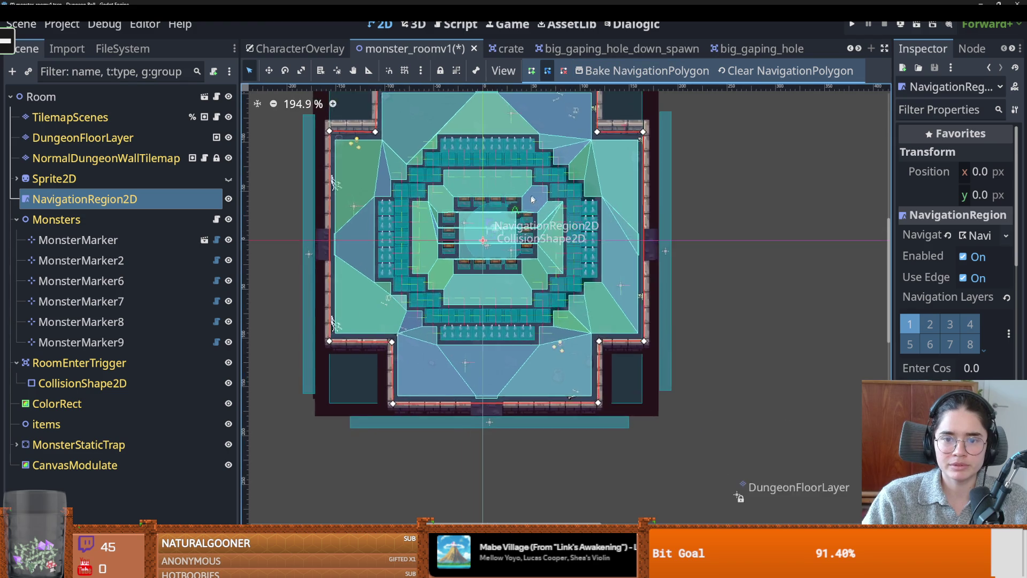
scroll(481, 217, "down", 5)
scroll(491, 226, "up", 5)
scroll(491, 226, "up", 4)
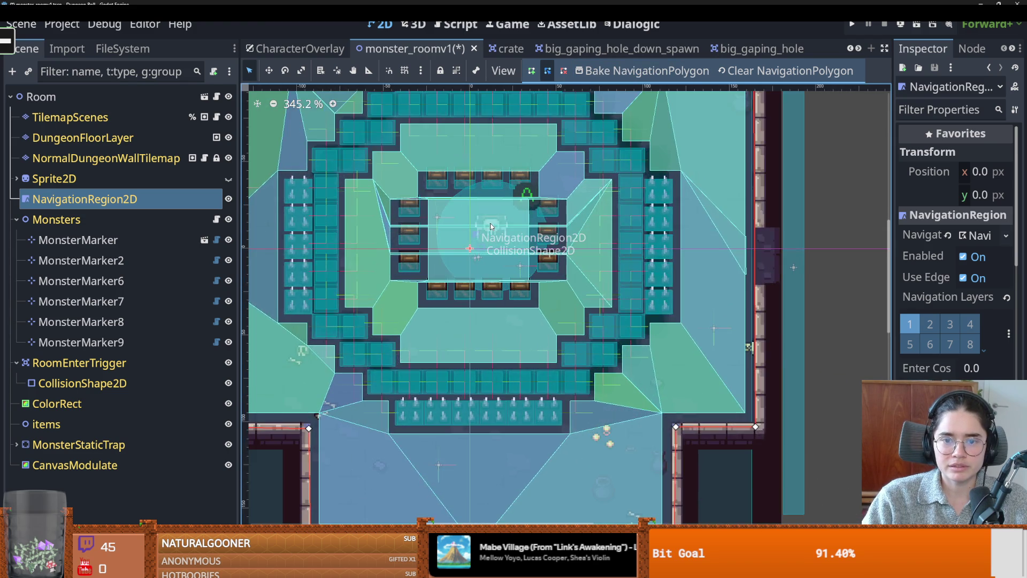
scroll(490, 227, "down", 3)
scroll(514, 226, "up", 1)
scroll(514, 235, "down", 2)
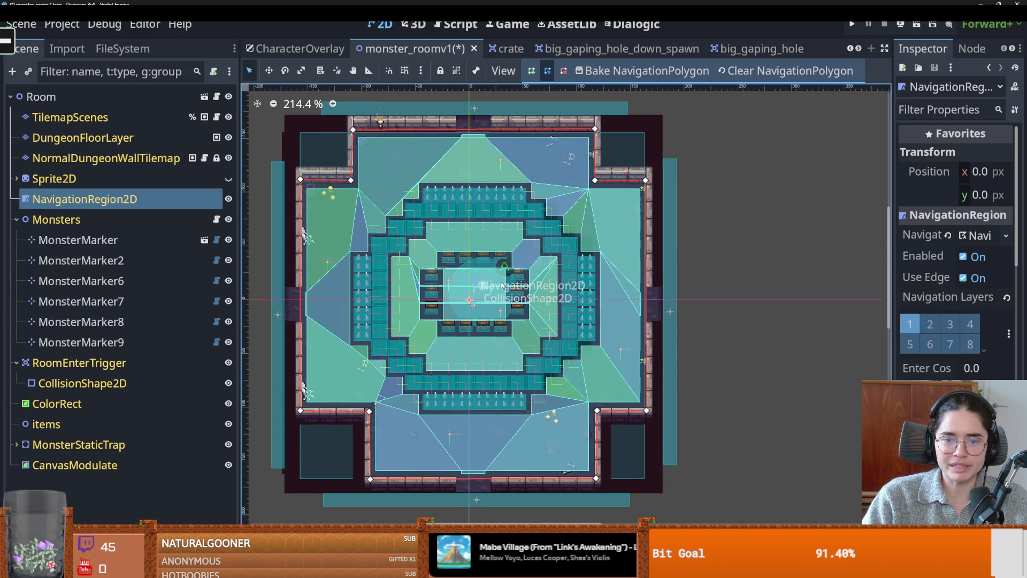
scroll(497, 252, "up", 2)
key("ctrl+s")
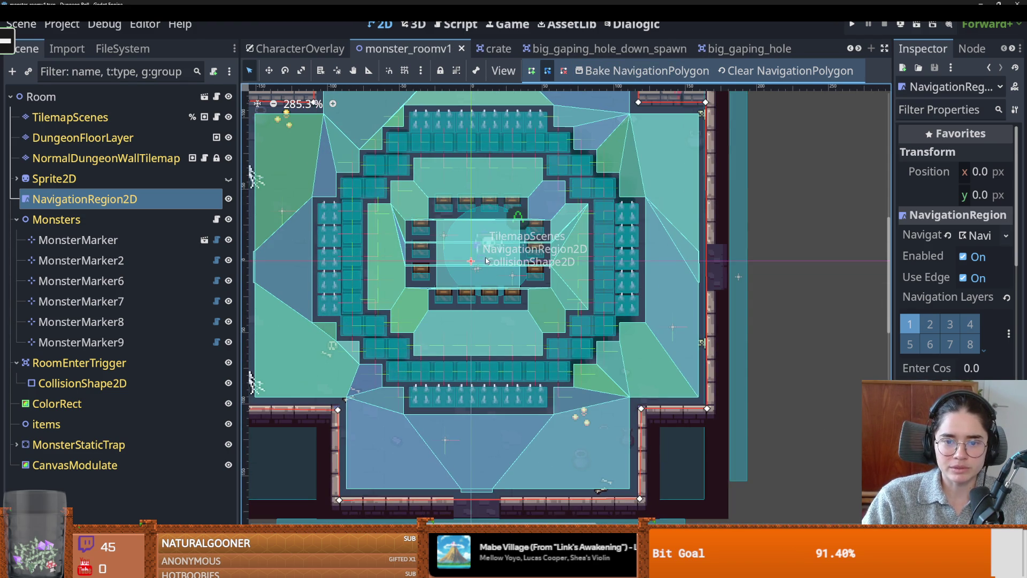
Review MonsterMarker, MonsterMarker2 and MonsterMarker6, collapse Monsters, save, and select Room
left_click(130, 246)
left_click(130, 260)
left_click(128, 239)
left_click(128, 260)
left_click(129, 281)
scroll(413, 288, "down", 1)
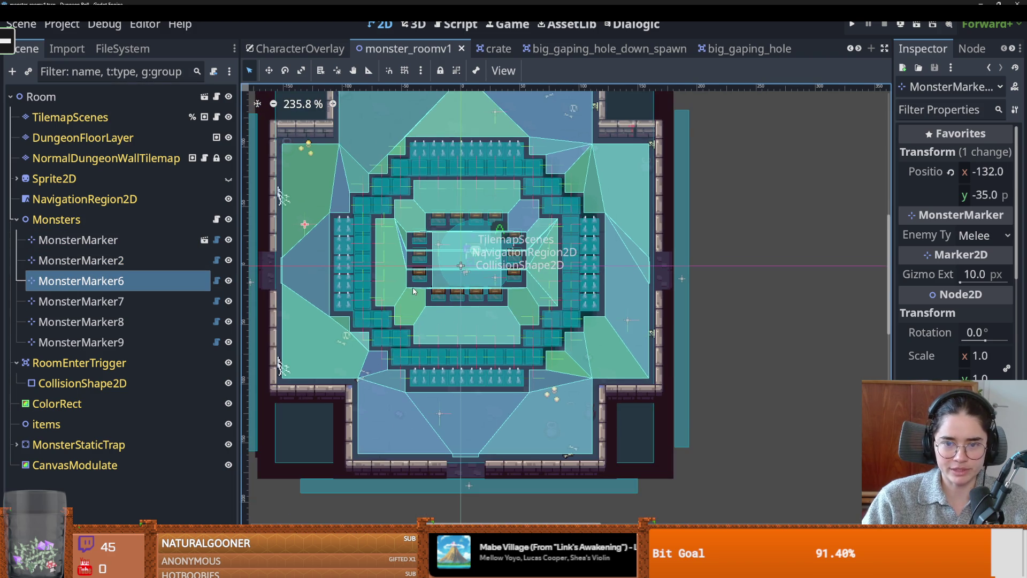
scroll(421, 286, "down", 2)
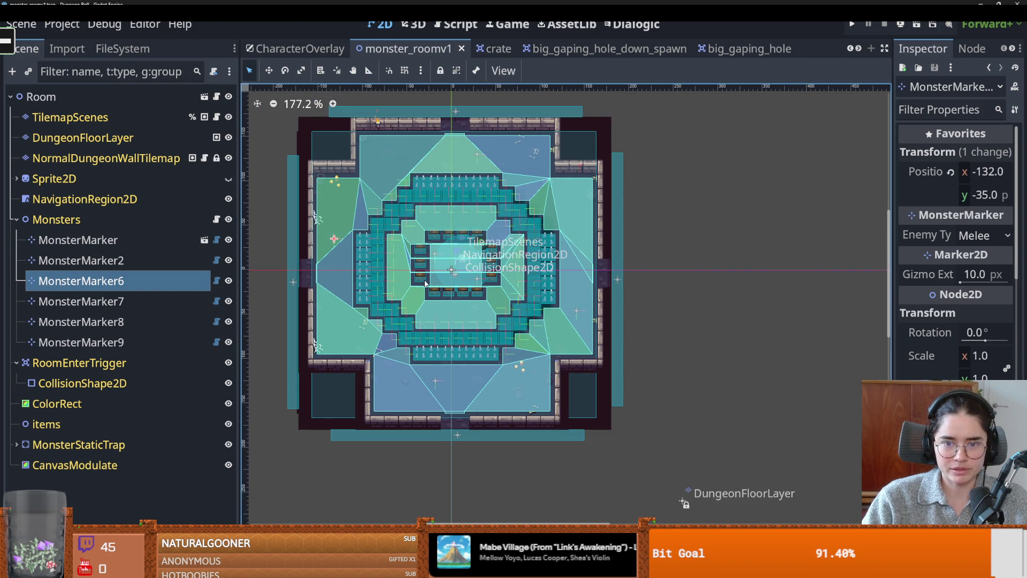
left_click(18, 219)
key("ctrl+s")
left_click(42, 97)
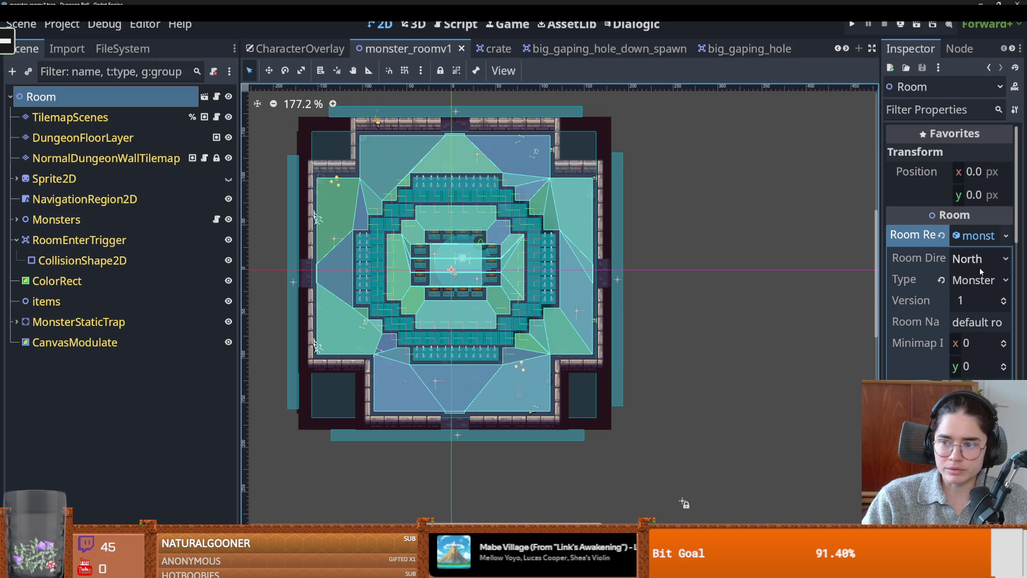
Launch the game and start a Crusader run with the debug room choice enabled and a room picked
left_click(851, 25)
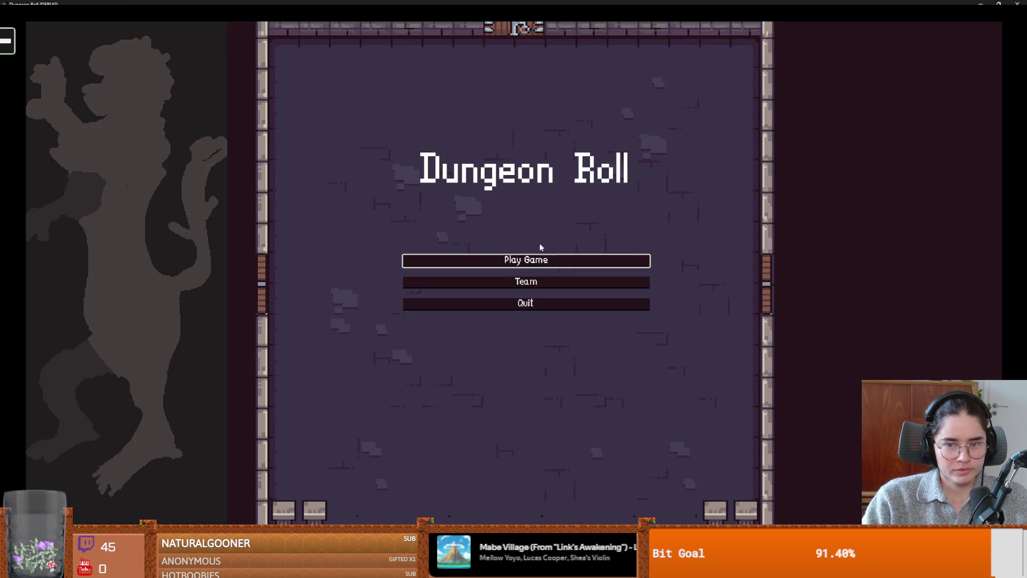
left_click(534, 259)
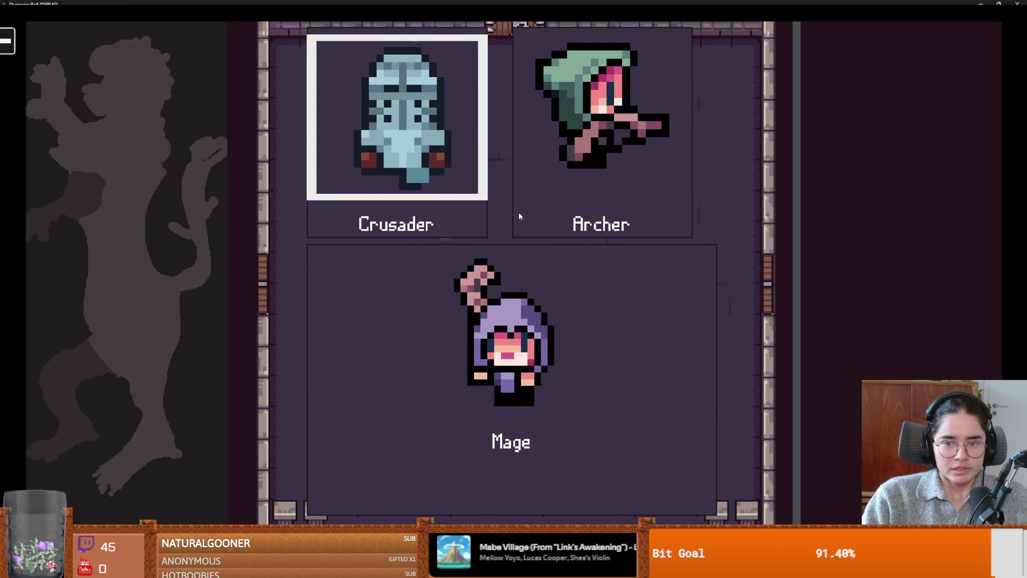
left_click(519, 216)
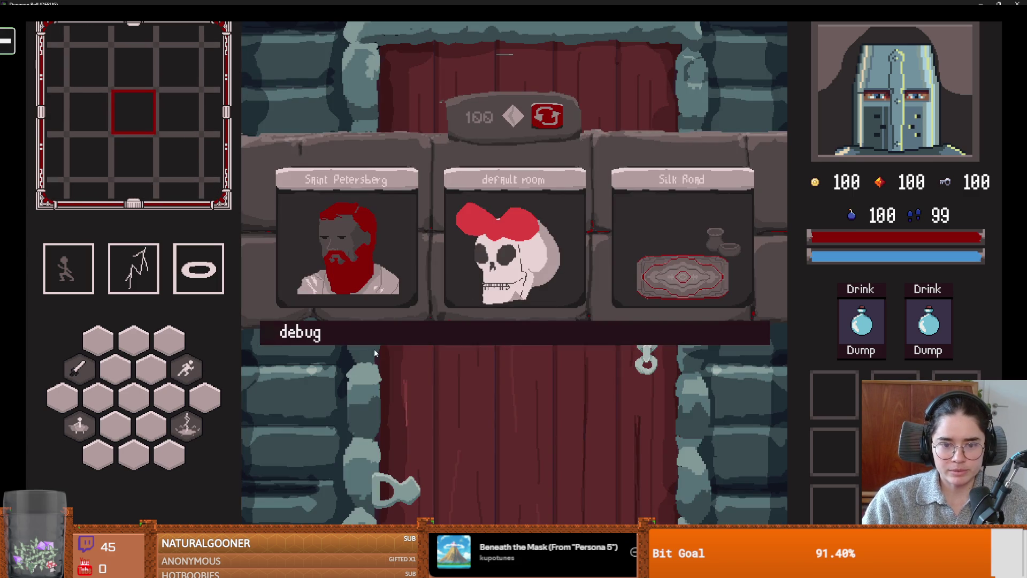
left_click(374, 345)
left_click(402, 313)
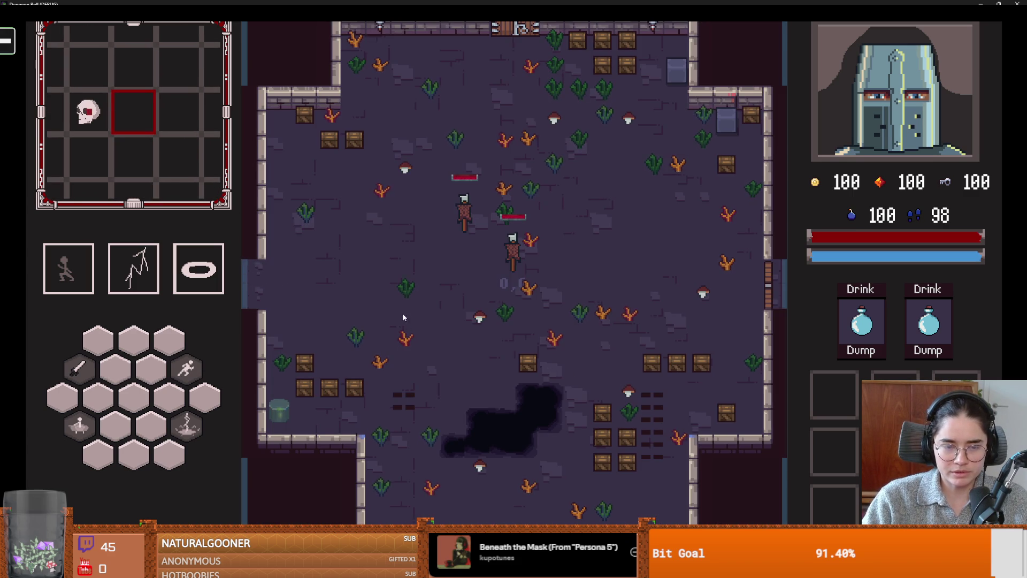
Walk left into the pit room, then shrink and close the game window
key("a")
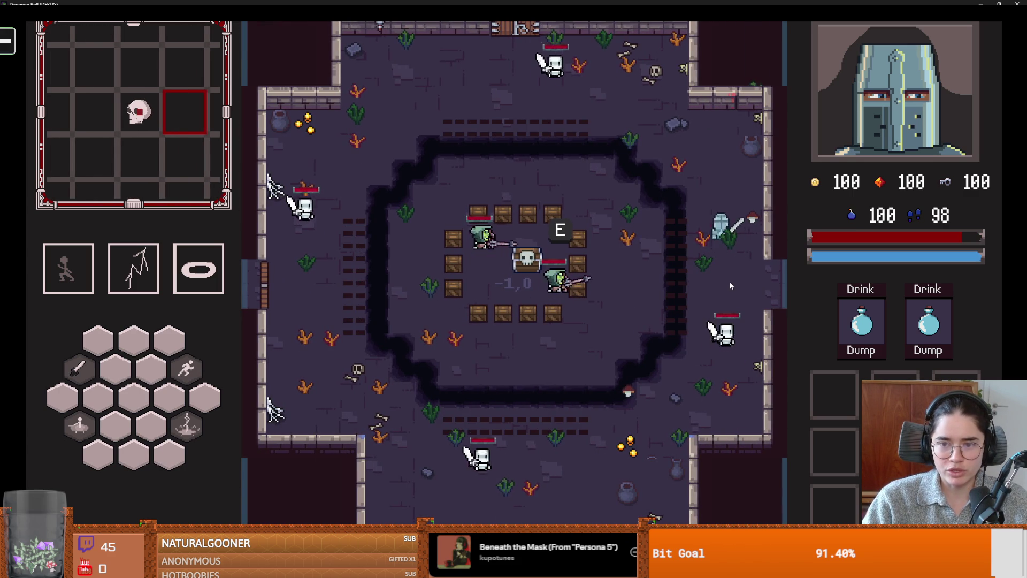
key("super+Down")
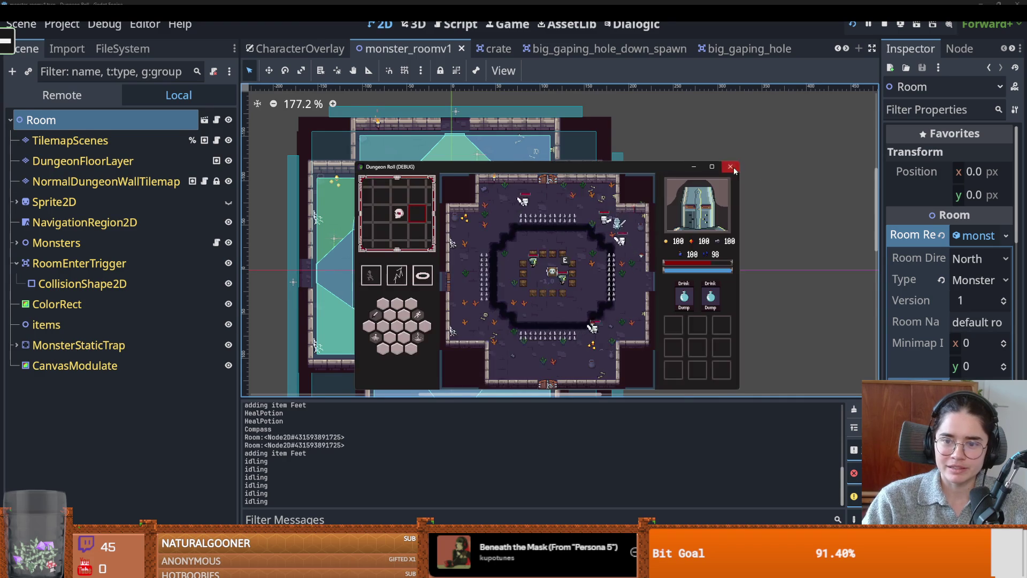
left_click(730, 167)
Select the ColorRect node and toggle DungeonFloorLayer visibility off and on to check its tiles
scroll(556, 287, "up", 4)
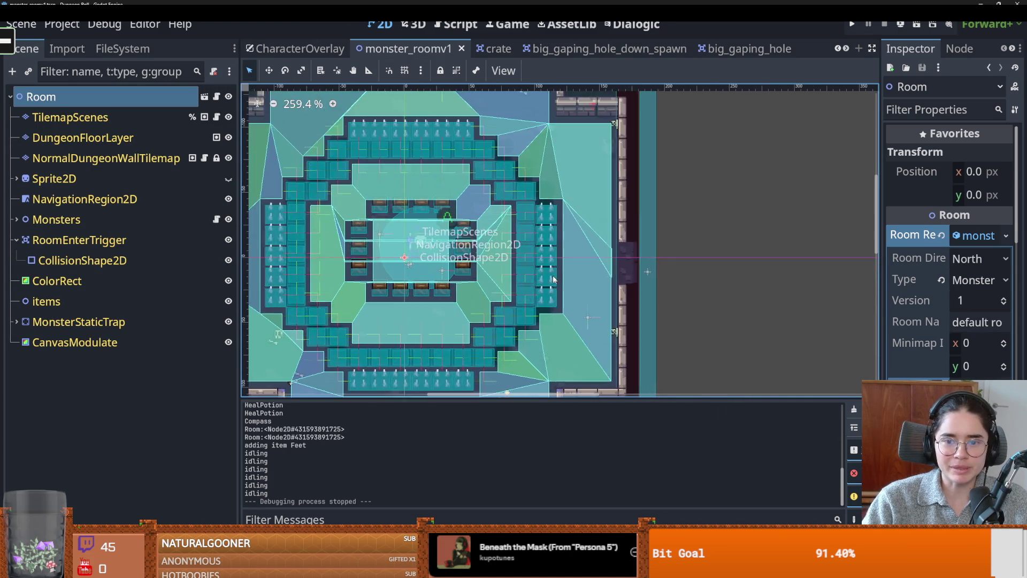
scroll(557, 287, "up", 4)
left_click(547, 250)
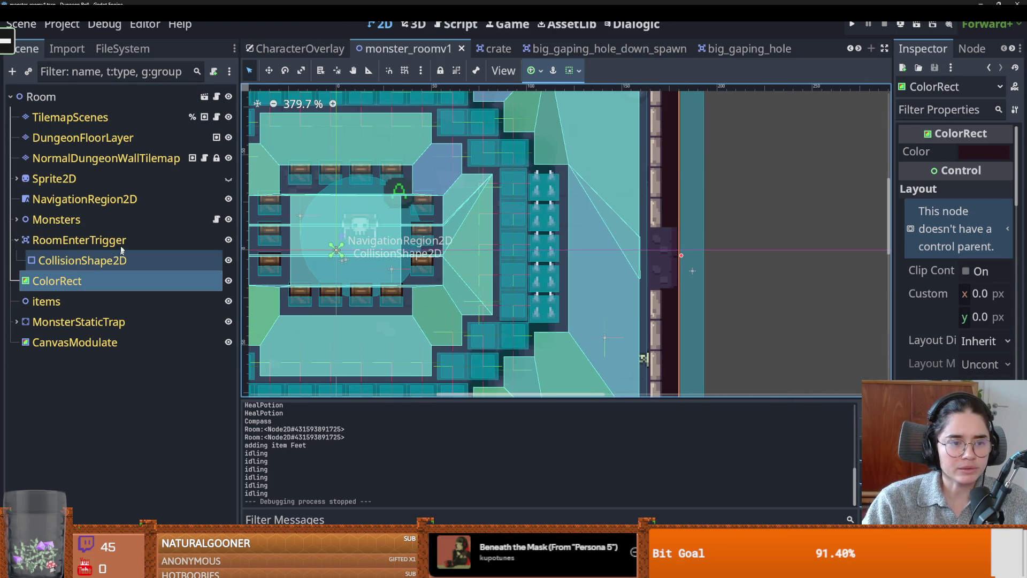
left_click(229, 137)
left_click(229, 138)
Select DungeonFloorLayer and list its terrains down to BigGapingHole in Terrain Set 1
left_click(133, 140)
left_click(356, 421)
scroll(301, 486, "down", 4)
scroll(300, 486, "down", 2)
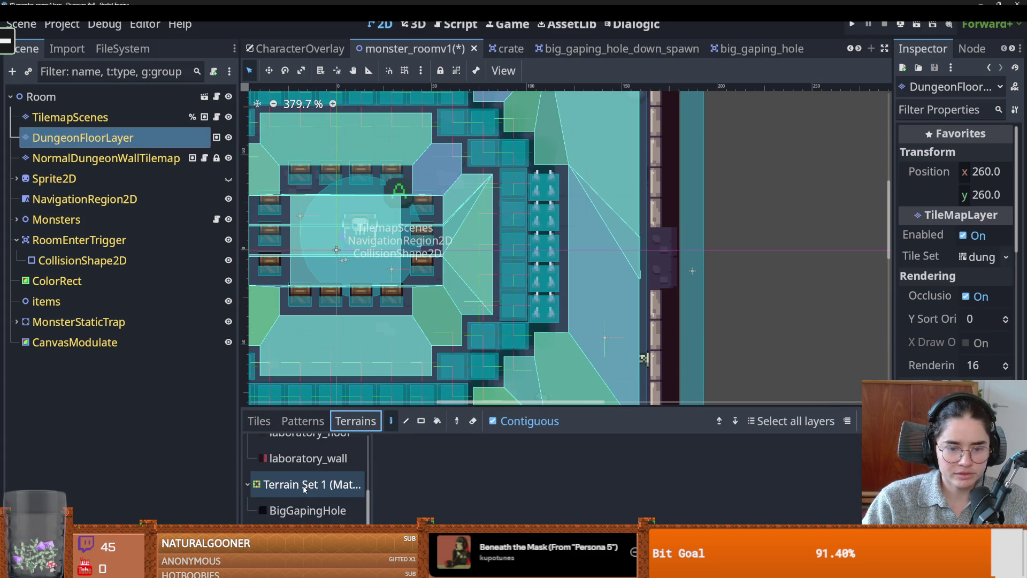
Paint a column of BigGapingHole terrain beside the pit
left_click(315, 509)
left_click_drag(513, 159, 513, 344)
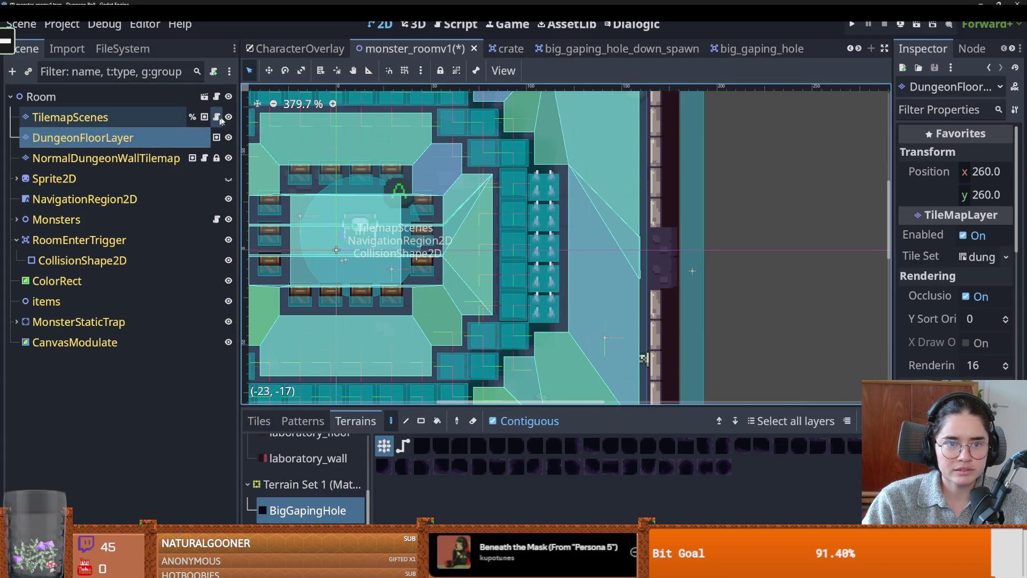
scroll(570, 257, "up", 2)
scroll(571, 257, "down", 2)
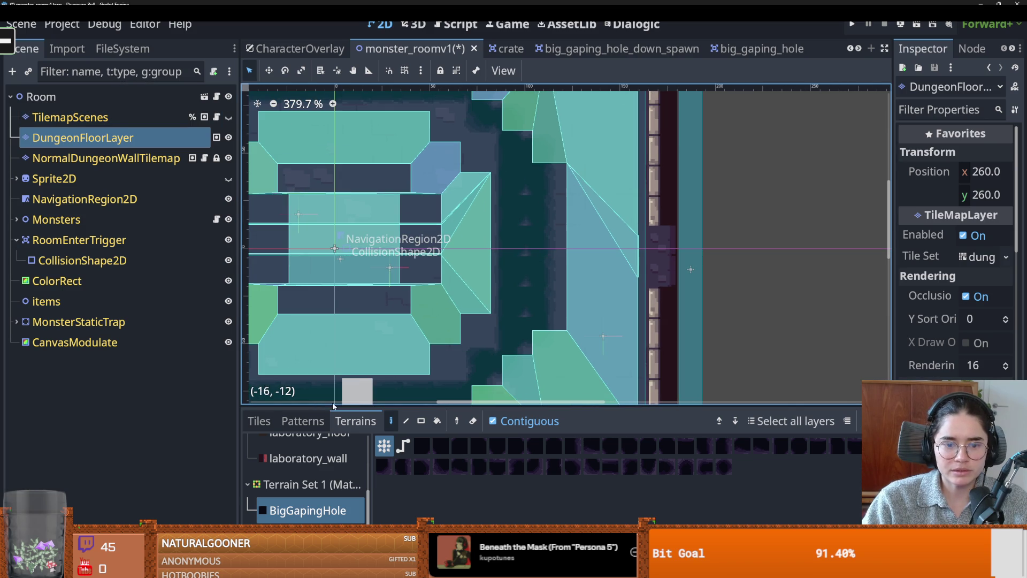
scroll(358, 488, "up", 3)
Paint floor terrain down the right corridor column, undoing a stray corner stroke
left_click(342, 467)
left_click_drag(559, 308, 551, 191)
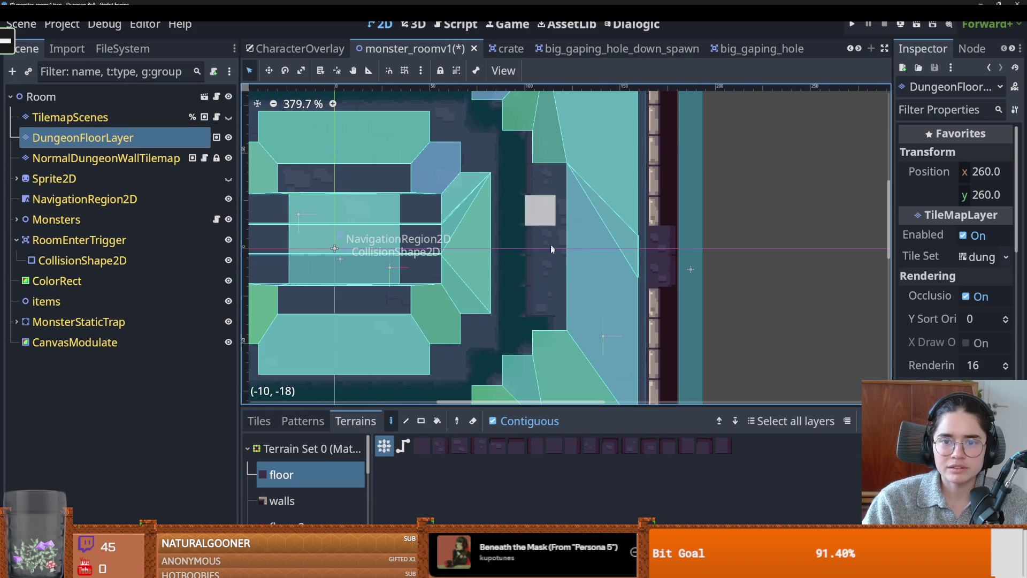
scroll(551, 248, "down", 3)
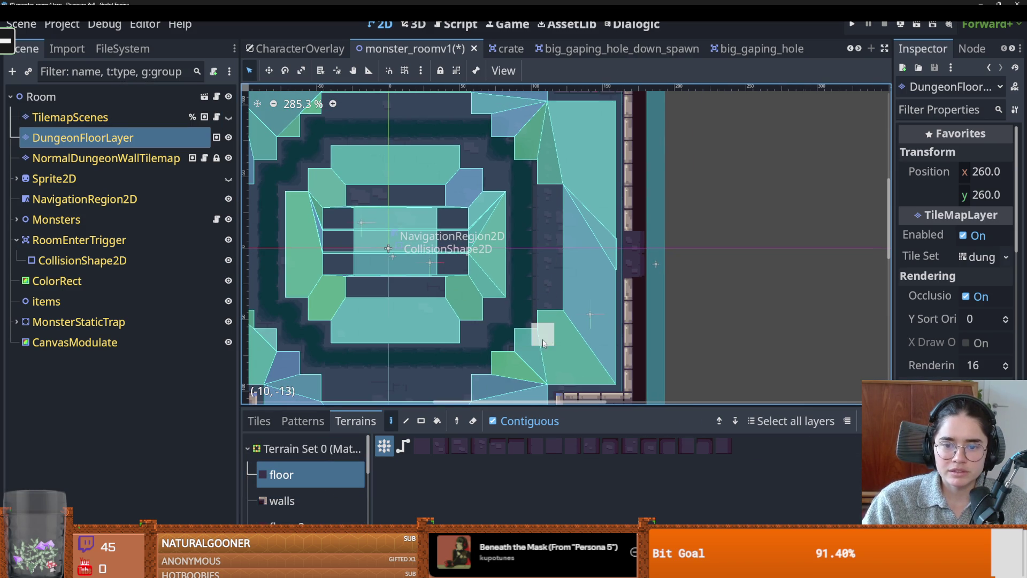
scroll(543, 343, "up", 5)
scroll(605, 261, "down", 2)
scroll(592, 276, "up", 3)
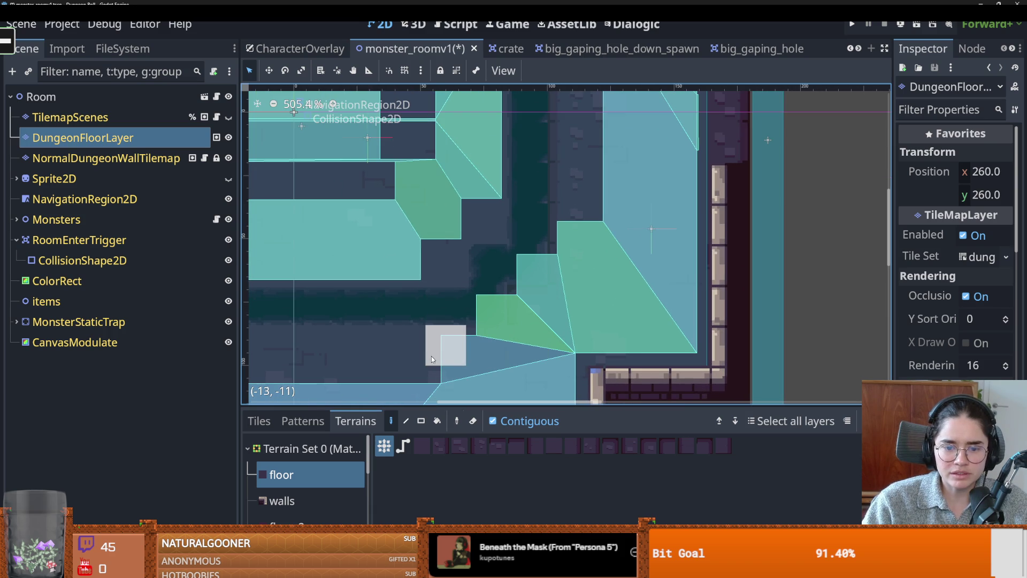
left_click(465, 245)
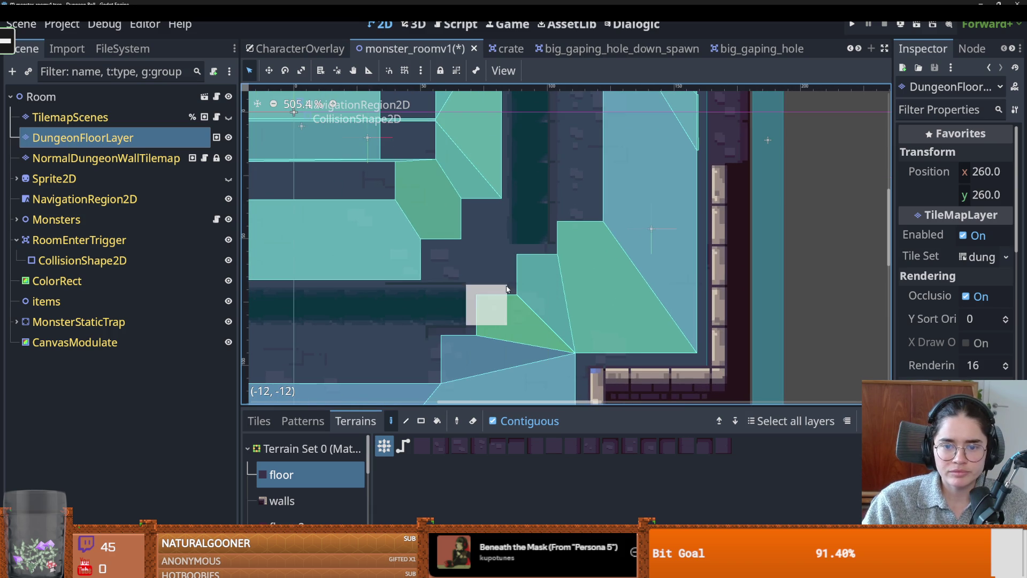
key("ctrl+z")
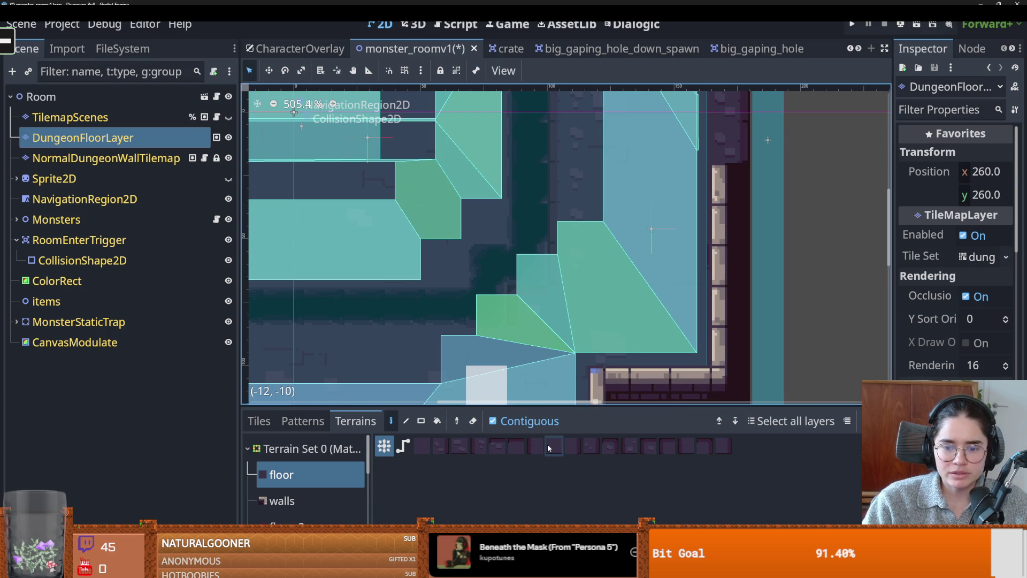
Paint single floor tiles into the lower-right corner and along the corridor corner
left_click(422, 446)
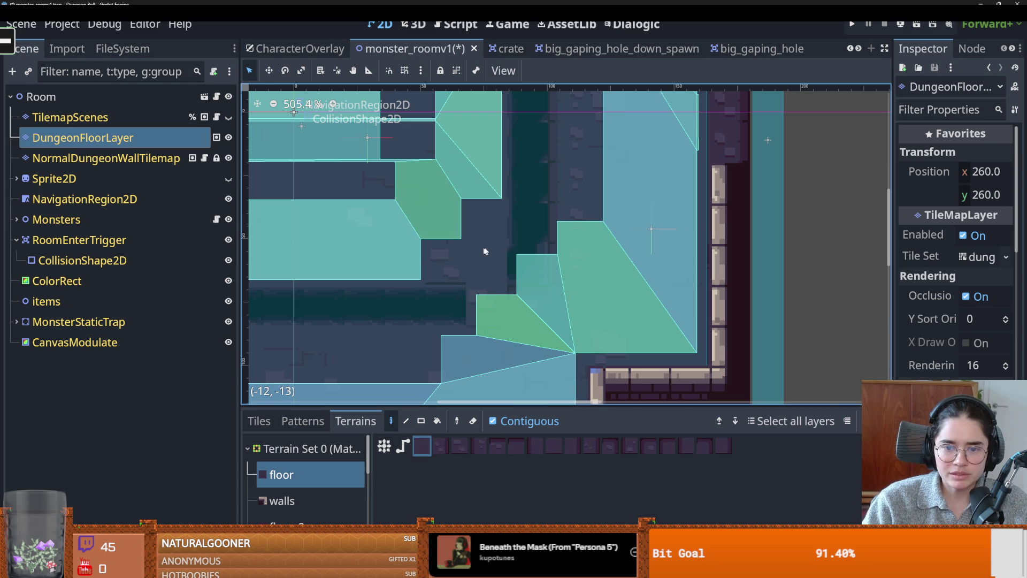
left_click(486, 265)
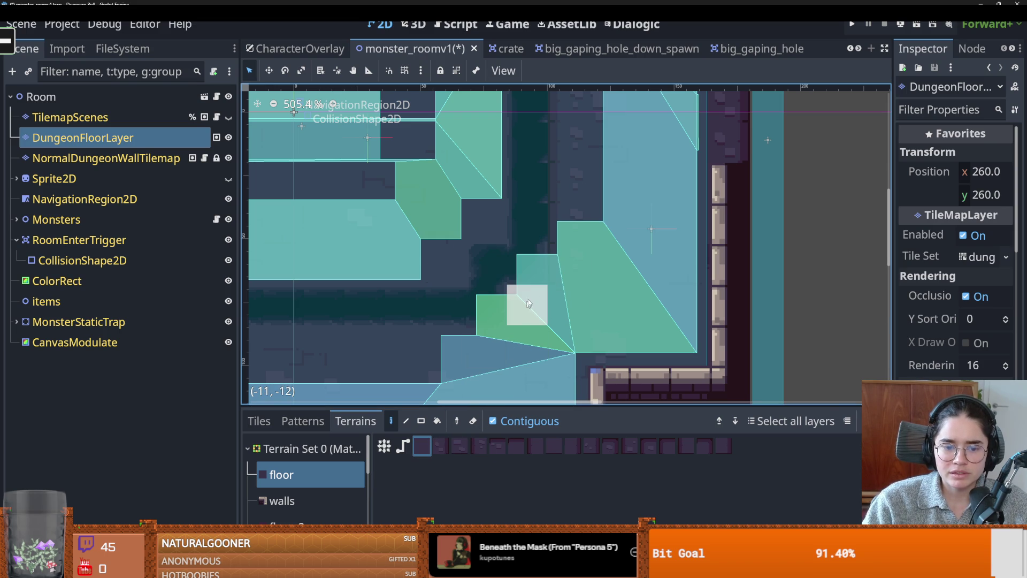
left_click_drag(541, 232, 534, 254)
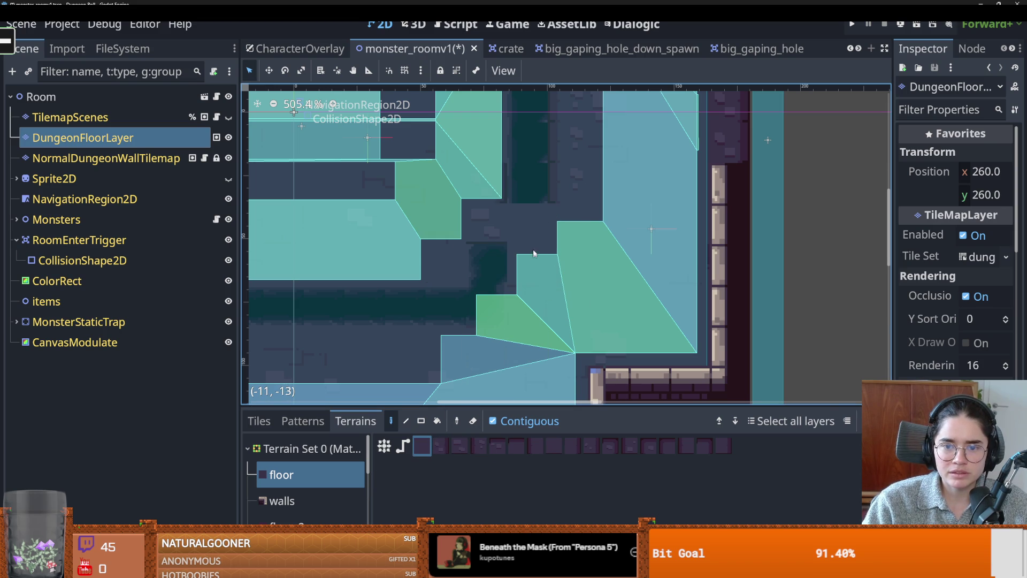
scroll(542, 248, "down", 3)
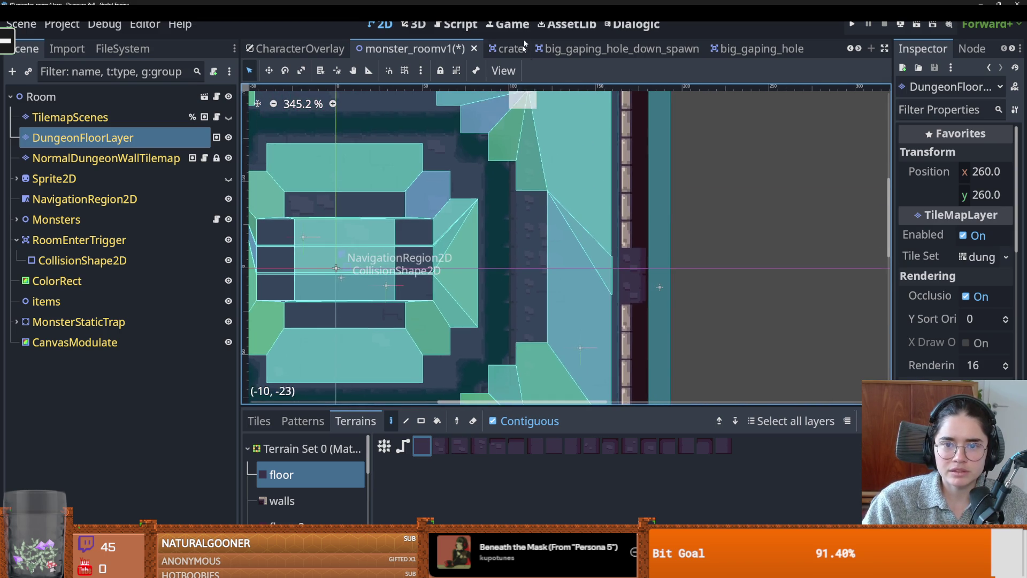
scroll(519, 156, "up", 1)
scroll(518, 157, "up", 1)
Hide the navigation polygons to inspect the tiles, then reselect the BigGapingHole terrain
left_click(228, 198)
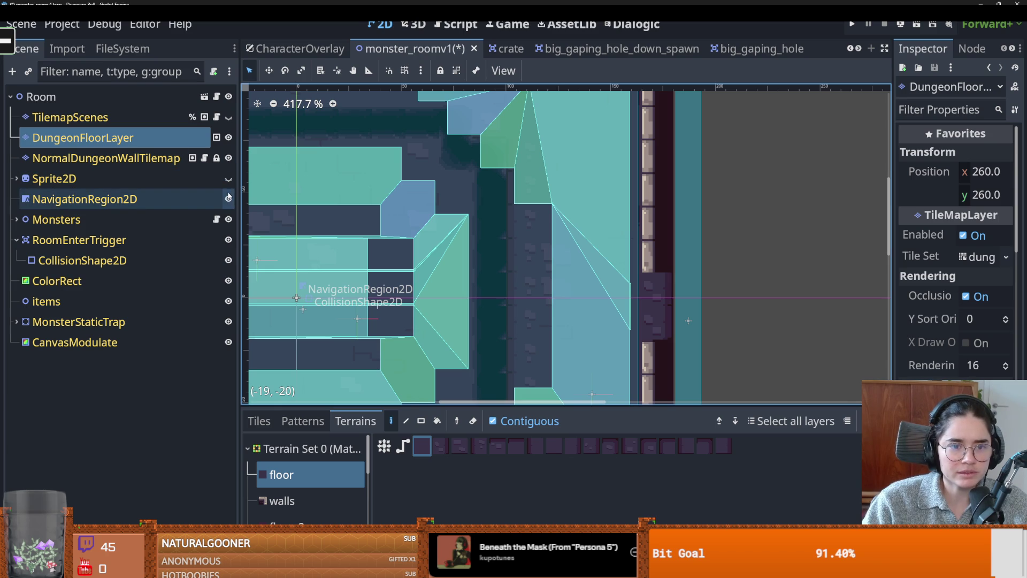
scroll(522, 291, "down", 3)
scroll(528, 269, "down", 1)
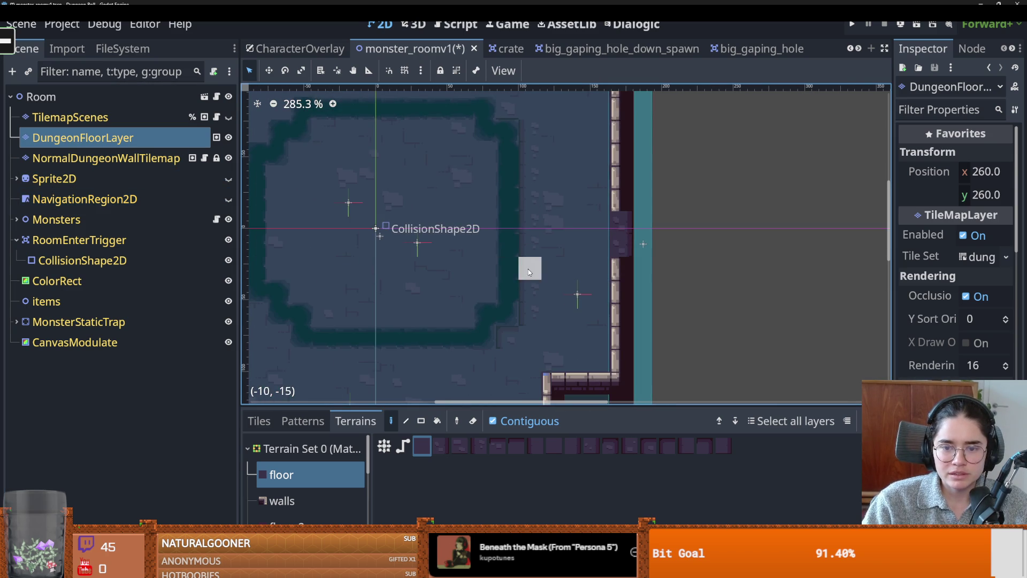
scroll(533, 360, "up", 3)
scroll(532, 359, "up", 3)
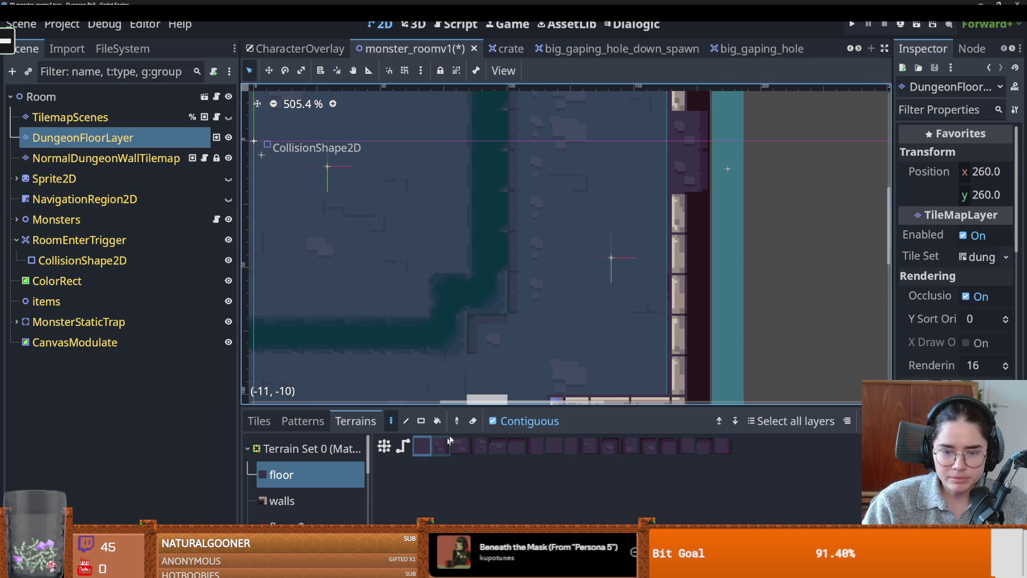
scroll(557, 355, "up", 3)
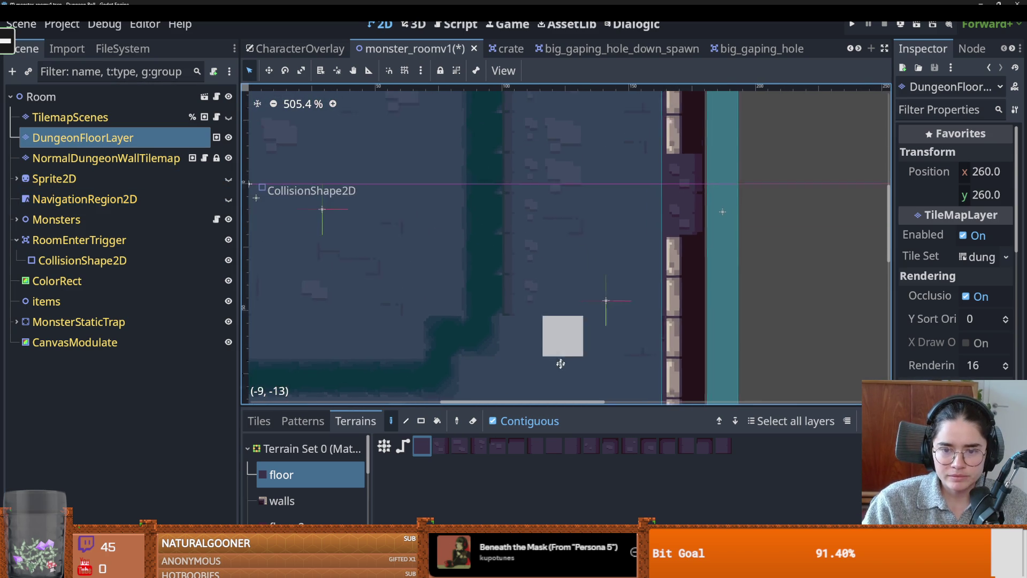
scroll(519, 213, "down", 3)
scroll(497, 212, "up", 3)
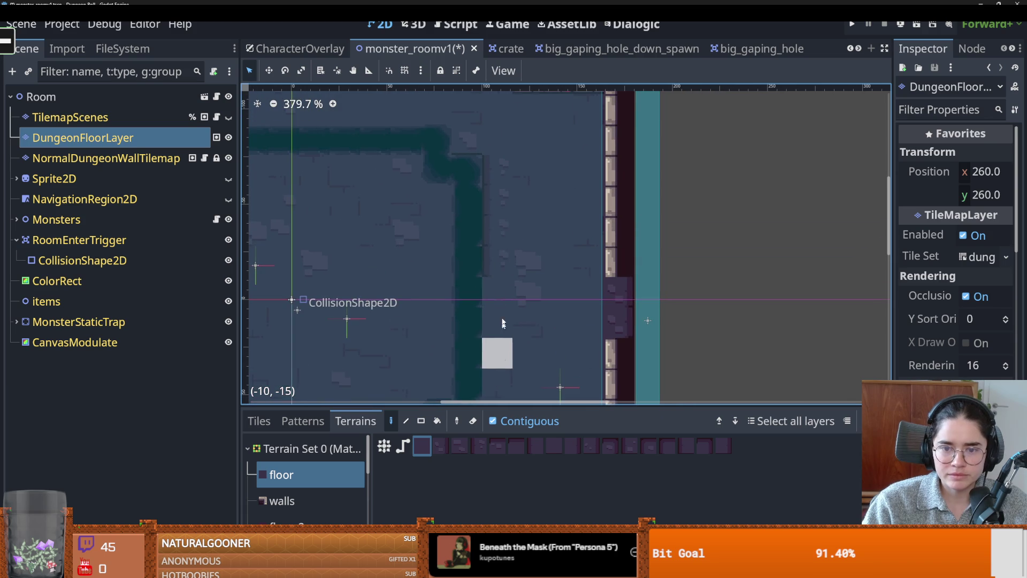
scroll(527, 321, "down", 2)
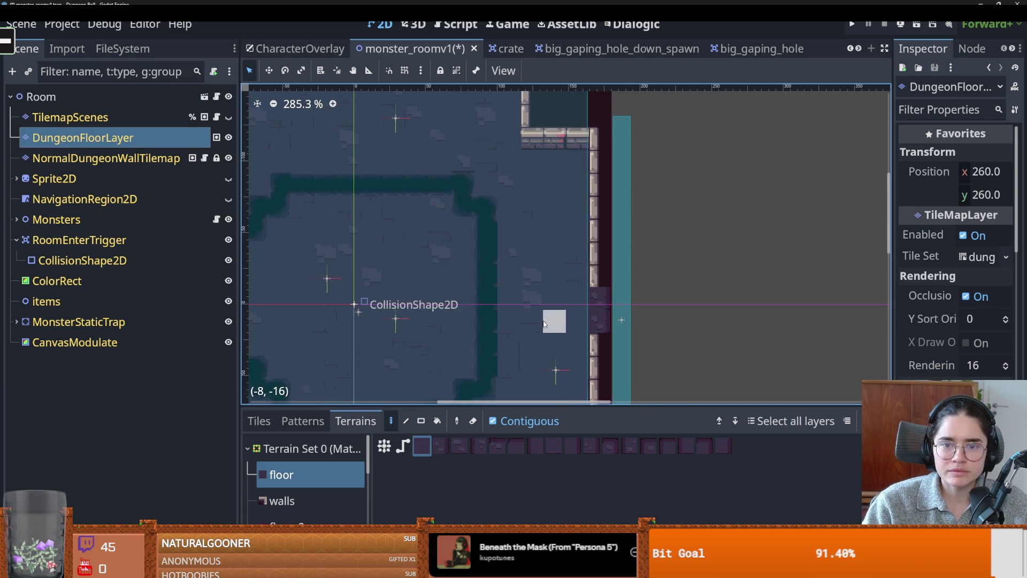
scroll(546, 335, "up", 1)
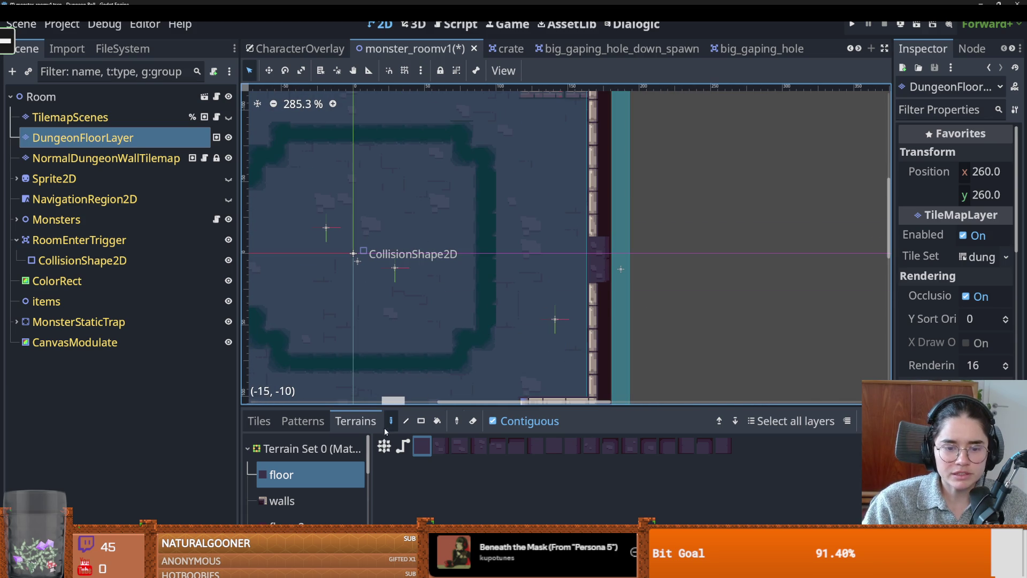
scroll(309, 480, "down", 5)
left_click(307, 510)
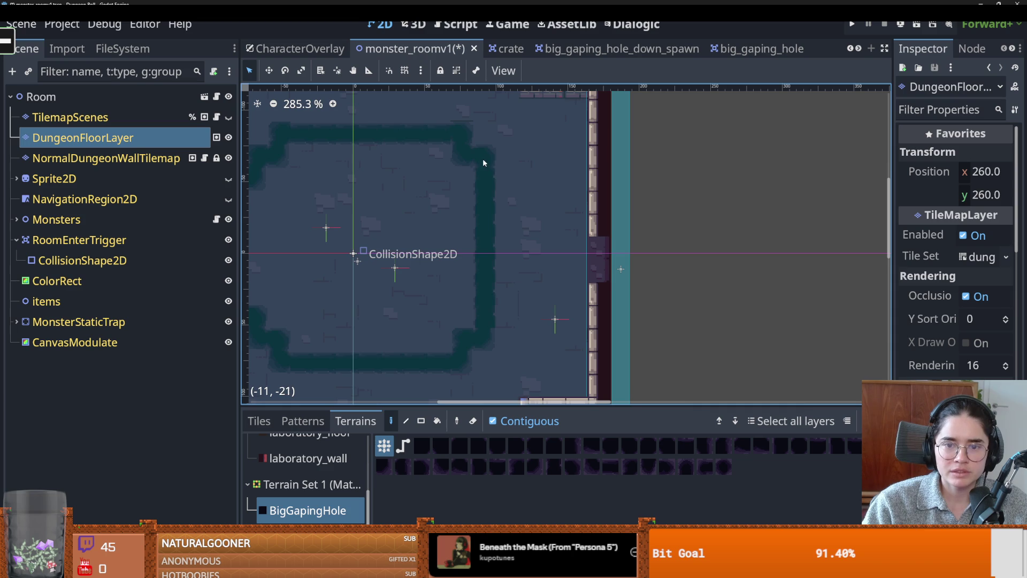
Bring the TilemapScenes spikes and chests back into view and inspect the room
scroll(484, 316, "down", 5)
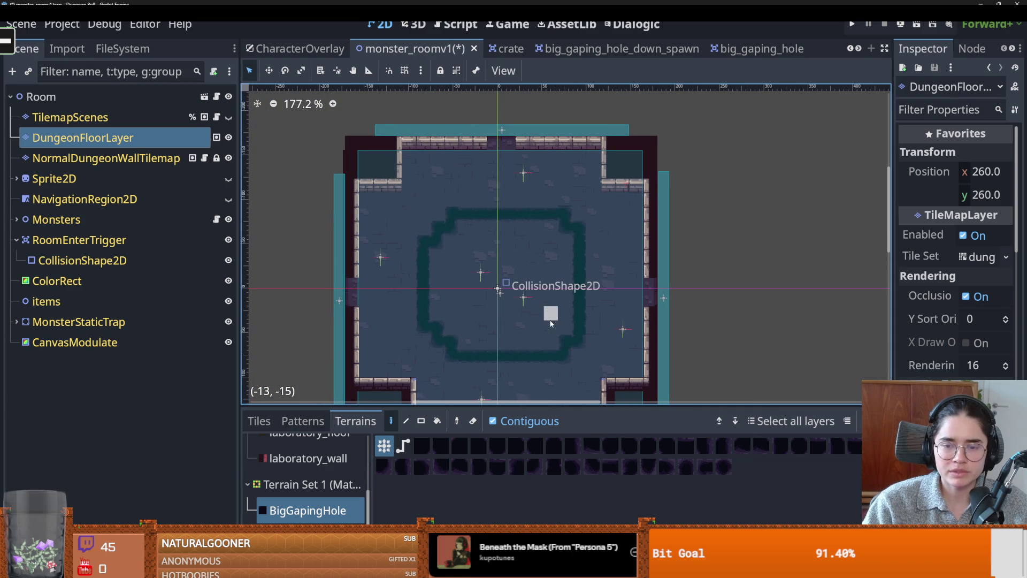
left_click(229, 118)
left_click(229, 117)
left_click(228, 117)
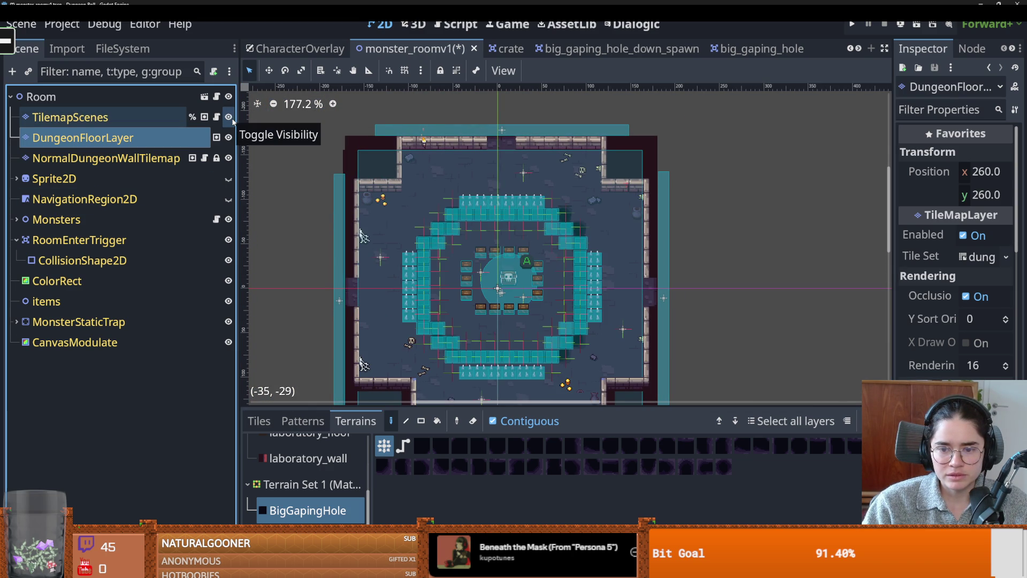
scroll(573, 377, "up", 5)
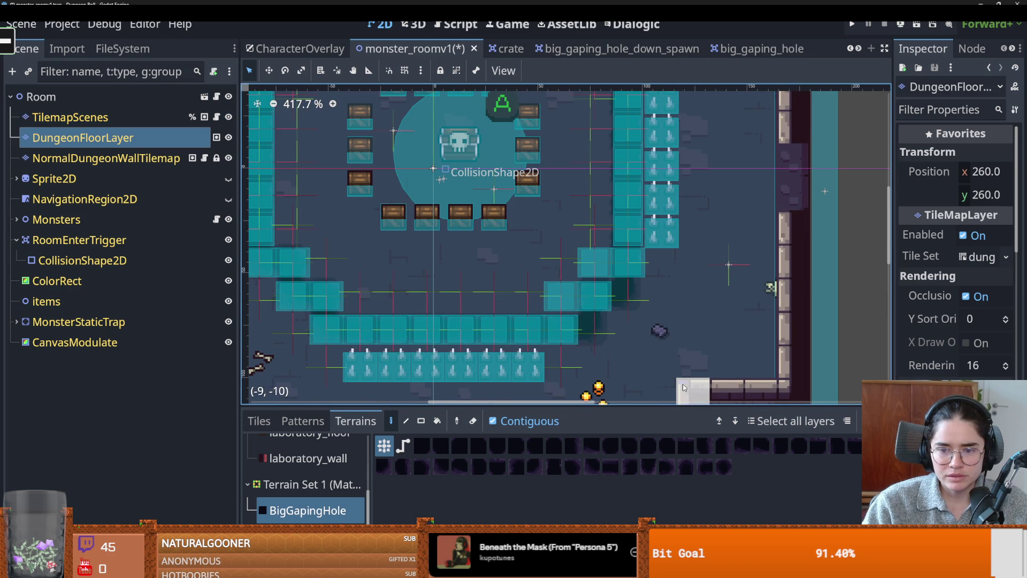
scroll(658, 364, "down", 3)
scroll(648, 362, "up", 1)
scroll(648, 361, "down", 2)
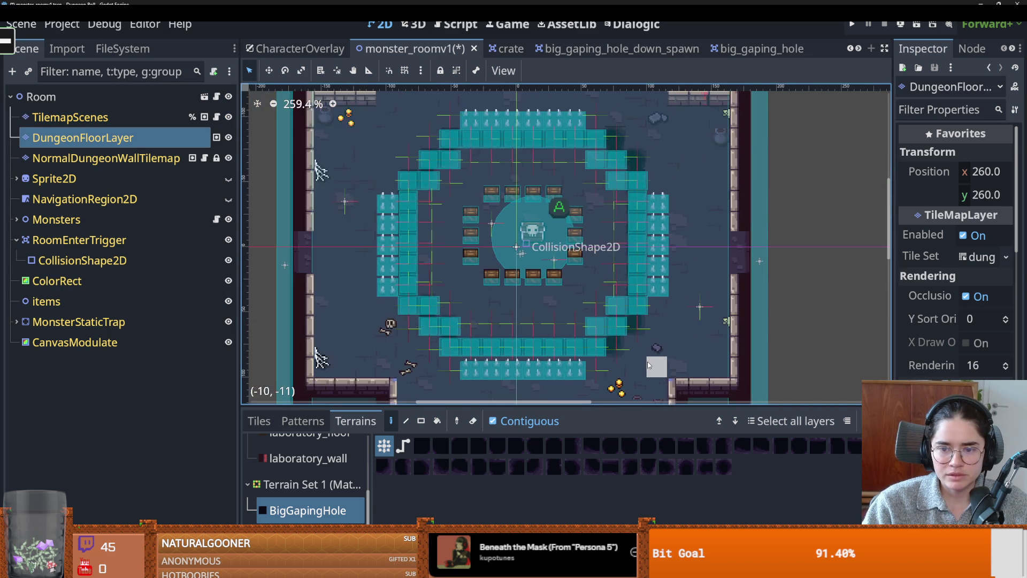
scroll(647, 362, "up", 4)
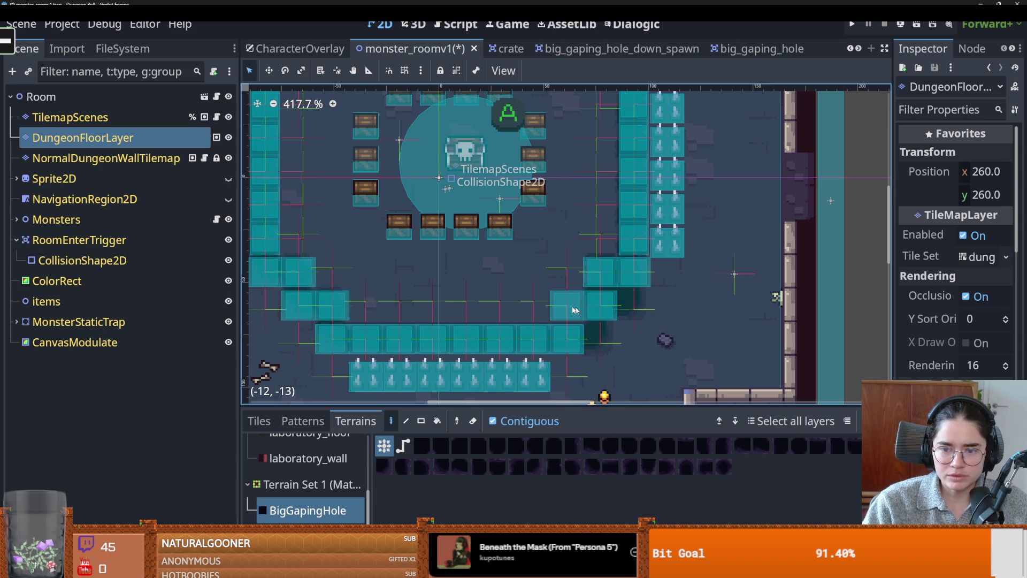
scroll(535, 321, "down", 1)
scroll(562, 305, "up", 3)
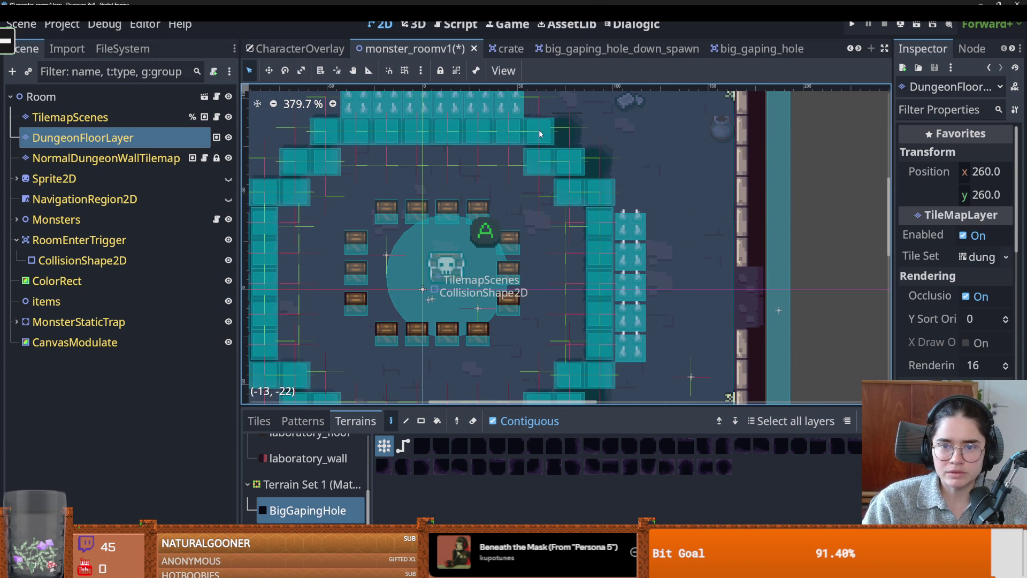
scroll(335, 476, "up", 2)
scroll(336, 475, "up", 2)
Pick the floor terrain's first tile, check the floor layer, and hide TilemapScenes
left_click(311, 456)
left_click(422, 446)
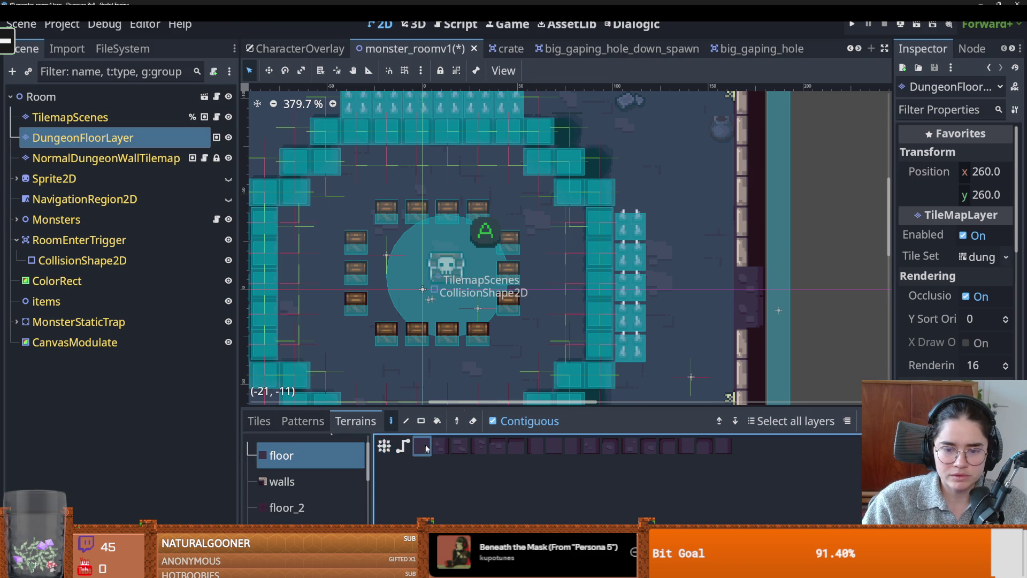
scroll(607, 174, "down", 3)
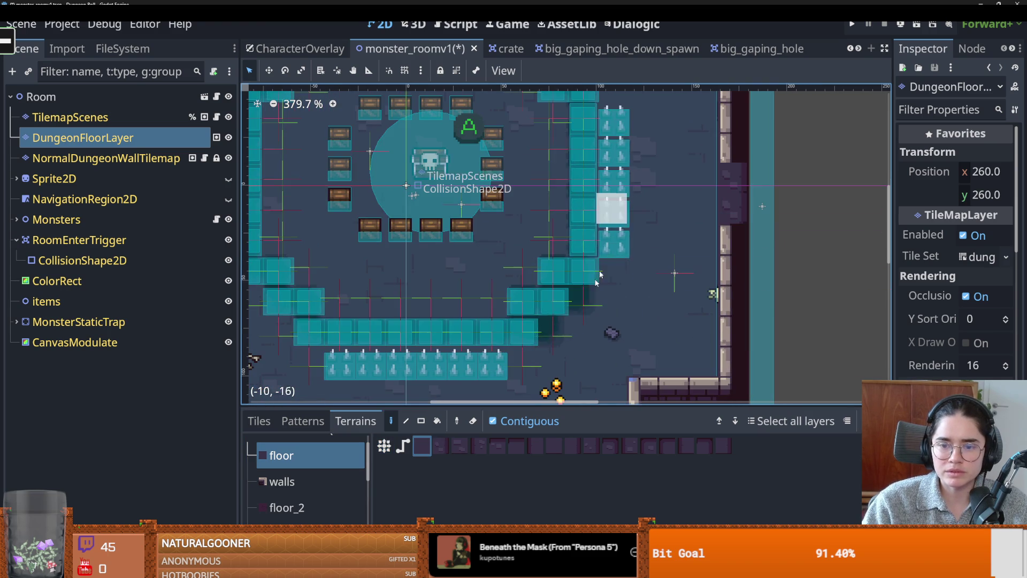
scroll(603, 323, "down", 5)
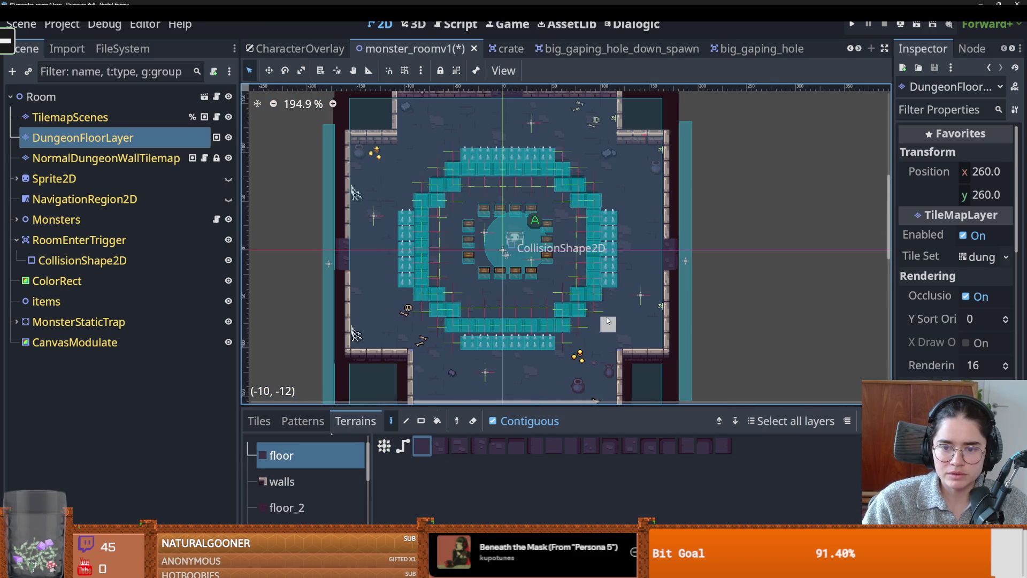
left_click(228, 138)
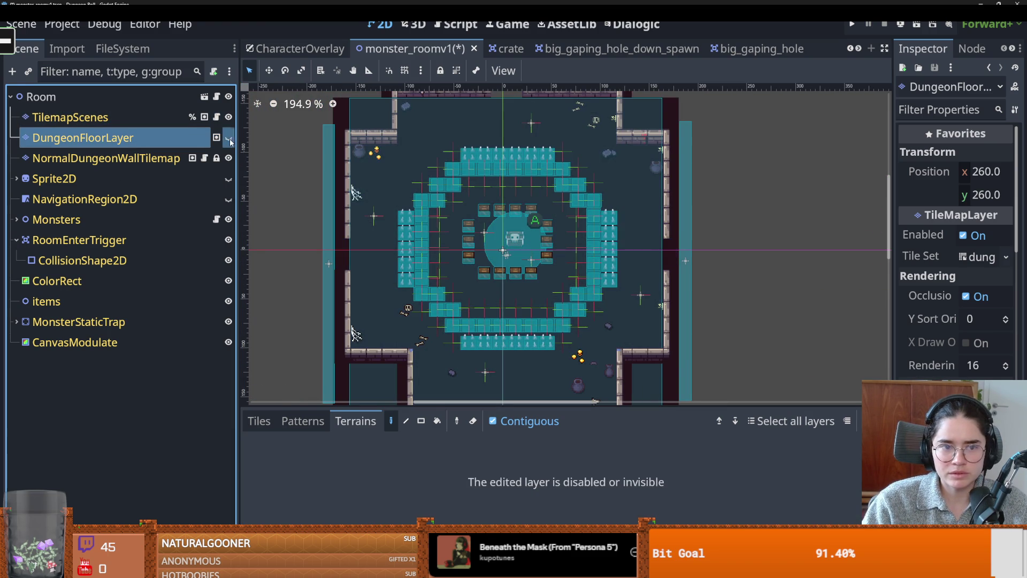
left_click(228, 138)
left_click(228, 117)
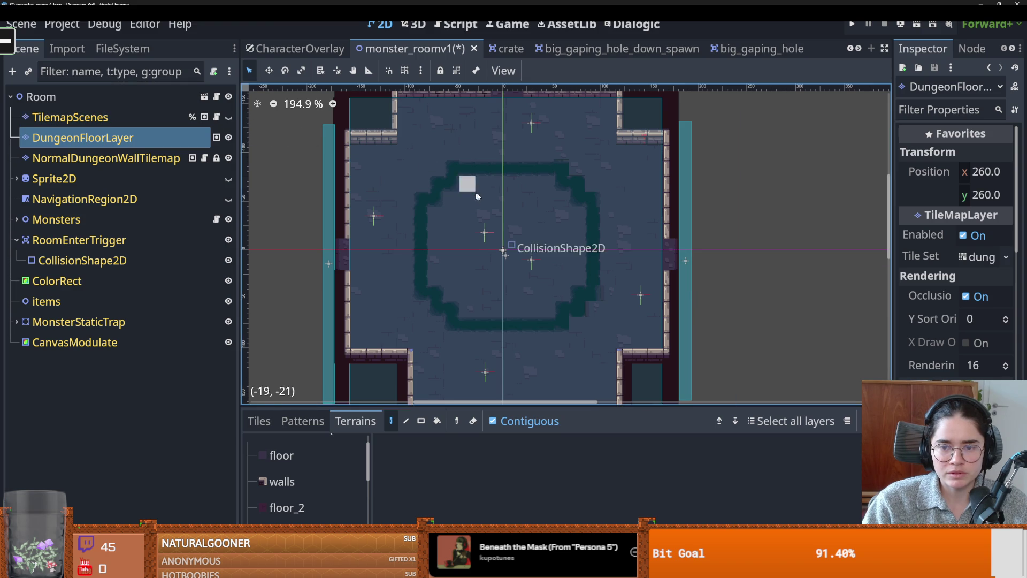
Switch between BigGapingHole and the floor terrain, ending on the first floor tile
scroll(521, 185, "up", 3)
scroll(299, 514, "down", 4)
left_click(299, 518)
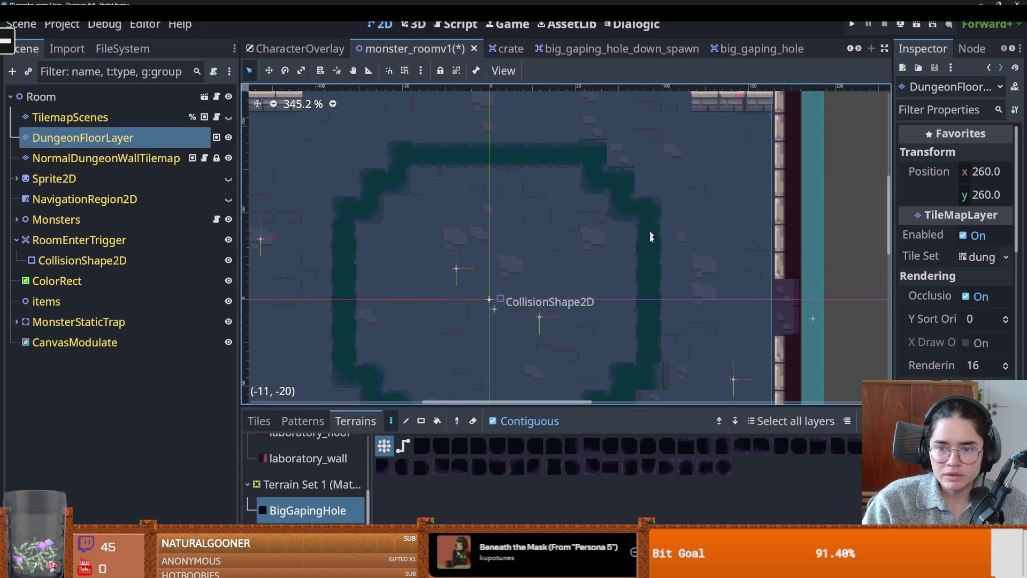
scroll(650, 228, "down", 3)
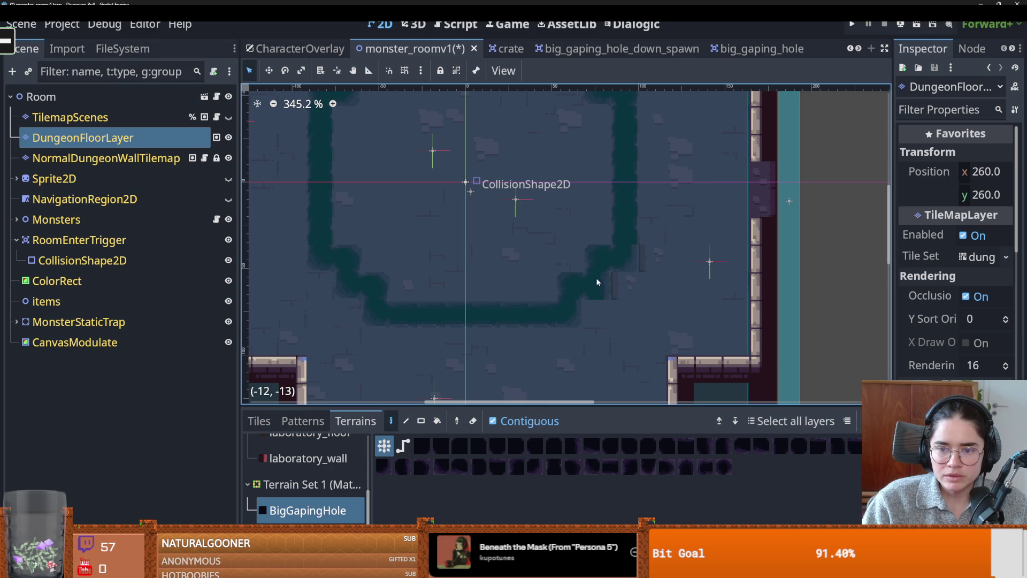
scroll(328, 469, "up", 3)
left_click(329, 481)
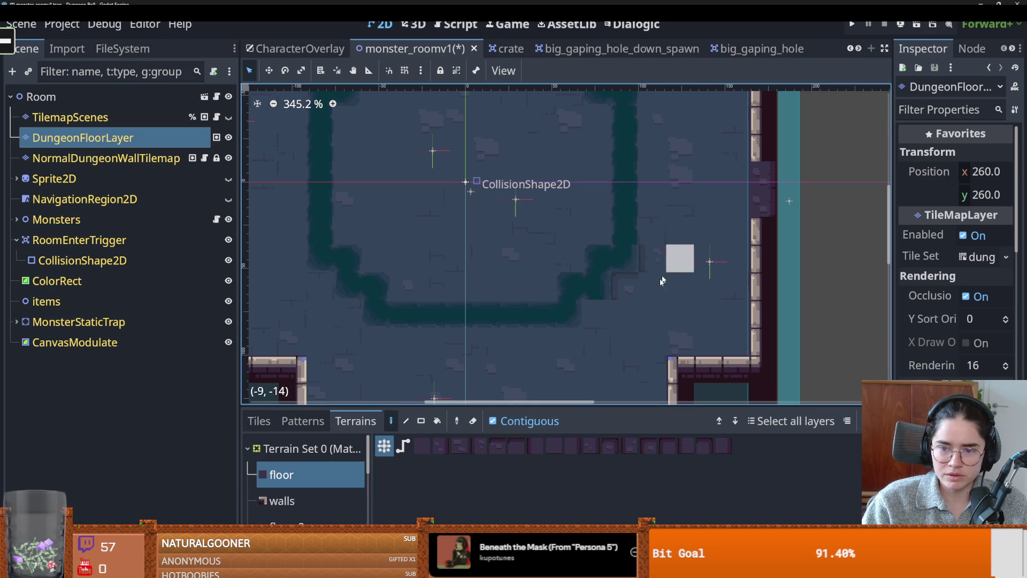
left_click(423, 447)
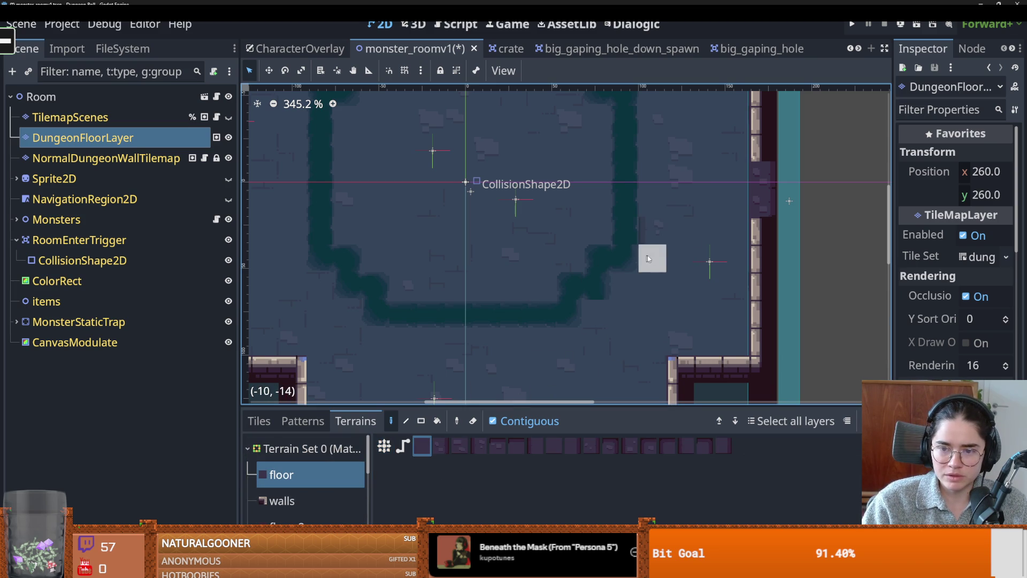
scroll(668, 182, "up", 3)
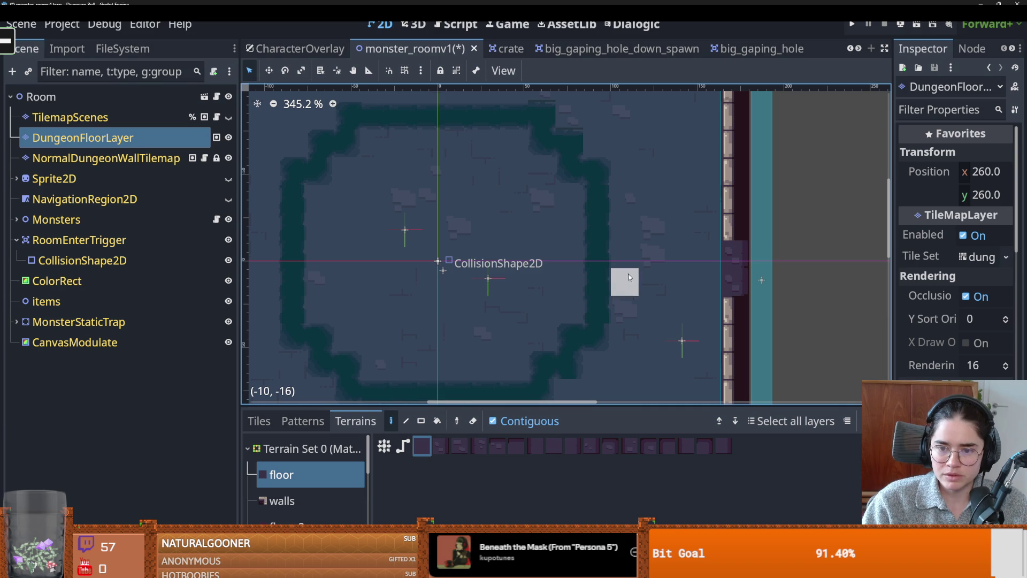
scroll(606, 149, "up", 4)
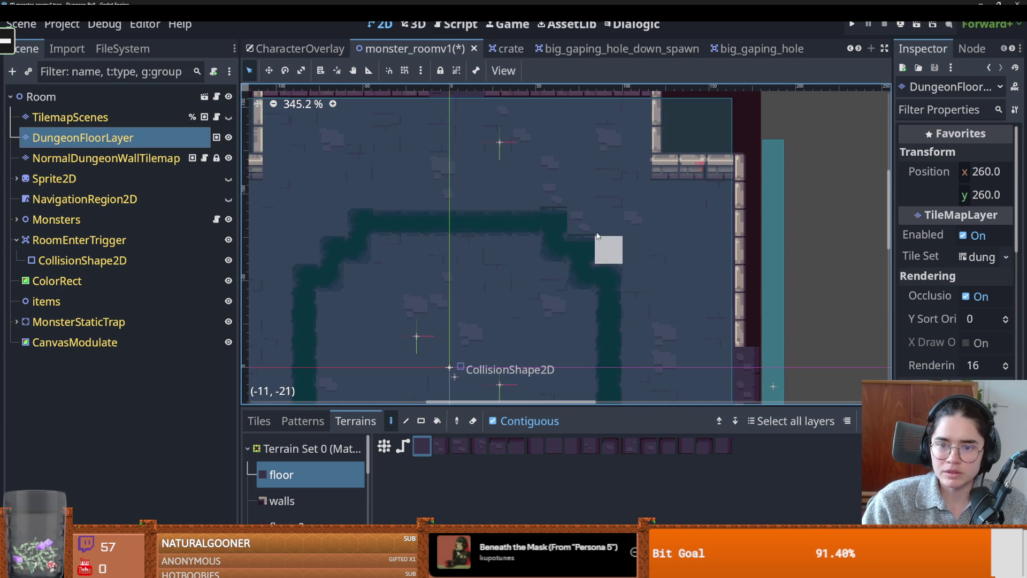
scroll(557, 196, "down", 3)
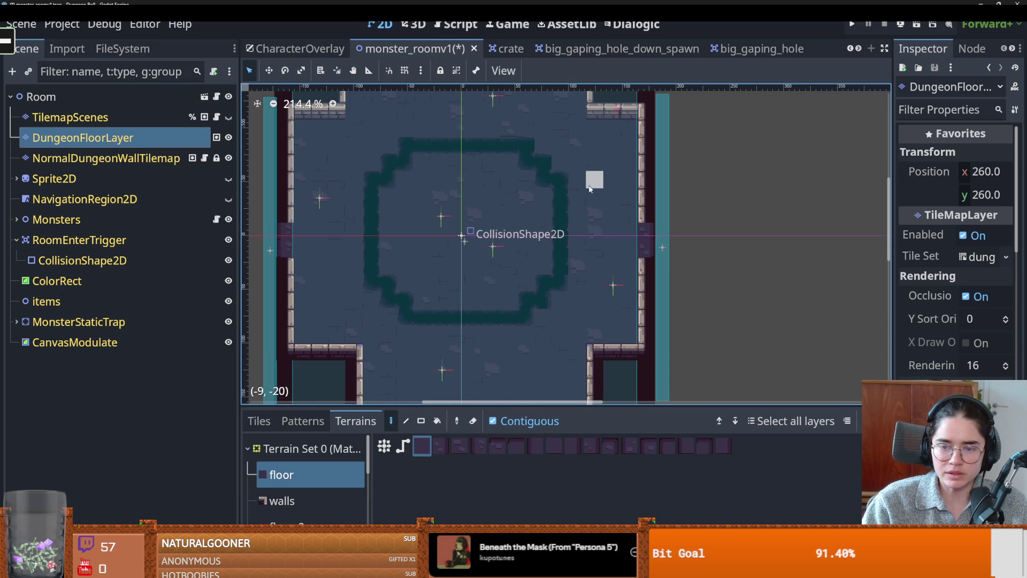
scroll(559, 264, "down", 1)
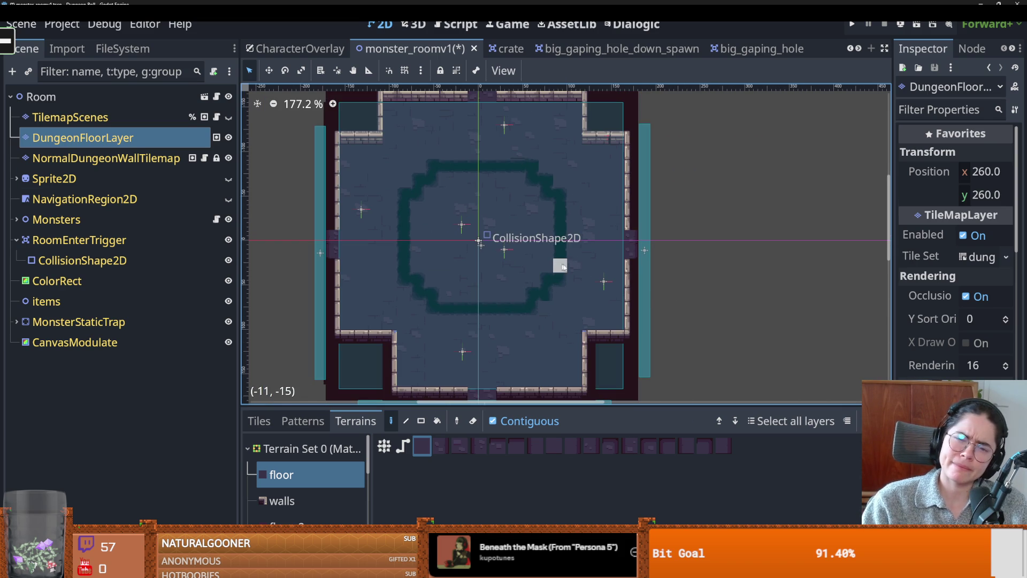
Show Sprite2D, NavigationRegion2D and TilemapScenes, select NavigationRegion2D, and run the project
left_click(226, 178)
left_click(229, 199)
left_click(228, 117)
left_click(168, 165)
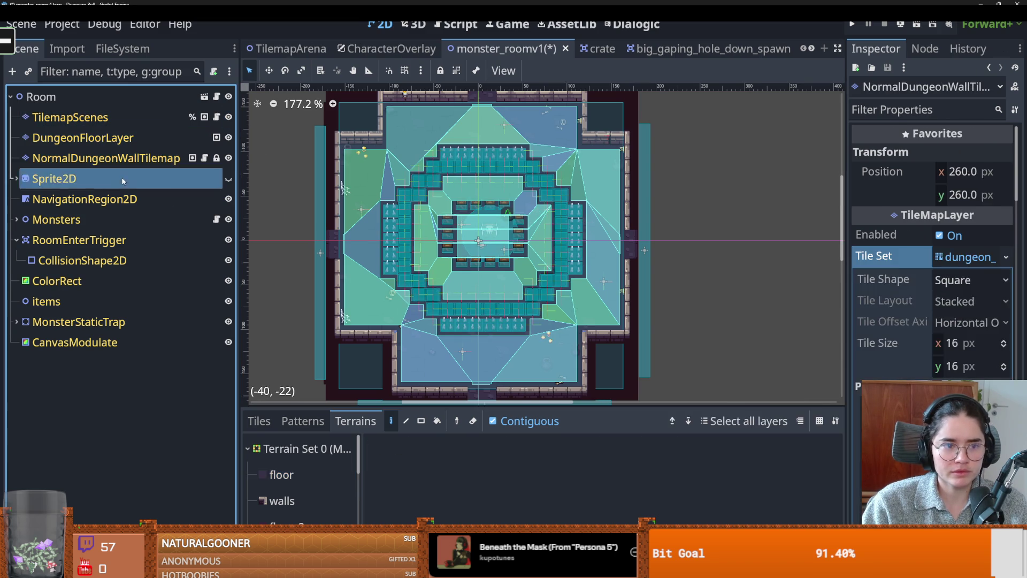
left_click(107, 199)
scroll(577, 241, "down", 1)
scroll(577, 241, "up", 1)
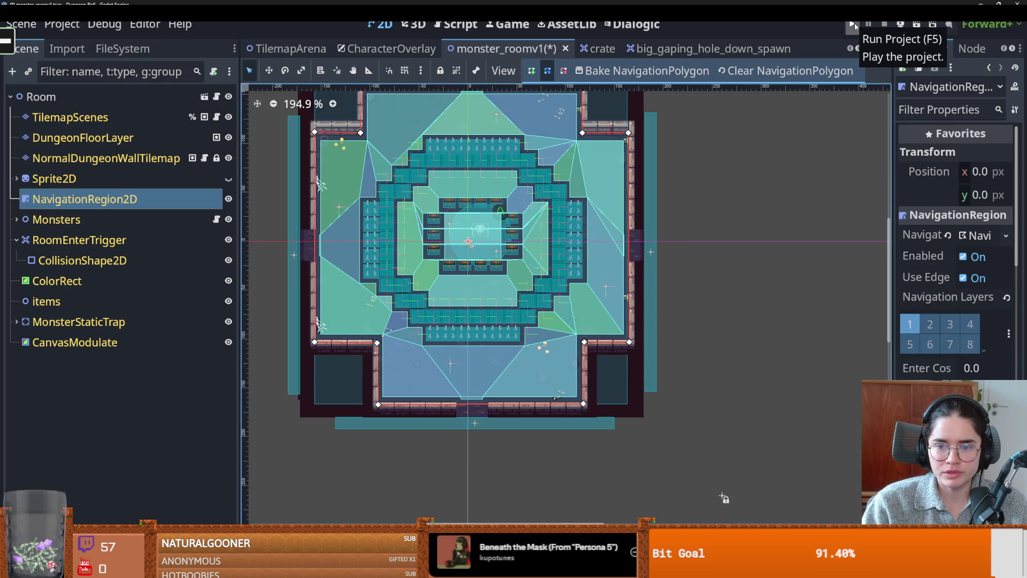
left_click(854, 25)
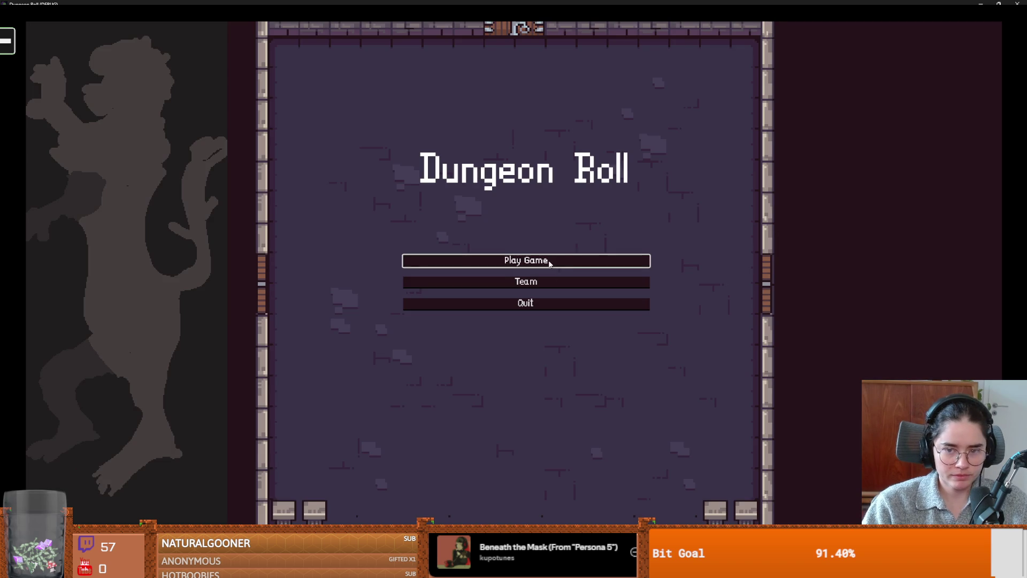
Start an Archer run, pick a debug room card at the door, and walk through the left door
left_click(550, 262)
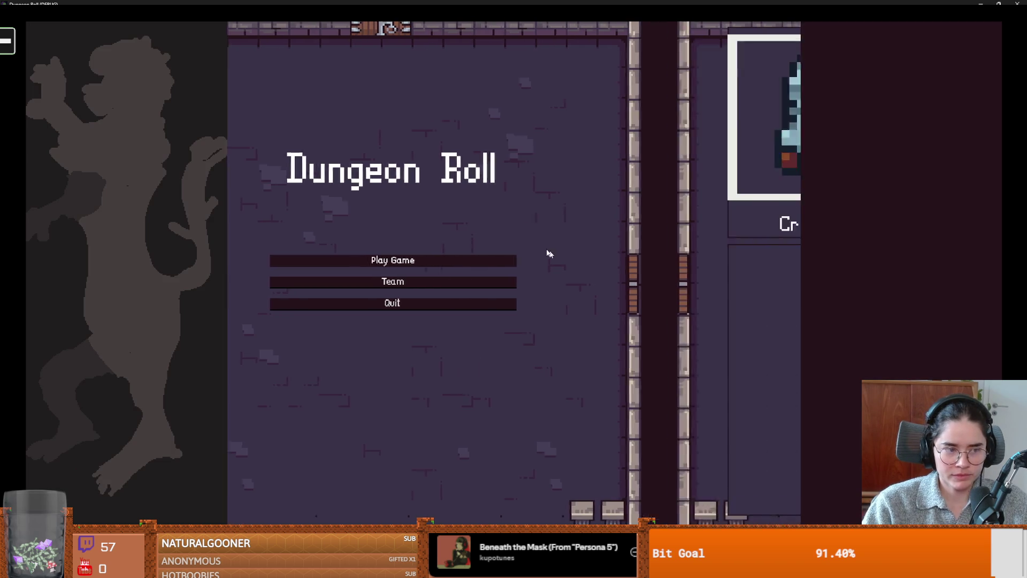
left_click(596, 234)
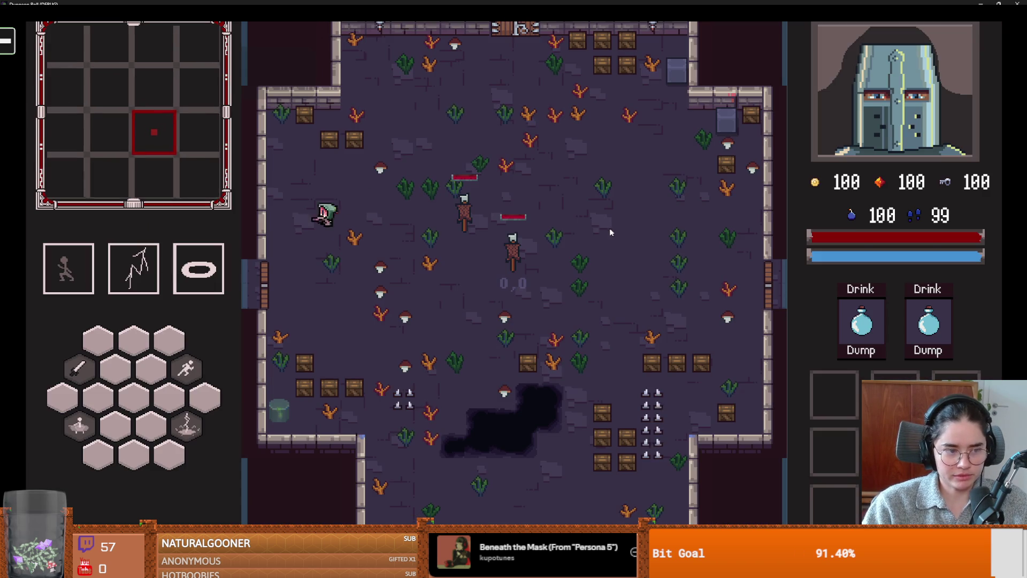
key("e")
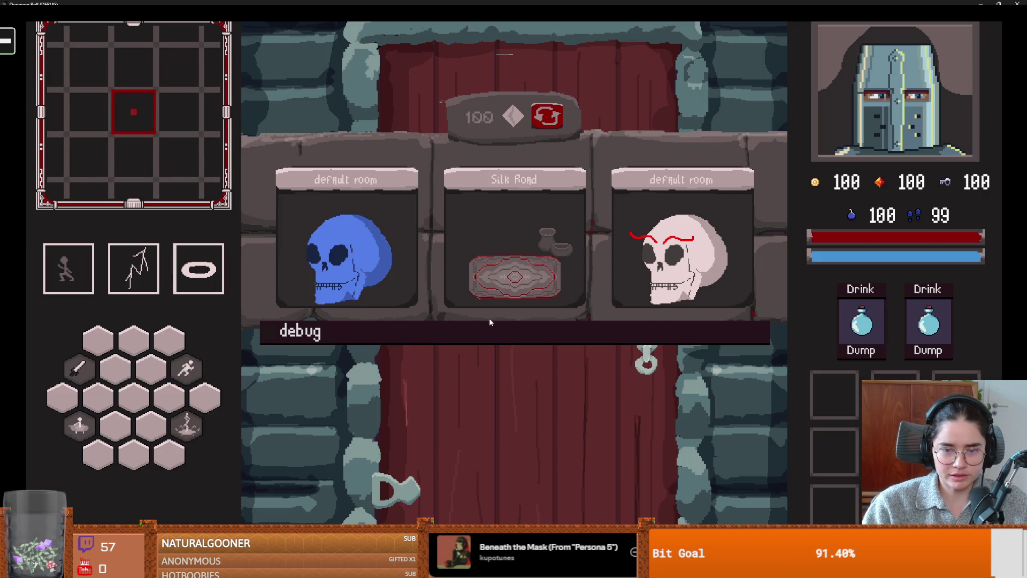
left_click(501, 337)
left_click(605, 384)
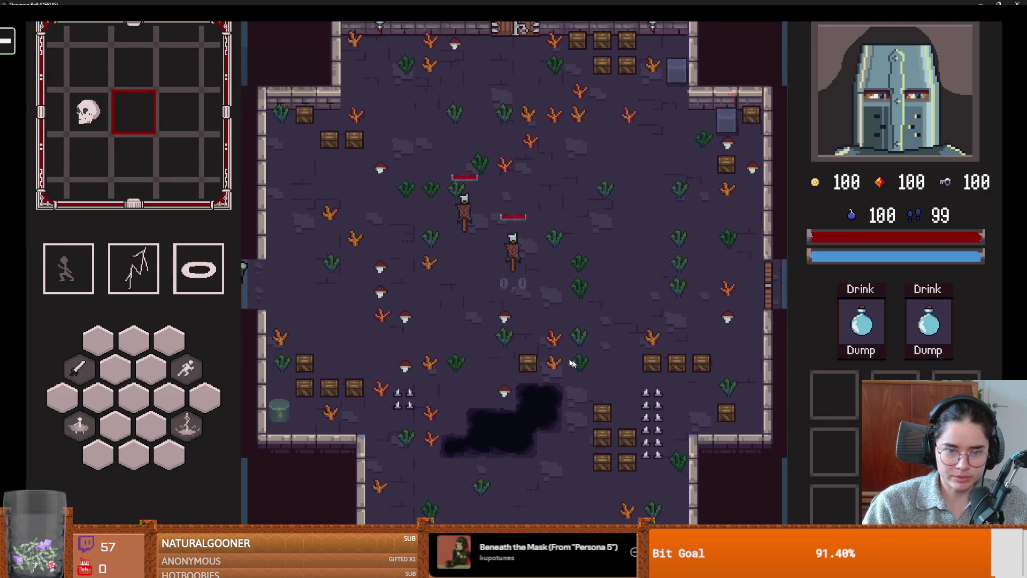
key("a")
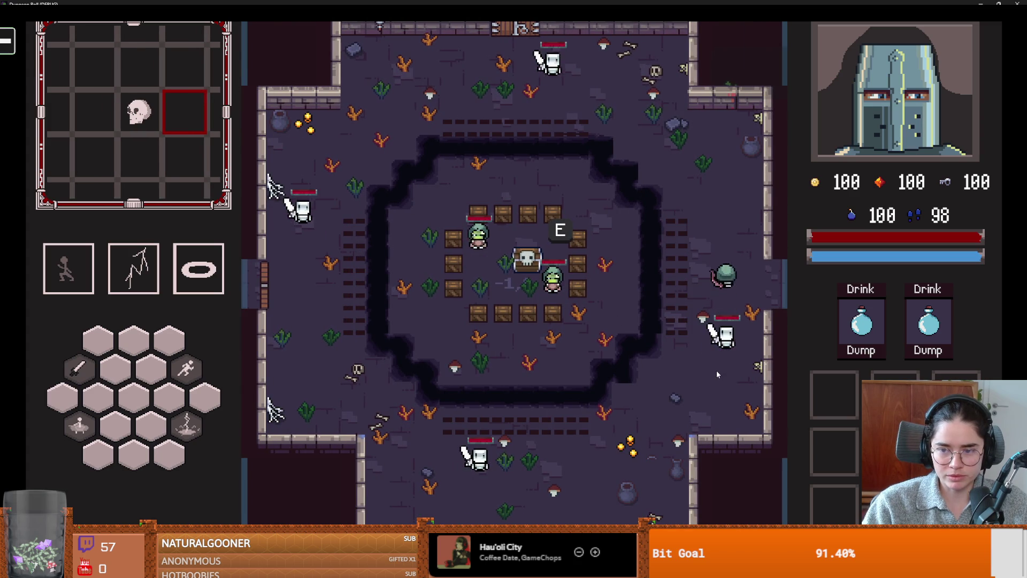
Lead the skeletons on a lap around the room's walls toward the bottom exit
key("w")
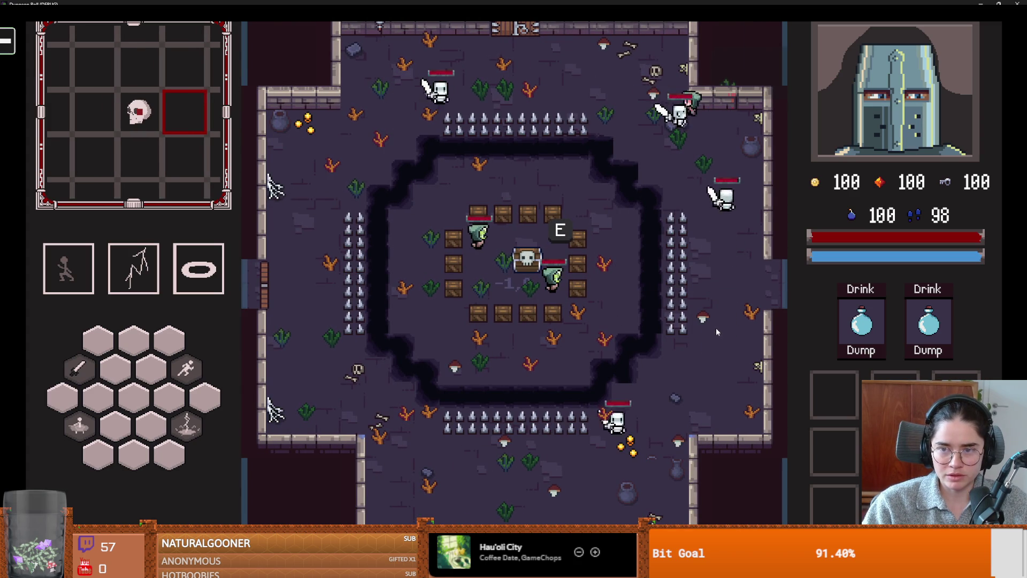
key("a")
key("a")
key("s")
key("s")
key("d")
key("s")
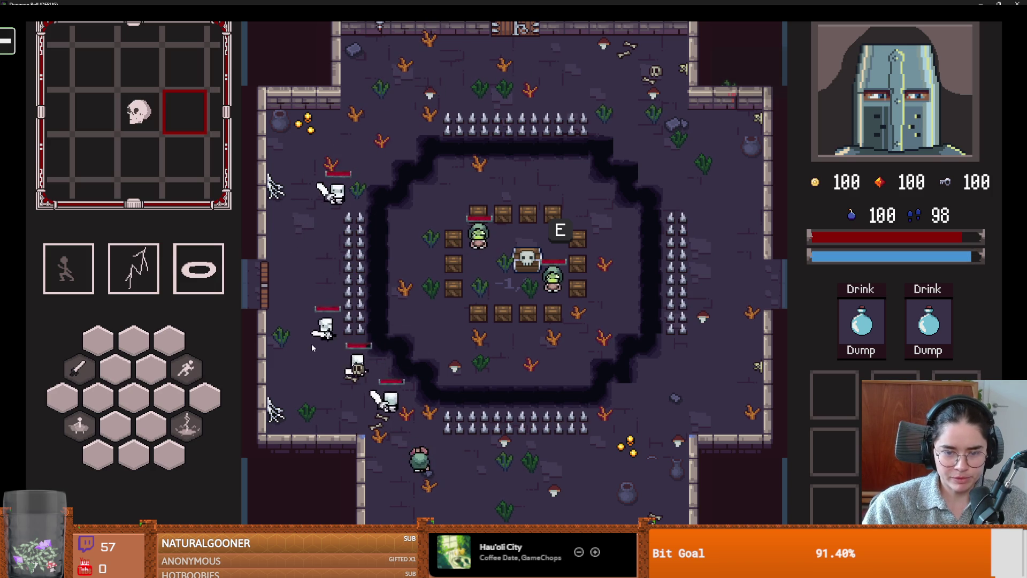
key("d")
Fire bolts at the chasing skeletons while running up the right side and across the top
key("s")
key("d")
key("w")
left_click(560, 294)
key("w")
key("d")
key("w")
key("a")
key("a")
Attack a crate for potions, then kite the skeletons down the left side and up the right
key("s")
key("s")
key("a")
left_click(489, 234)
key("s")
key("d")
key("s")
key("d")
key("w")
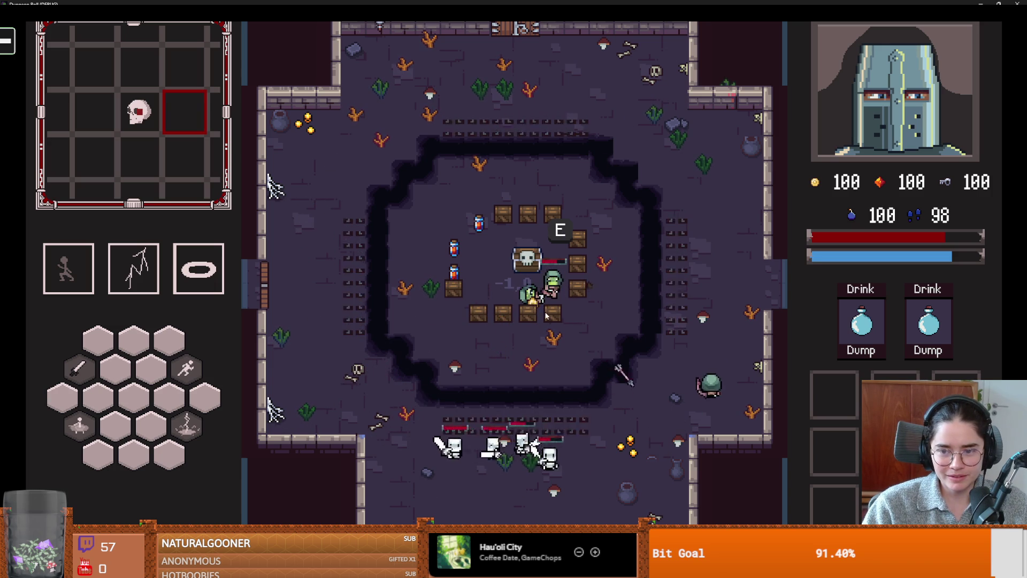
key("w")
key("w")
Run left along the top with skeletons trailing, then down and across the bottom
key("a")
key("a")
key("s")
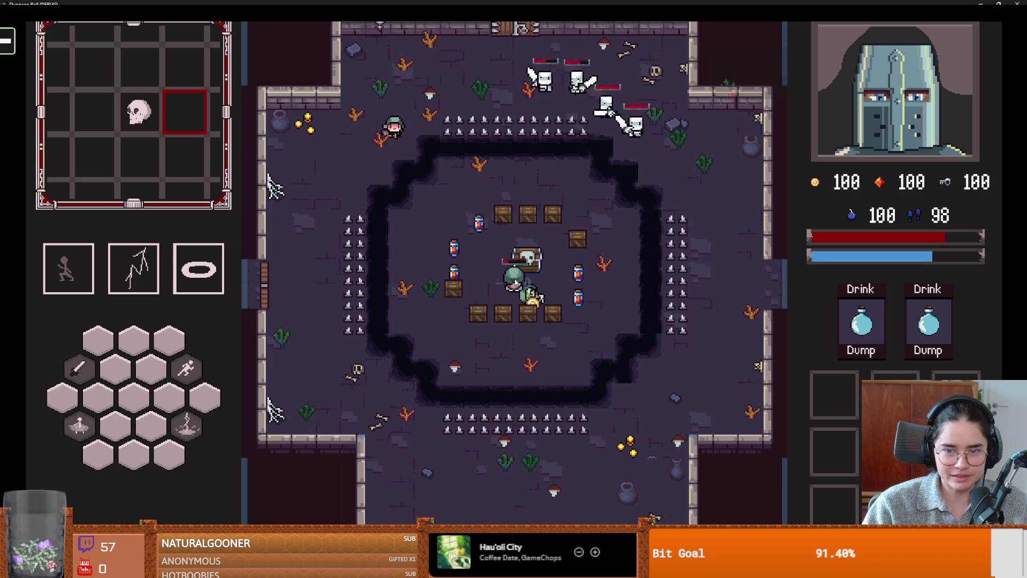
key("a")
key("s")
key("s")
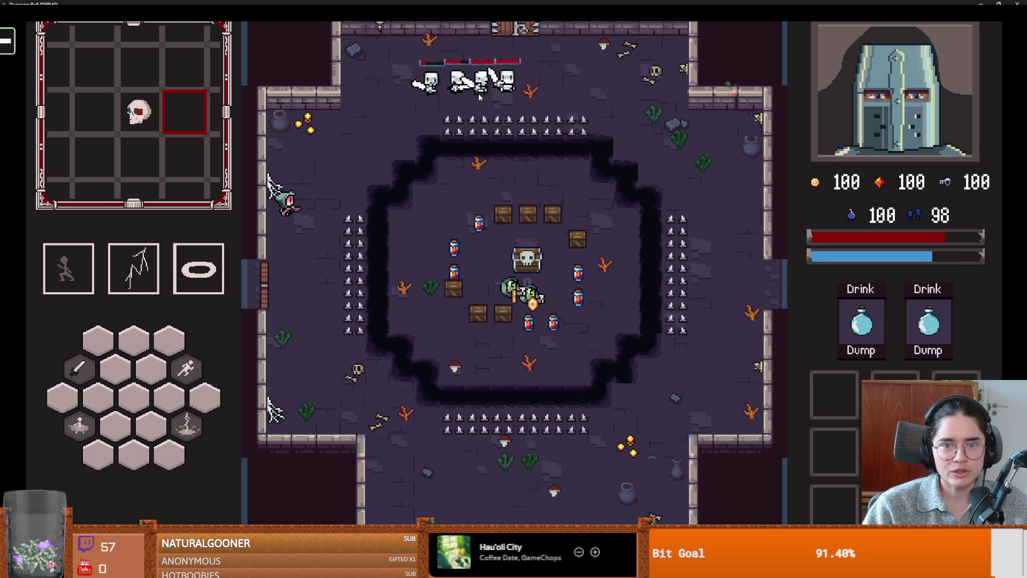
key("s")
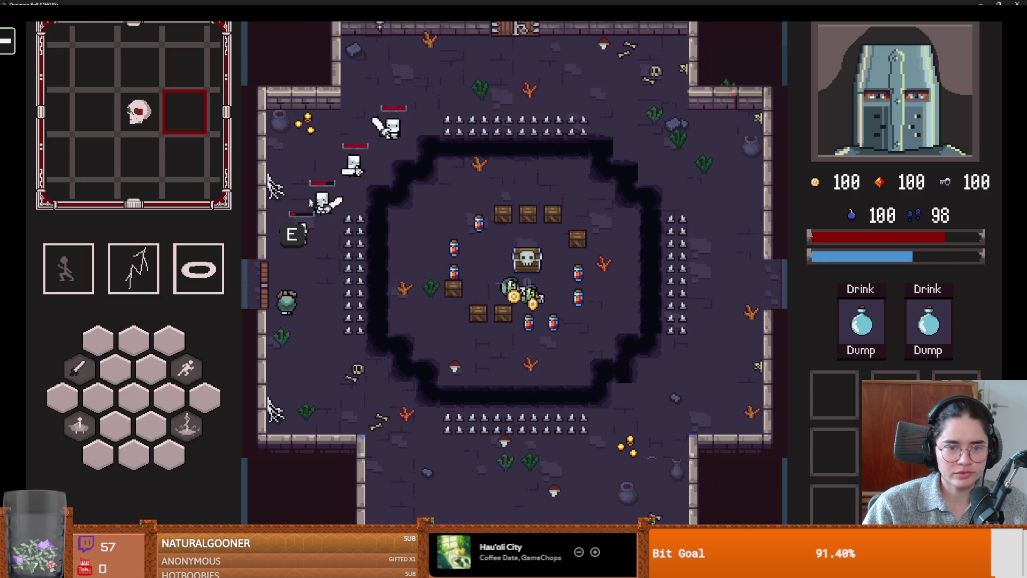
key("d")
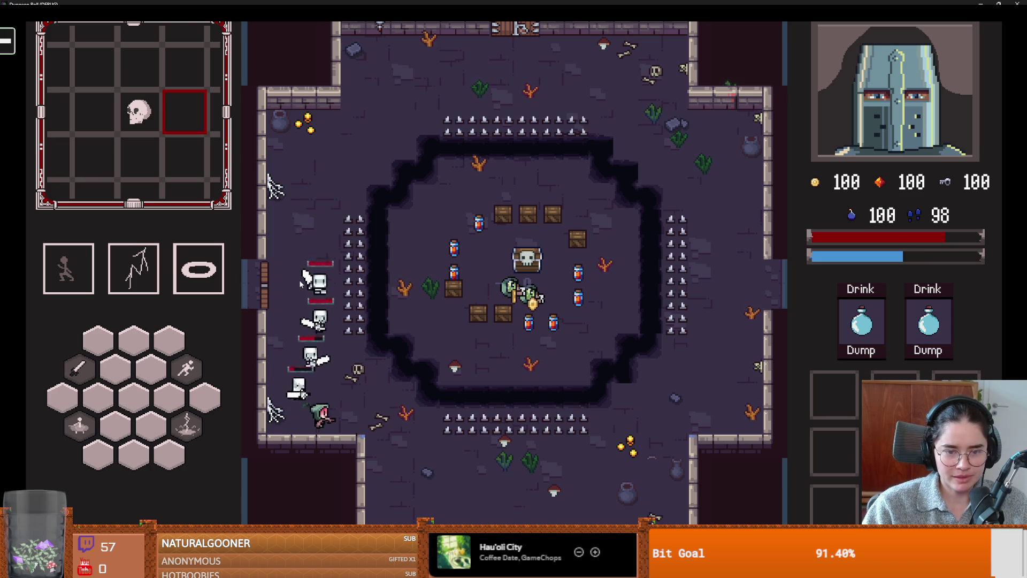
key("d")
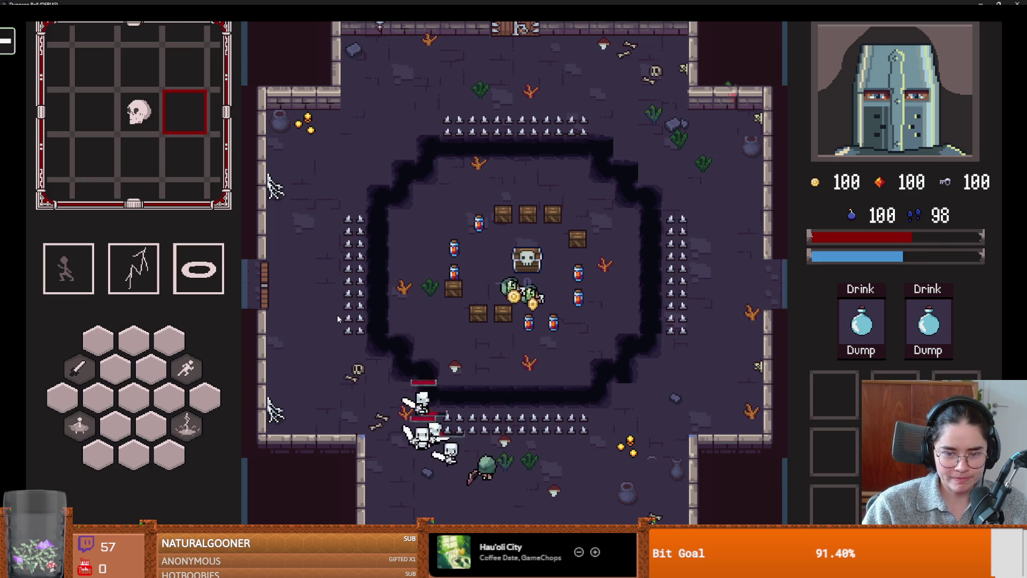
key("d")
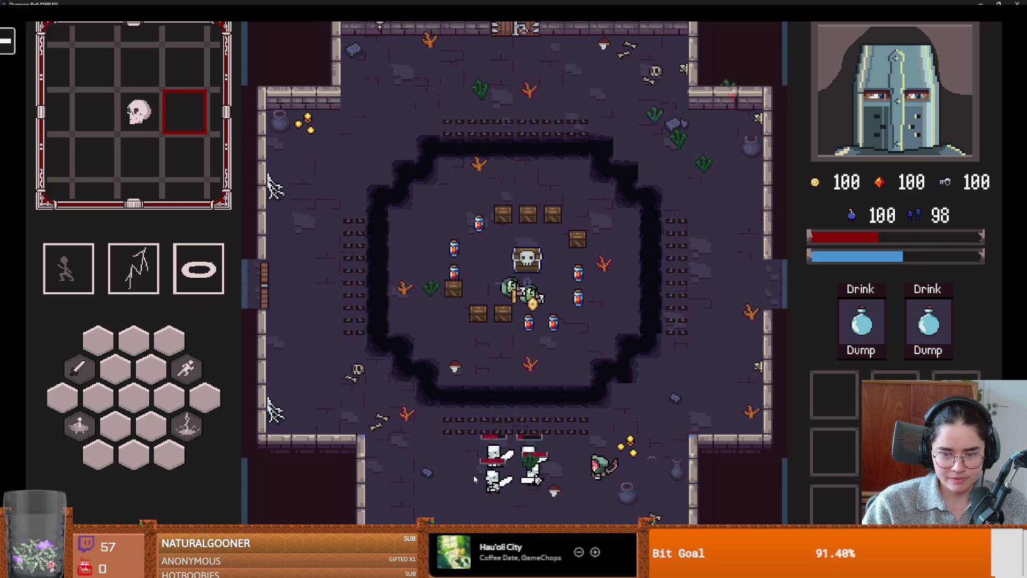
Climb the right side and dodge back and forth along the top wall near the top-left
key("w")
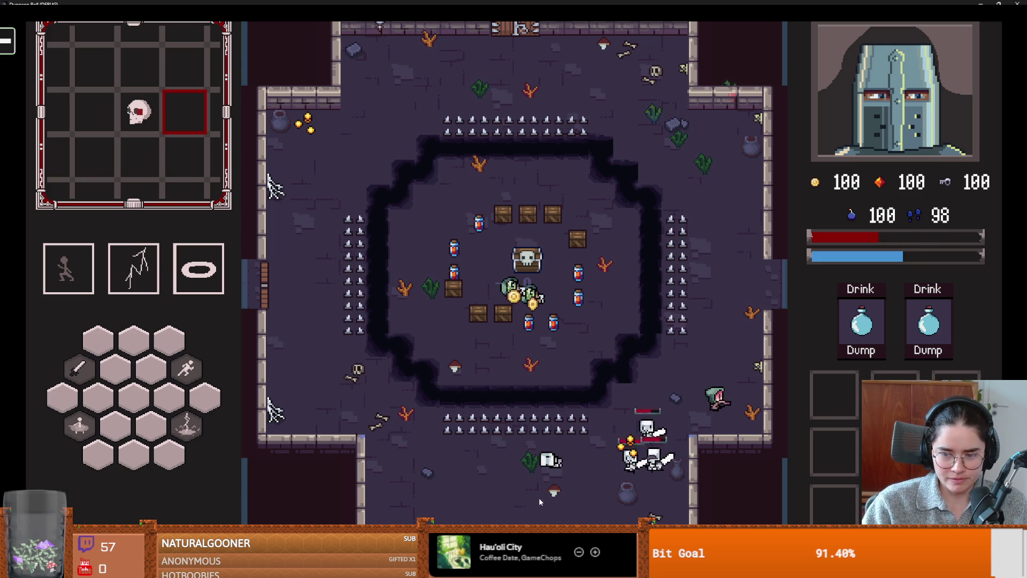
key("w")
key("w")
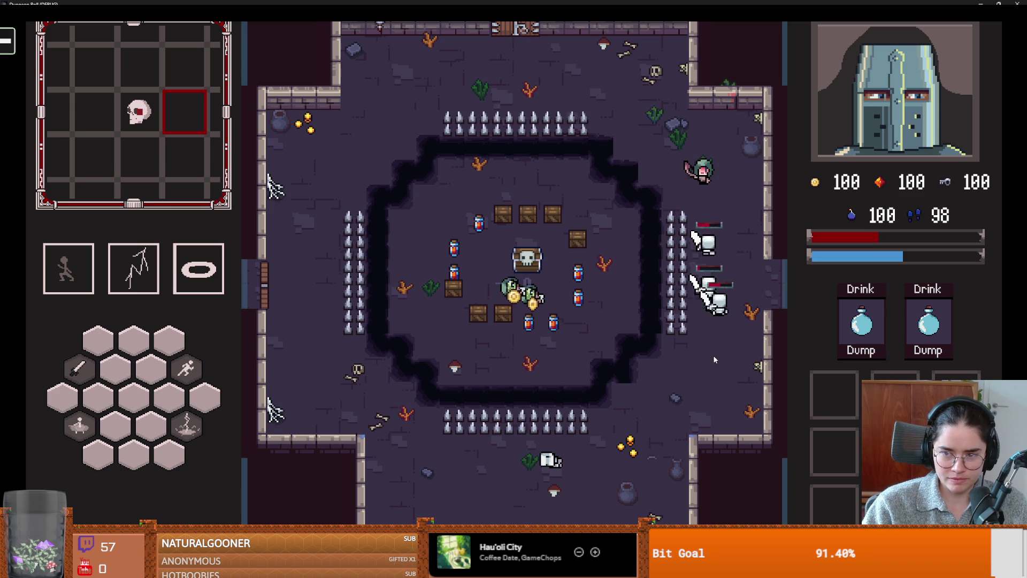
key("a")
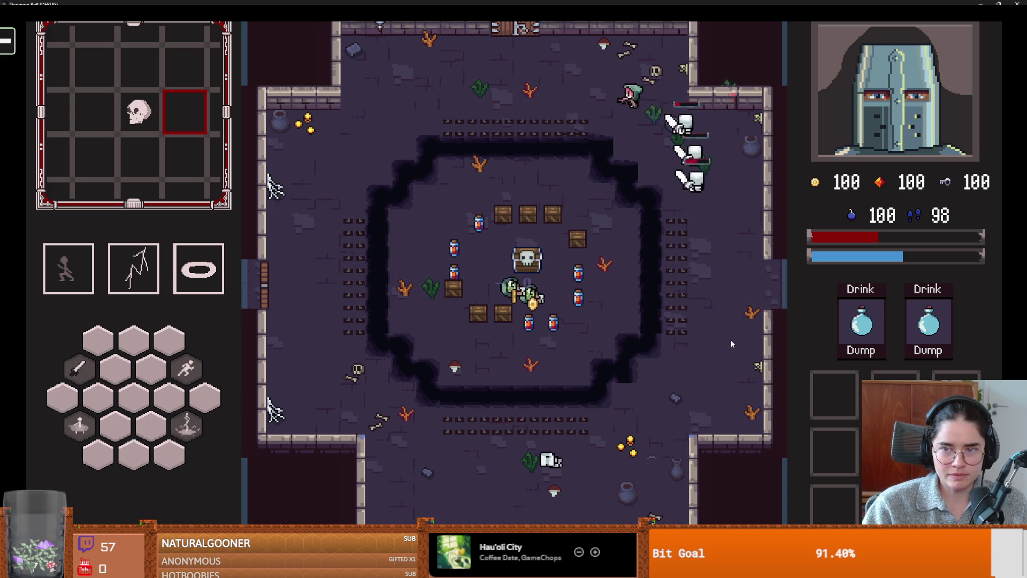
key("a")
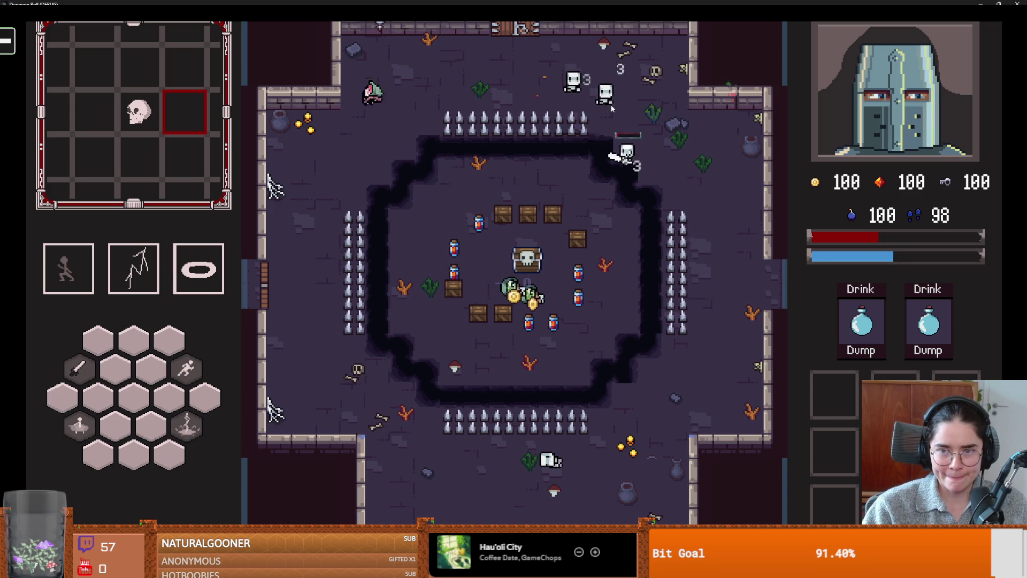
key("s")
key("w")
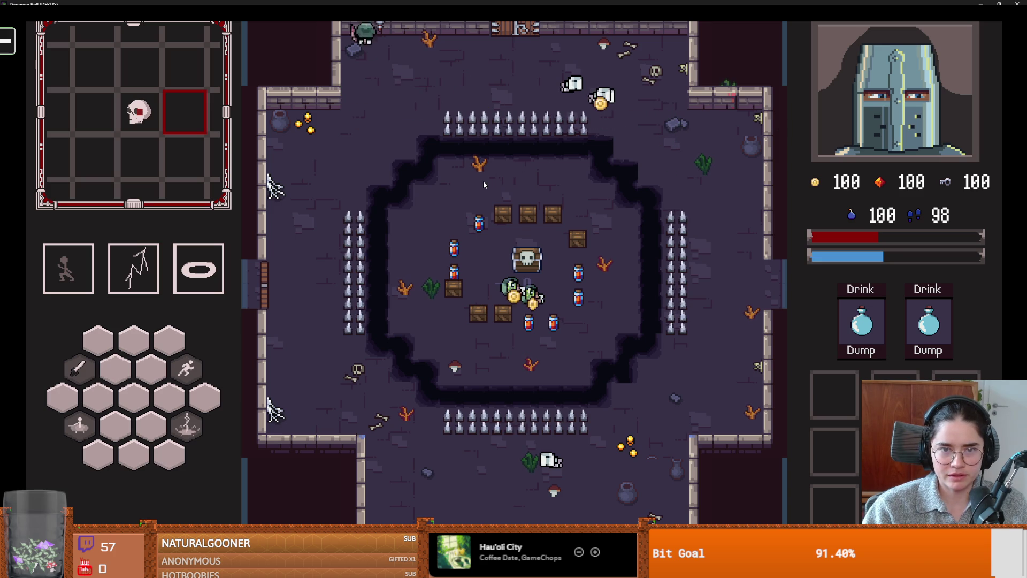
key("s")
key("a")
Roll into the pit area, break the lower crates and collect the coins and row of potions
key("s+d")
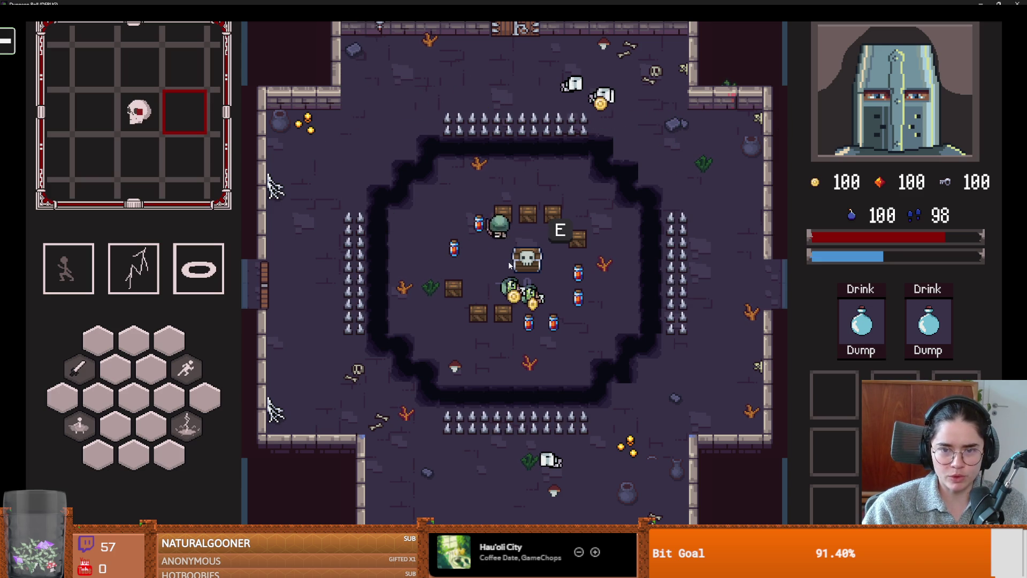
key("a")
key("d")
left_click(483, 322)
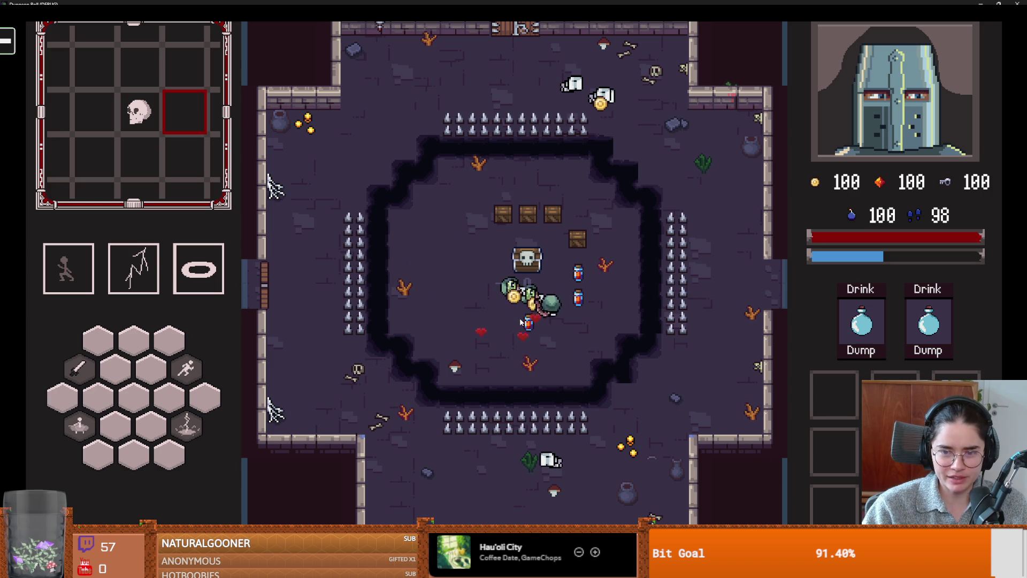
key("s")
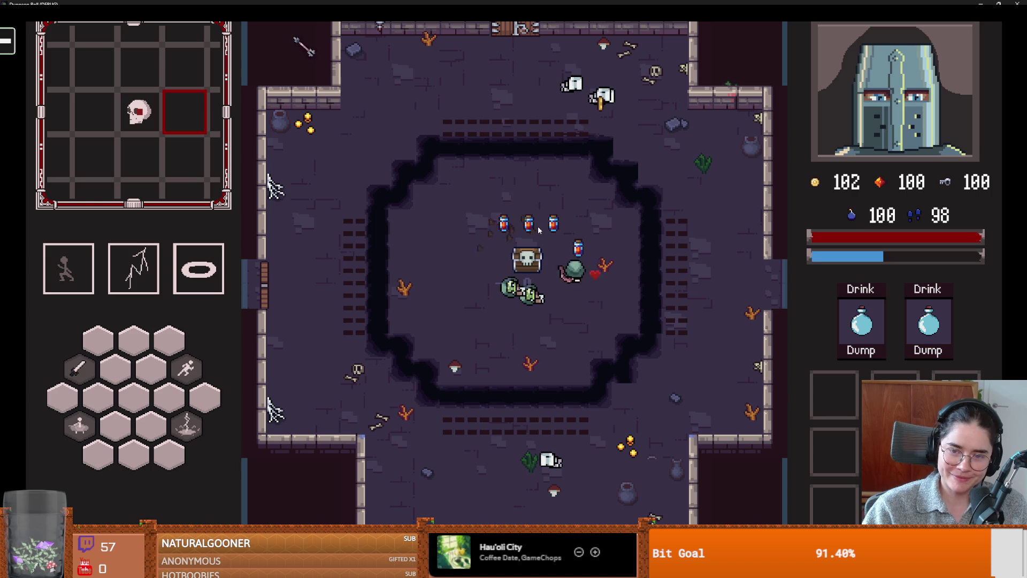
key("w")
key("a")
key("s")
key("w")
Run to the top-left corner and pick up the coin near the top door
key("w+a")
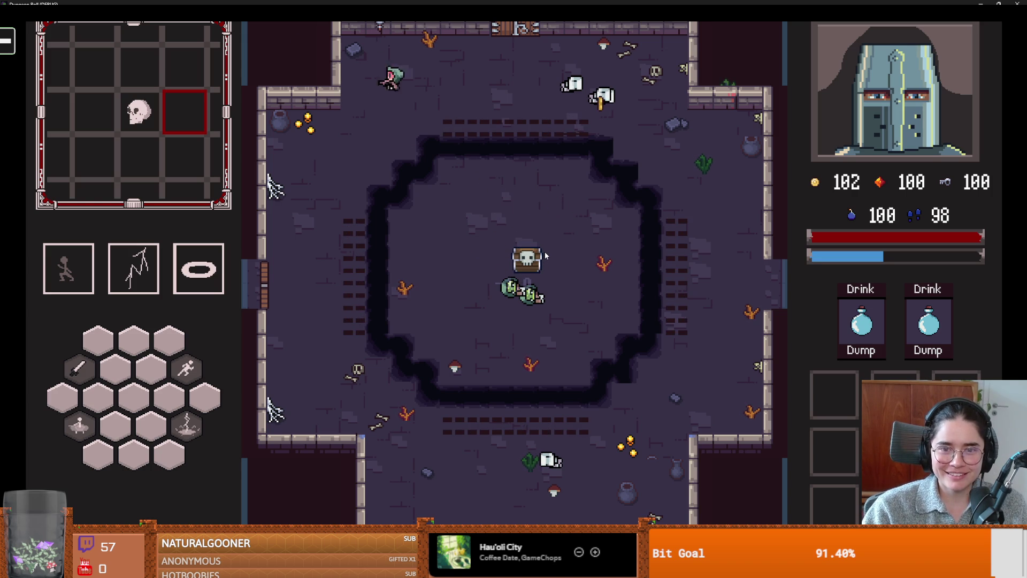
key("d+s")
key("w+a")
key("d+s")
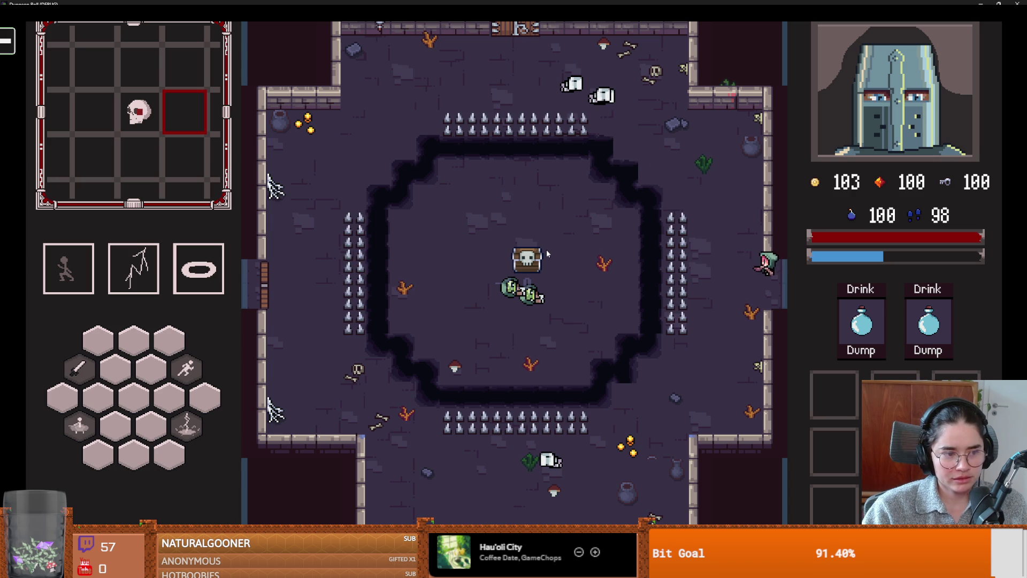
Step out the right door and back, exit fullscreen and close the debug game window
key("d+s")
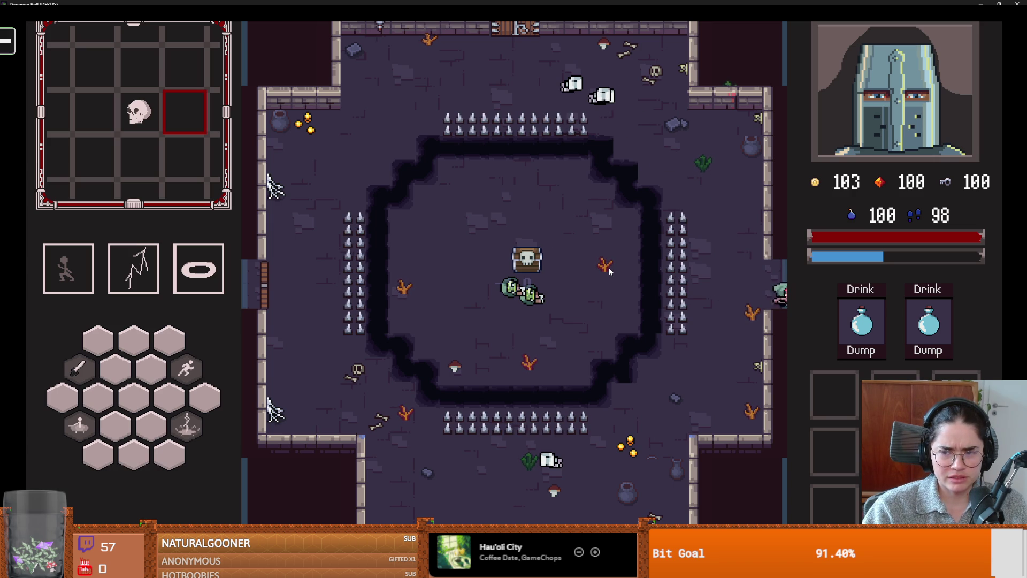
key("a")
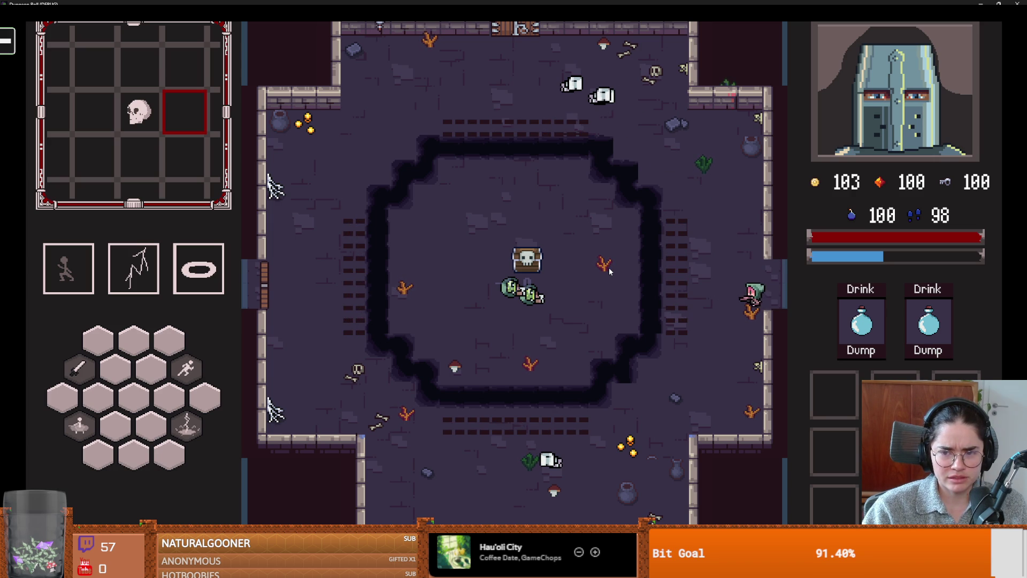
key("super+Down")
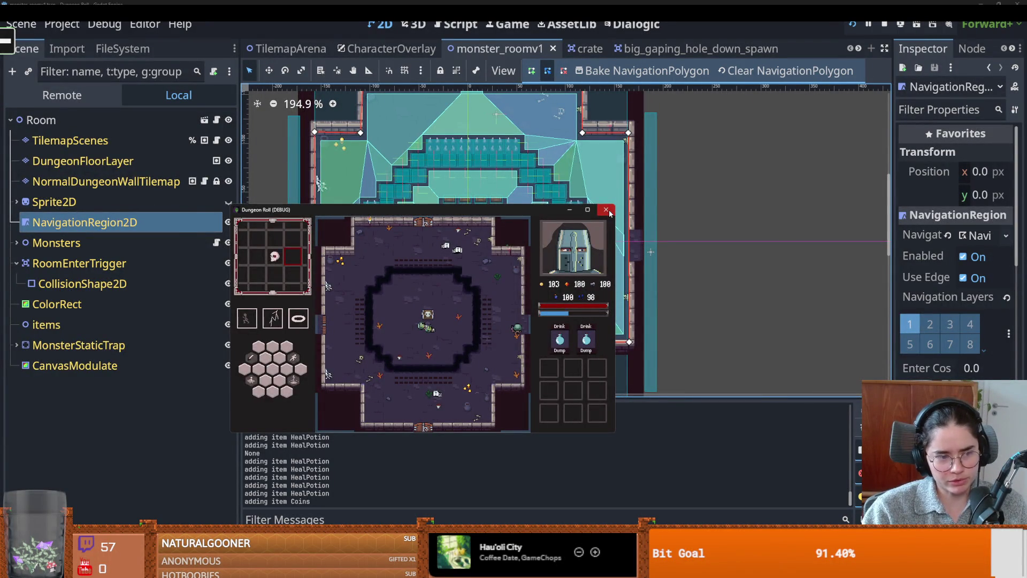
left_click(606, 209)
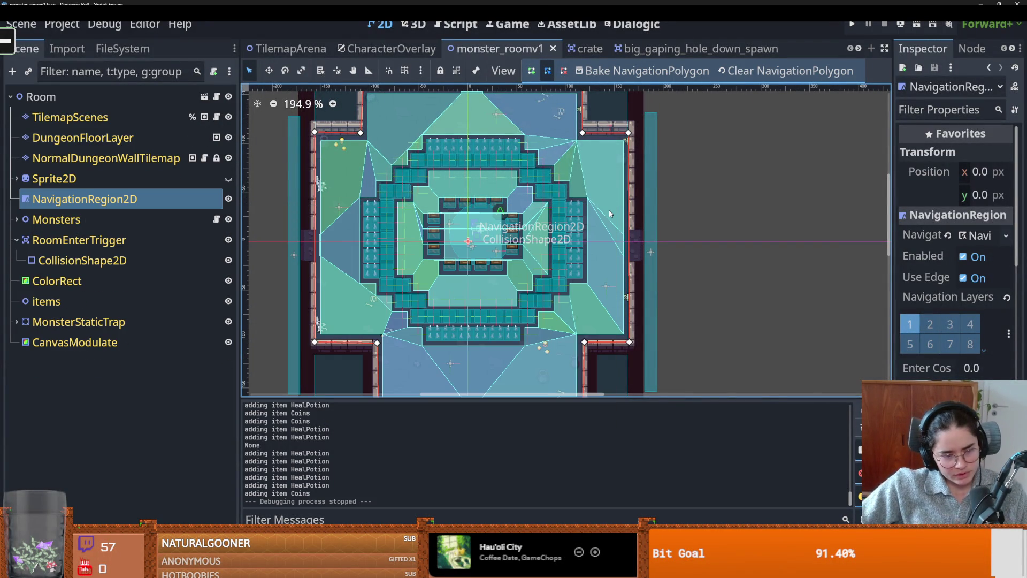
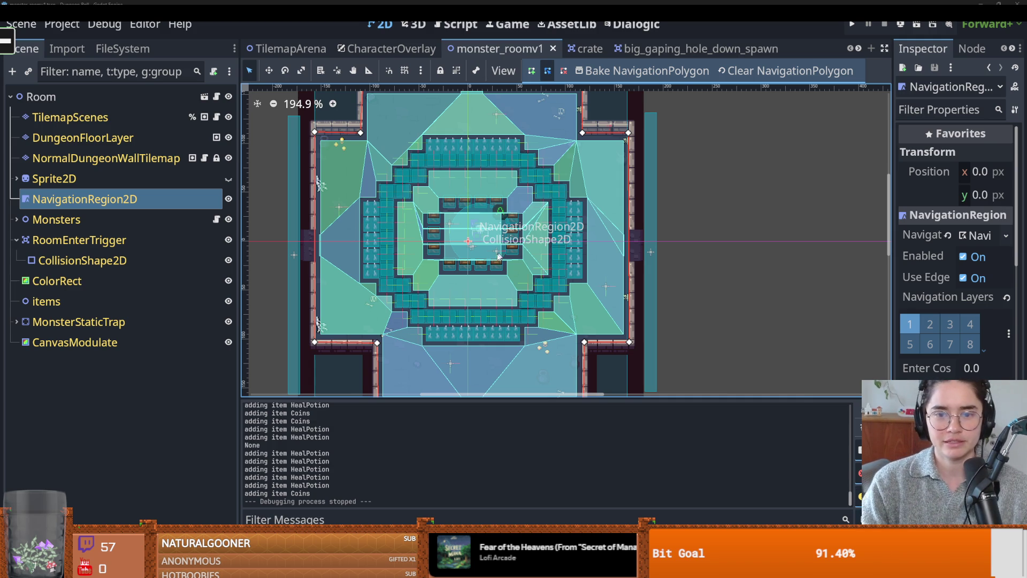
Save the monster room scene and zoom the 2D view
key("ctrl+s")
scroll(431, 279, "up", 2)
scroll(431, 279, "up", 3)
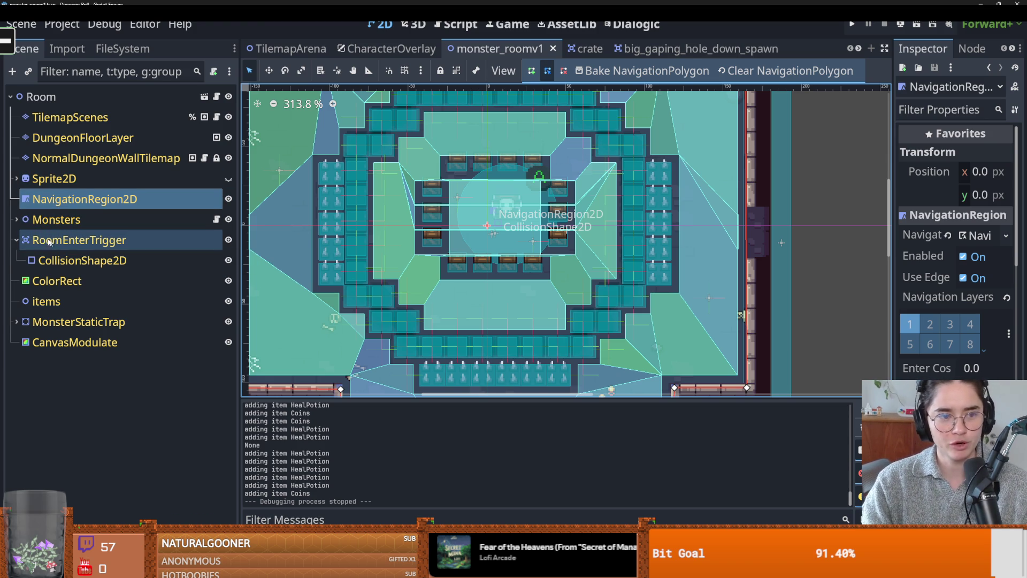
Expand Monsters to list its MonsterMarker children and collapse RoomEnterTrigger
left_click(17, 220)
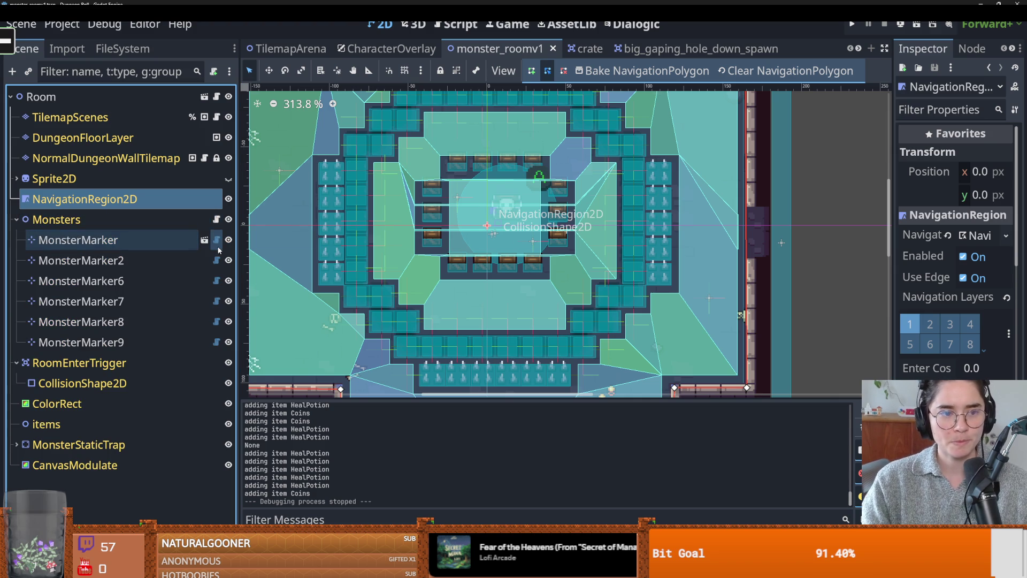
left_click(17, 362)
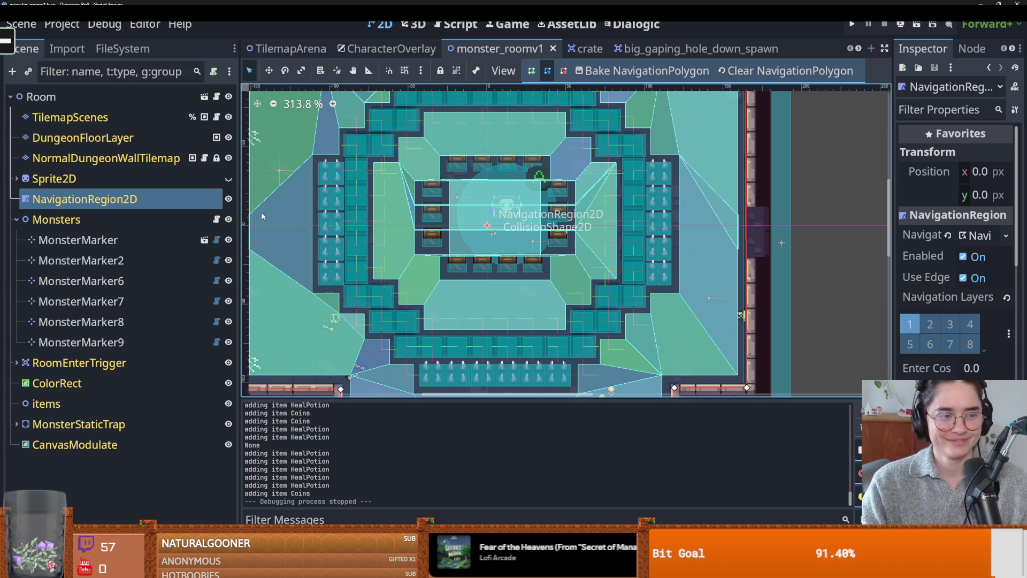
left_click(216, 219)
Scroll monsters.gd to the spawn_monsters and spawn functions
scroll(560, 284, "down", 5)
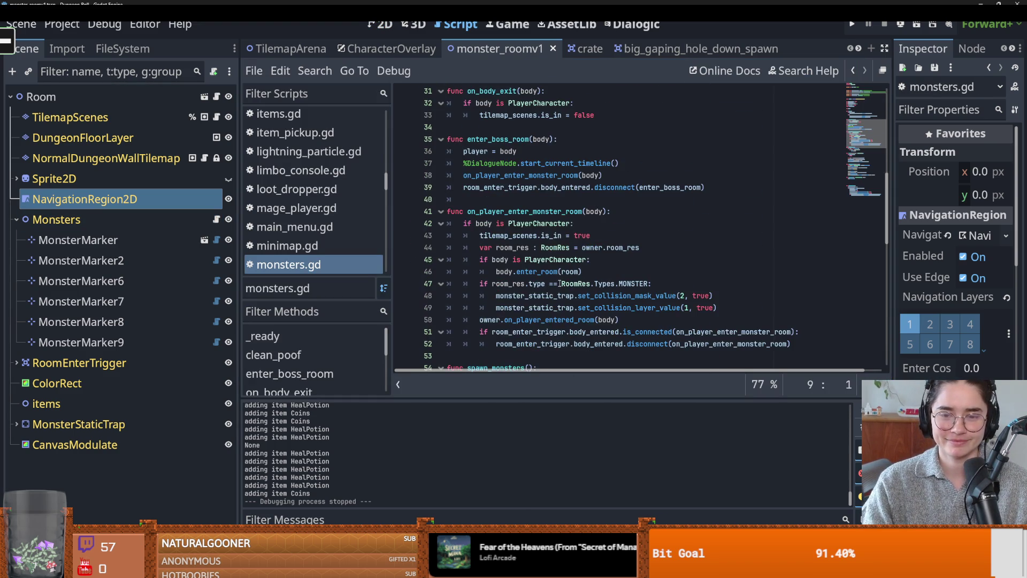
scroll(559, 283, "down", 9)
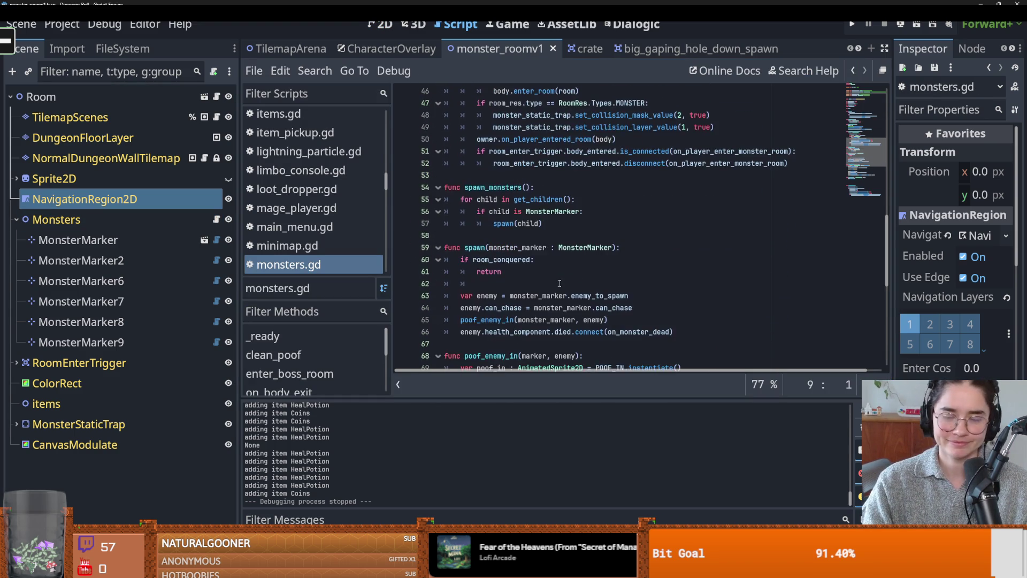
scroll(559, 283, "up", 2)
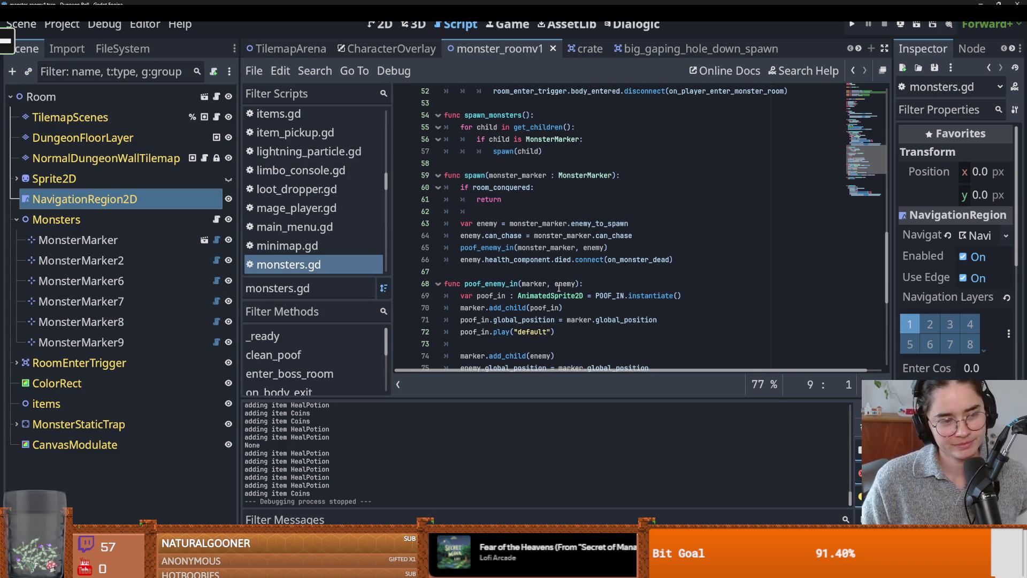
Delete the stray indentation tabs on blank line 62 after the room_conquered check
left_click(479, 213)
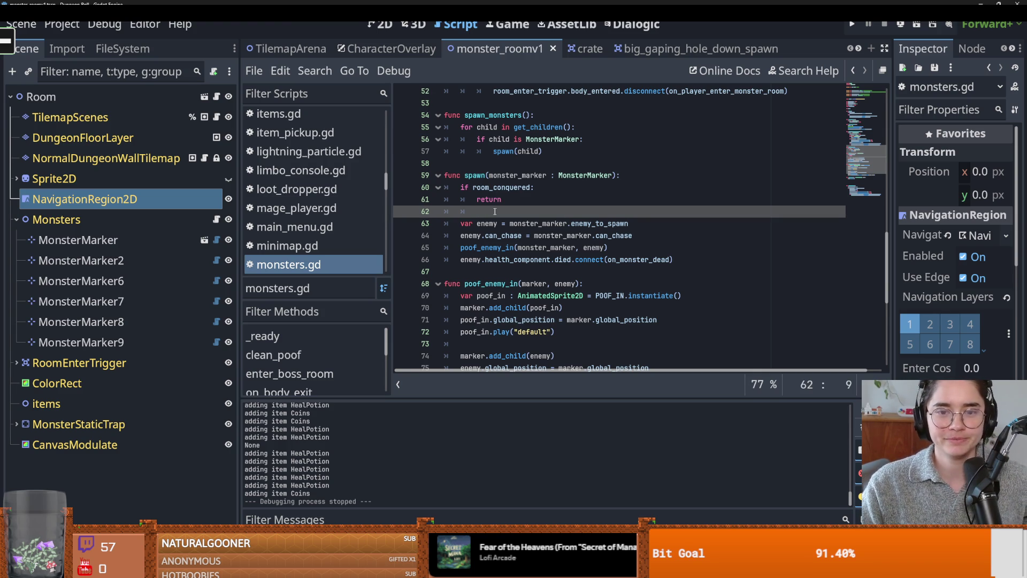
key("BackSpace")
key("BackSpace")
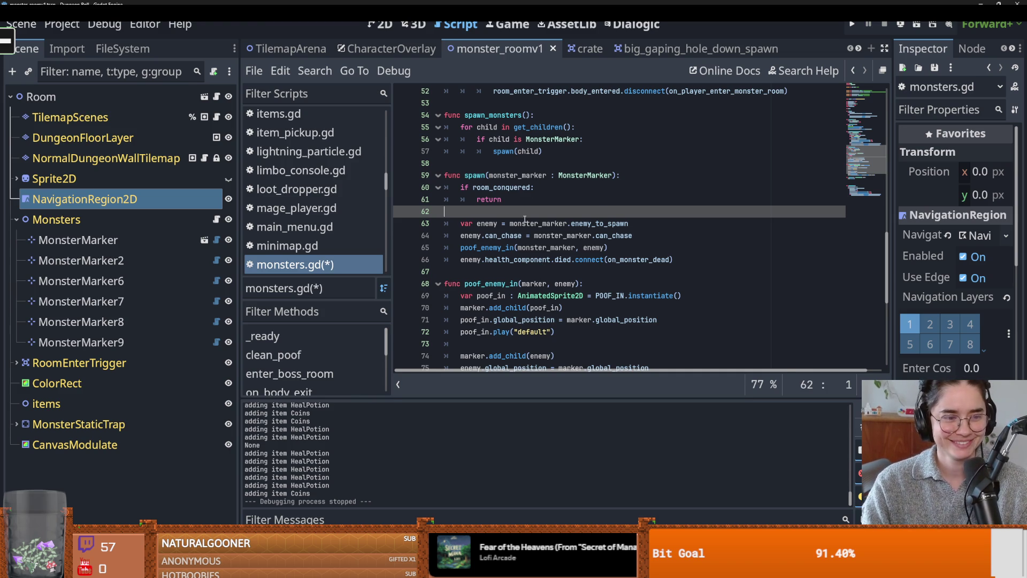
mouse_move(524, 220)
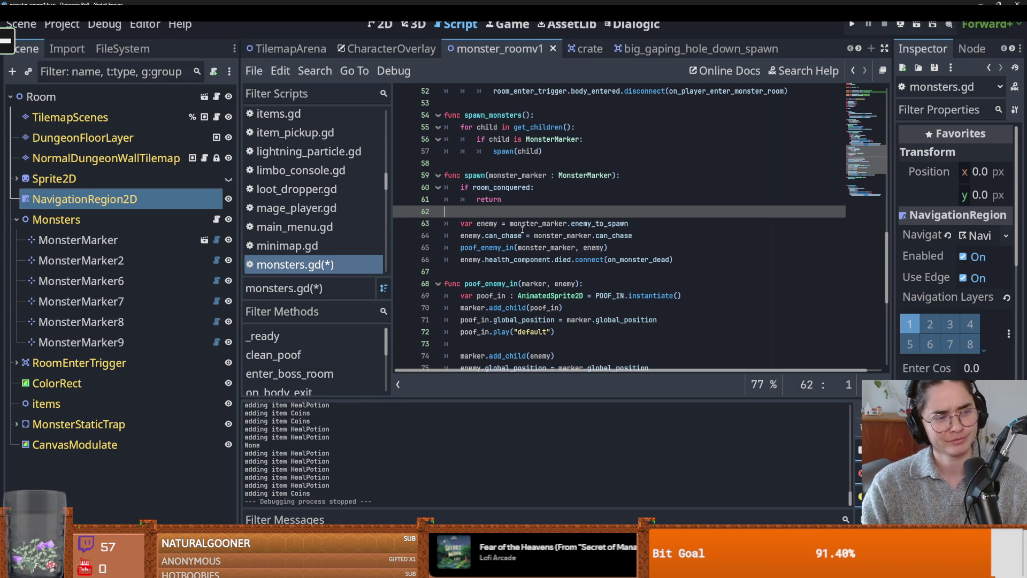
mouse_move(521, 247)
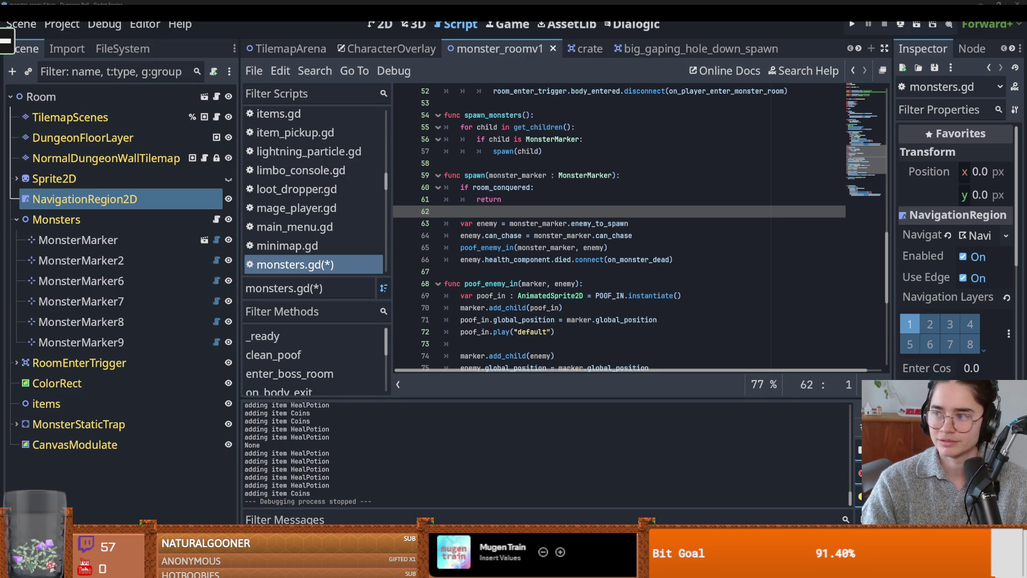
left_click(682, 260)
Save monsters.gd with the spawn function's room_conquered early return in place
key("ctrl+s")
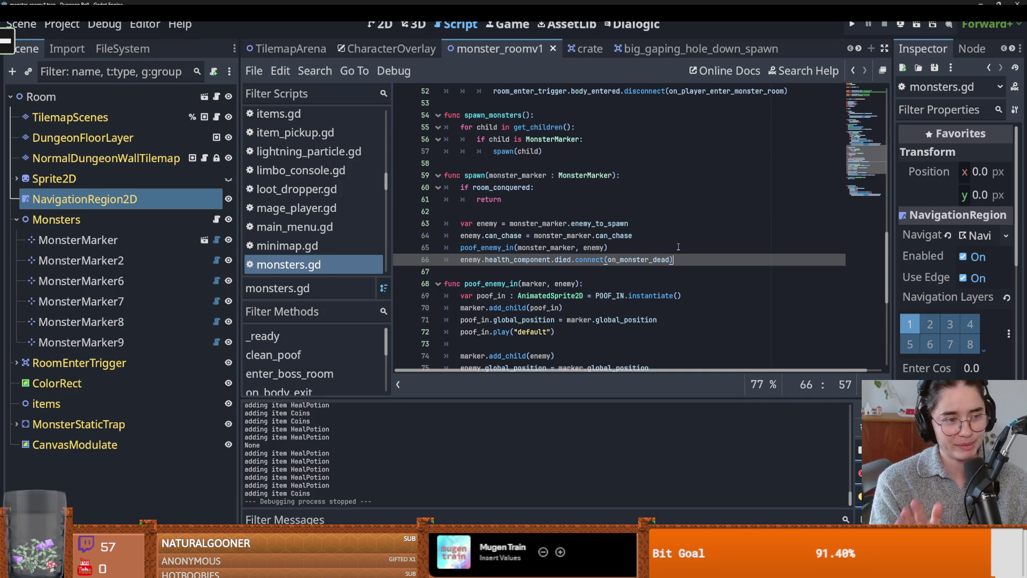
left_click(550, 224)
key("ctrl+s")
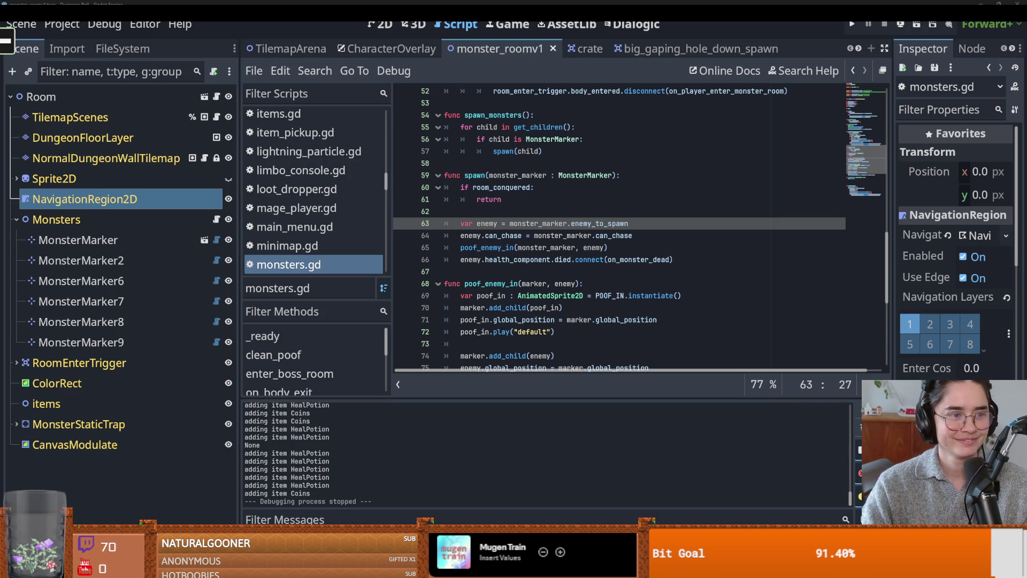
left_click(474, 271)
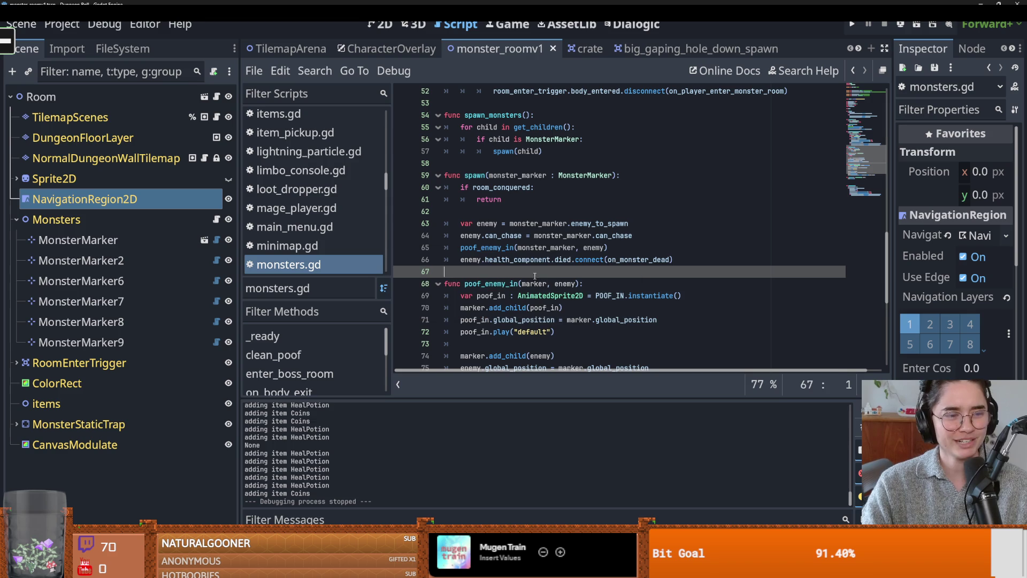
scroll(535, 294, "up", 1)
key("ctrl+s")
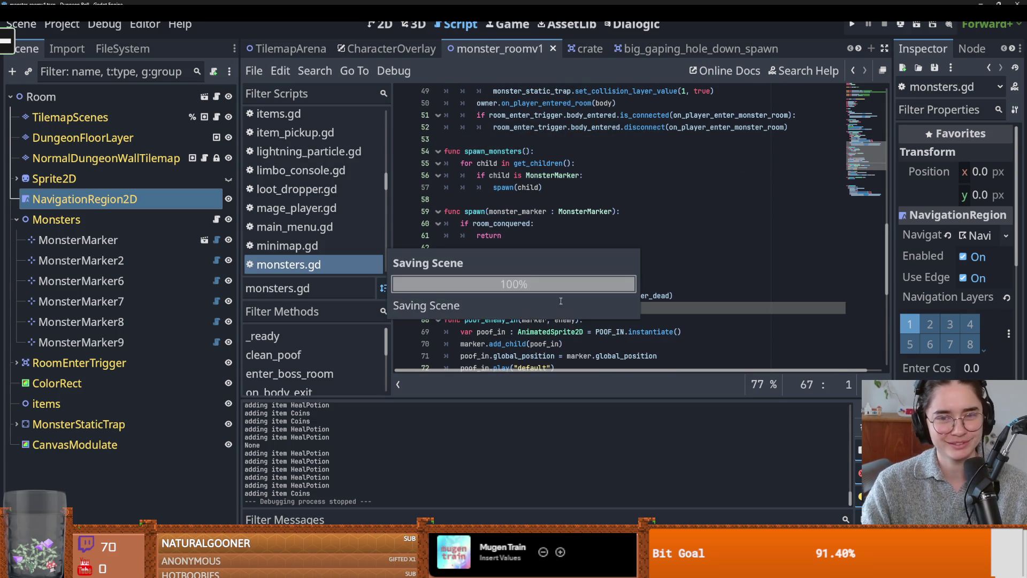
scroll(560, 282, "down", 2)
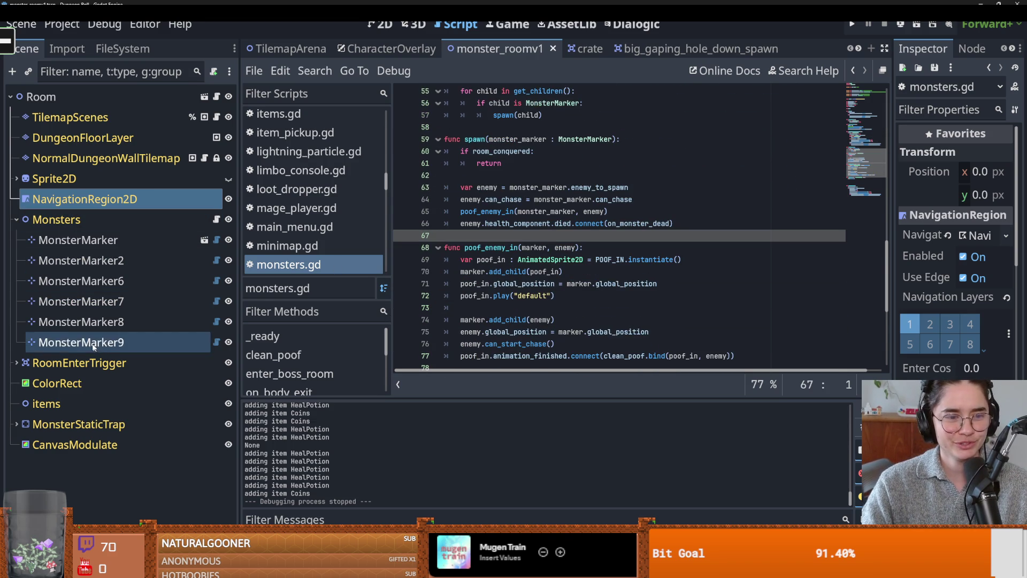
left_click(14, 363)
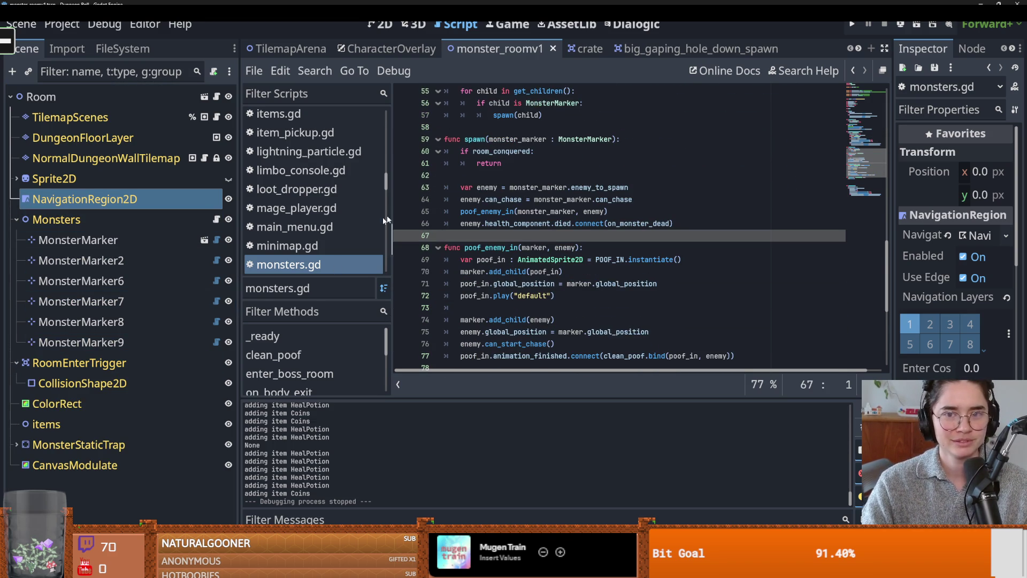
Delete the extra blank line before POOF_IN and the doubled blank lines near the top
scroll(696, 230, "up", 18)
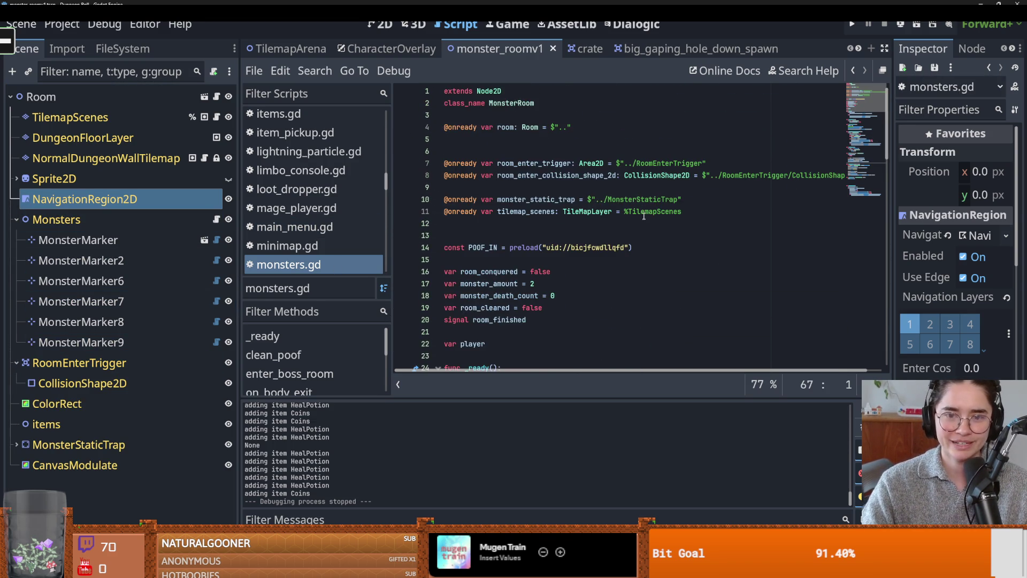
scroll(644, 217, "down", 2)
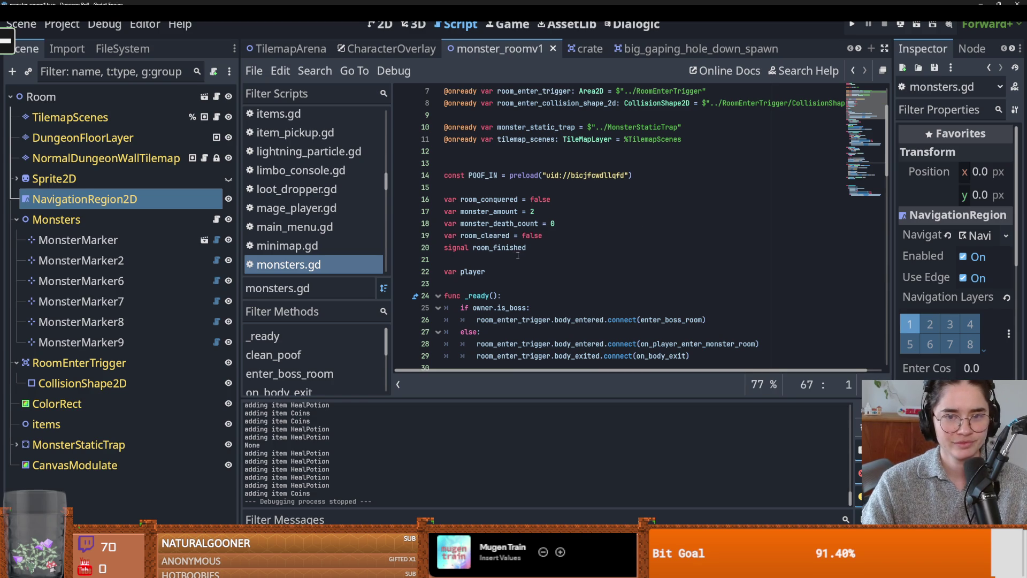
left_click(552, 163)
key("BackSpace")
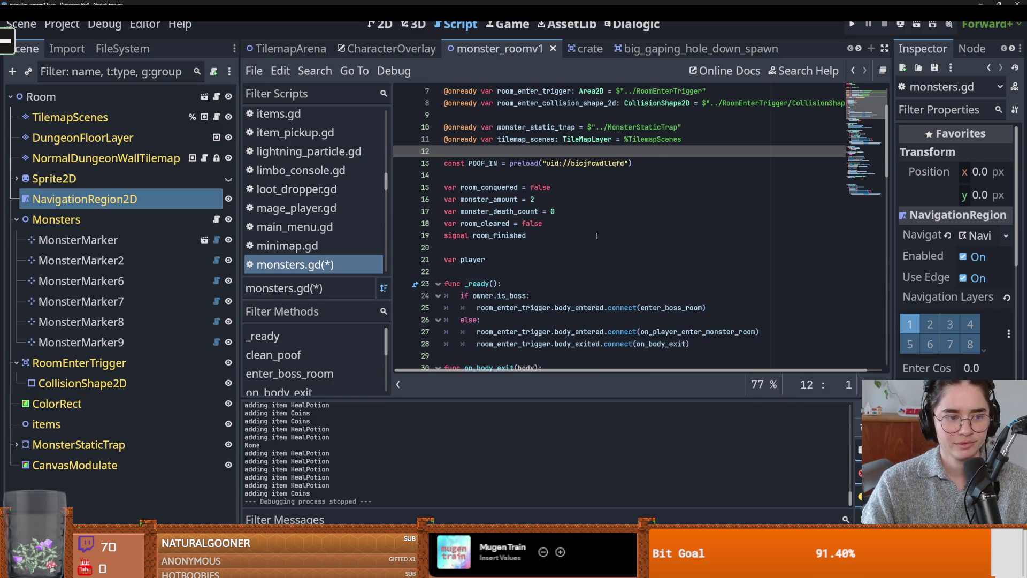
scroll(596, 235, "up", 2)
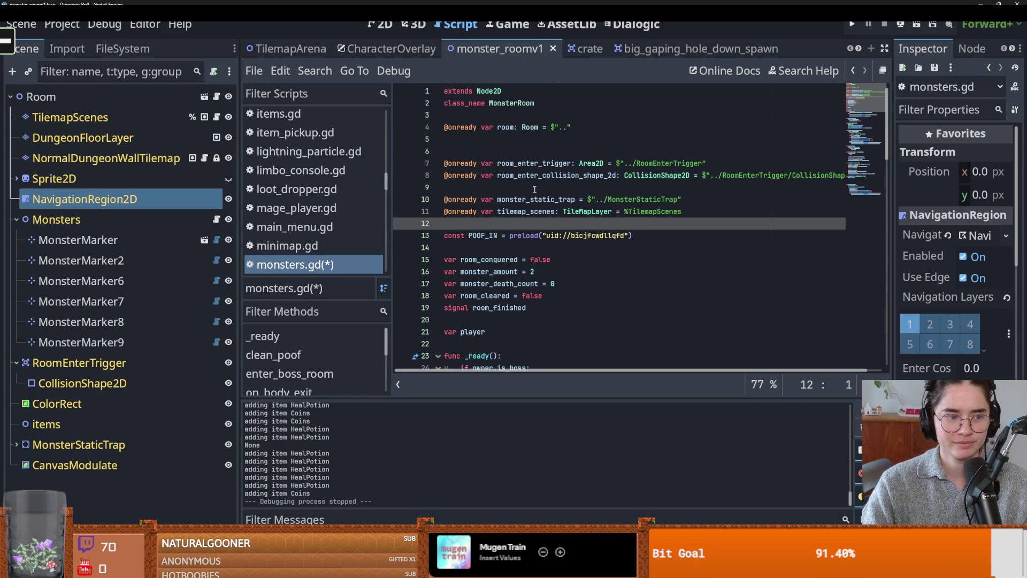
left_click(492, 151)
key("BackSpace")
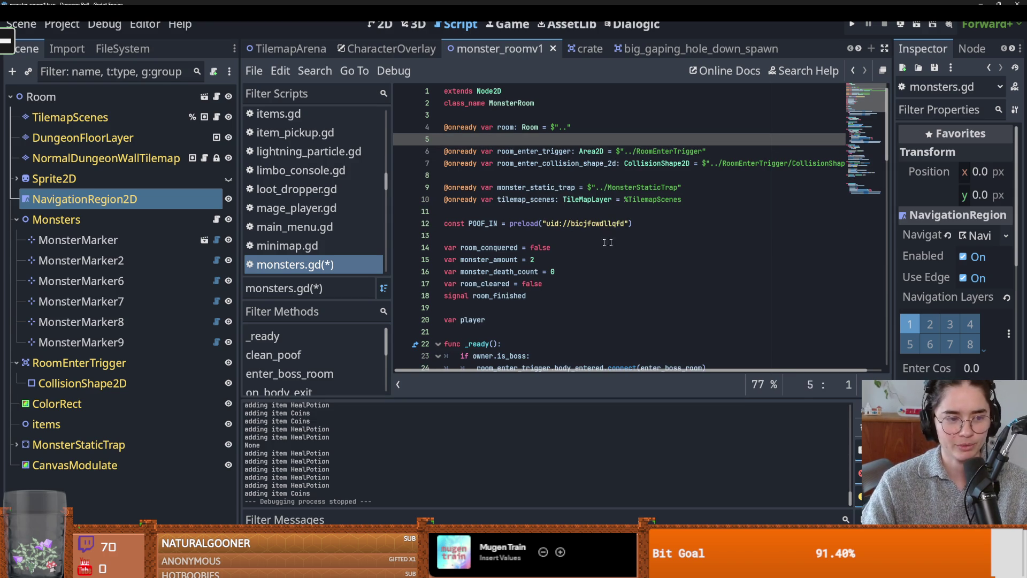
Highlight every use of room_enter_trigger in monsters.gd
scroll(587, 261, "down", 1)
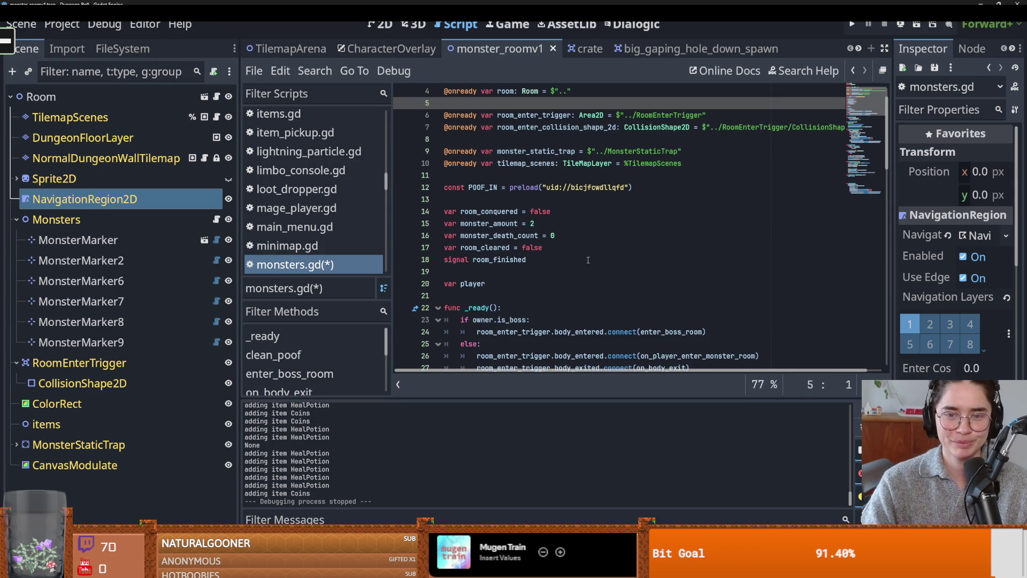
scroll(565, 175, "up", 1)
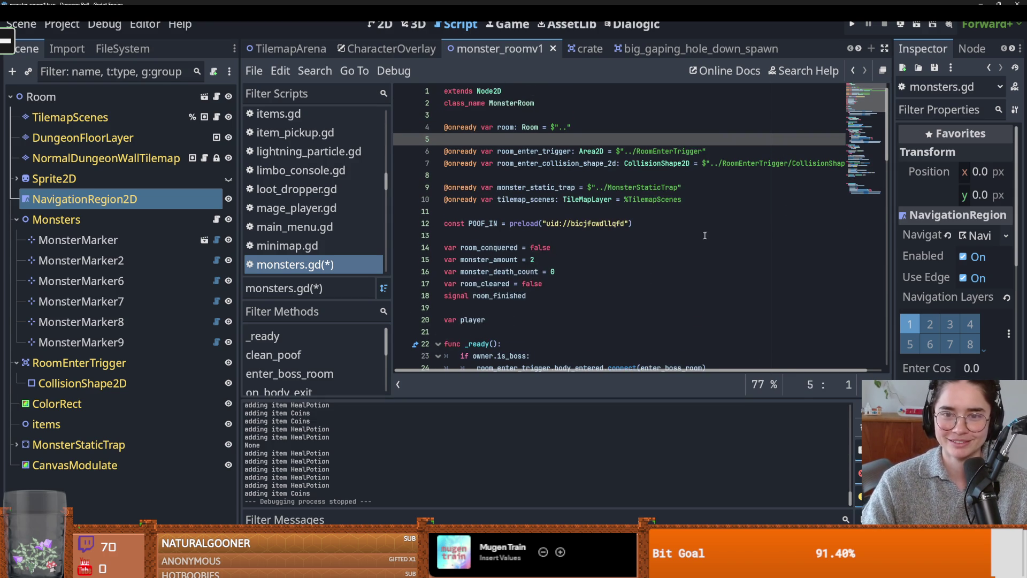
double_click(521, 151)
scroll(581, 227, "down", 3)
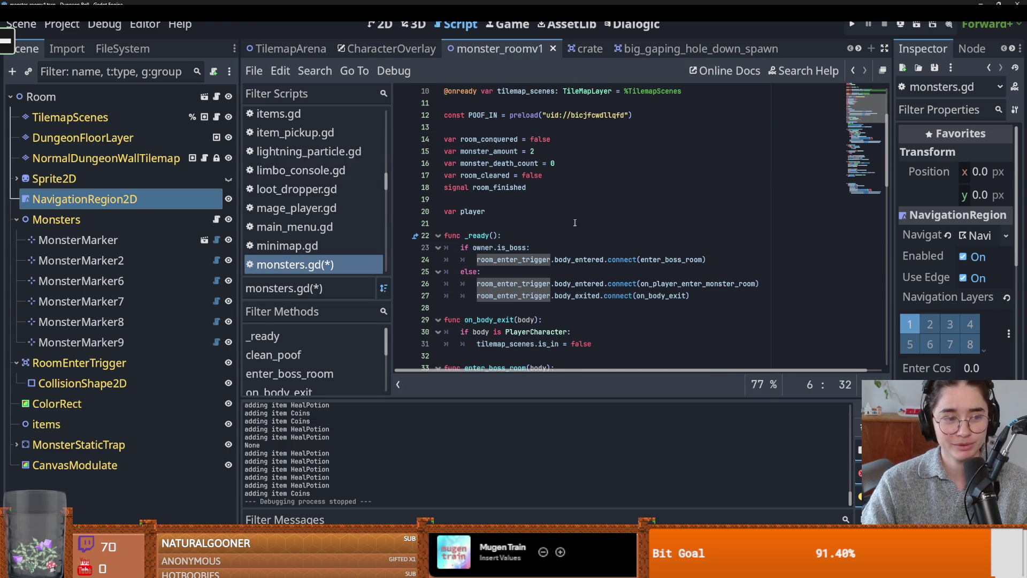
scroll(602, 199, "up", 1)
Move the 'signal room_finished' declaration below the var player line
left_click(541, 230)
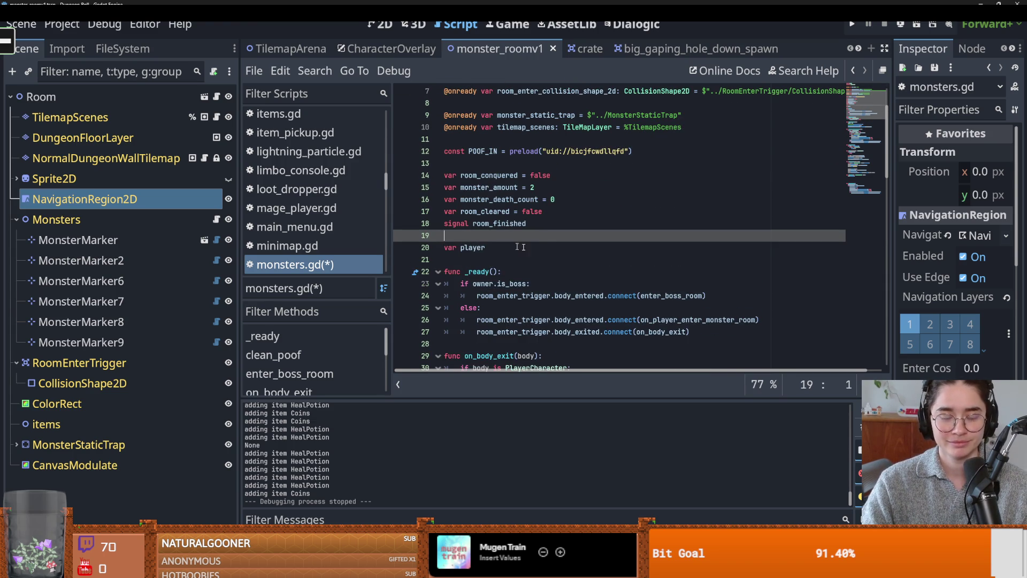
key("Up")
key("shift+End")
key("ctrl+x")
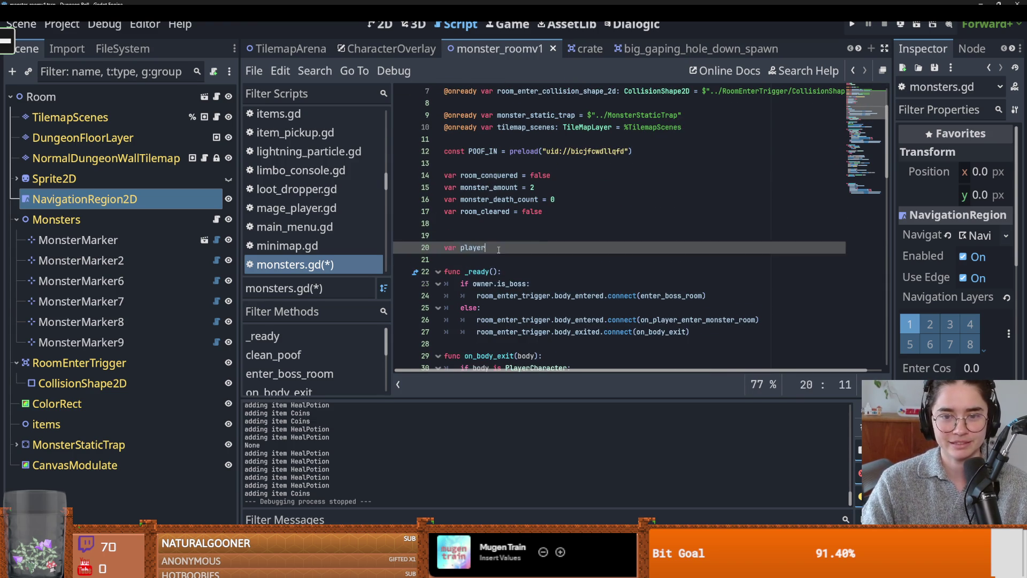
key("Down")
key("Down")
key("End")
key("Return")
key("Return")
key("ctrl+v")
key("Up")
key("Up")
key("Up")
key("BackSpace")
key("BackSpace")
Return to the 2D scene and select MonsterMarker7 for renaming
scroll(546, 241, "down", 2)
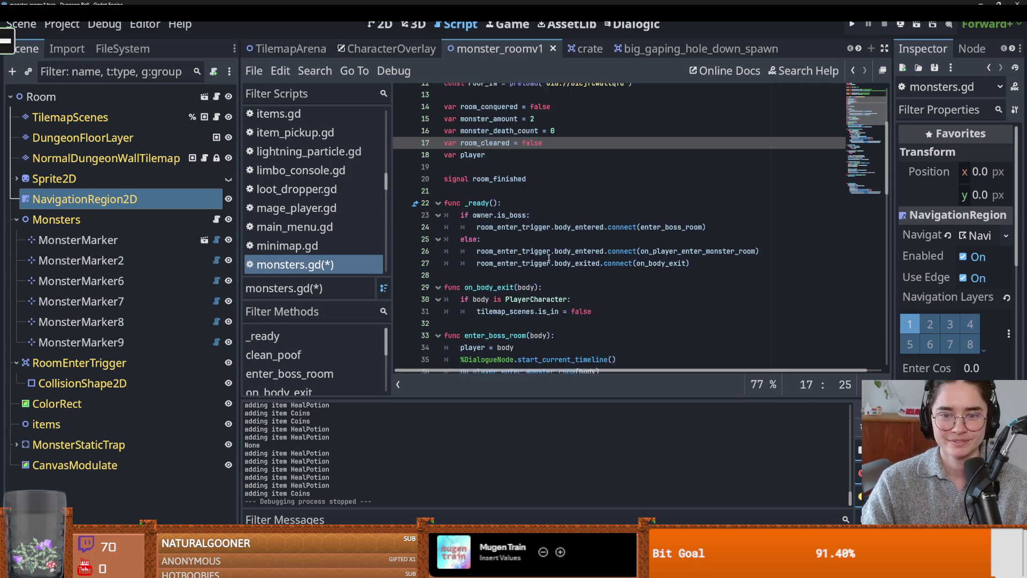
scroll(546, 246, "down", 2)
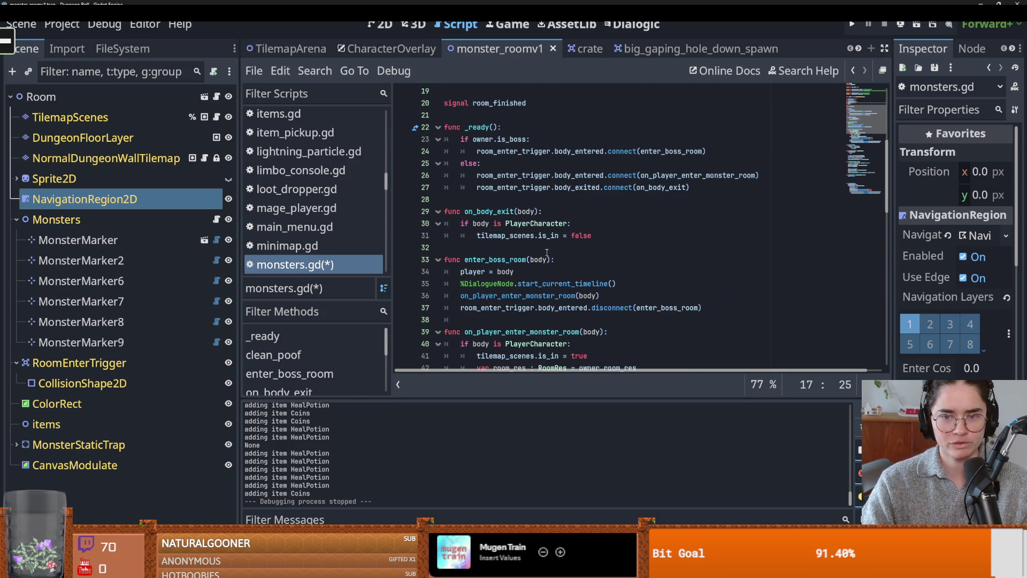
left_click(81, 240)
left_click(107, 301)
double_click(117, 308)
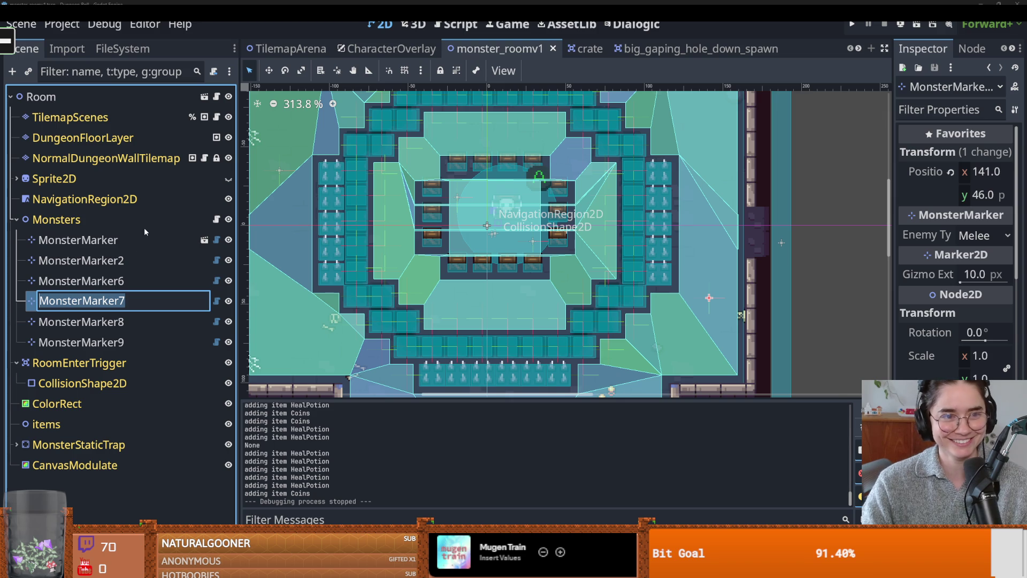
Open monsters.gd from the Monsters node's script icon
left_click(216, 219)
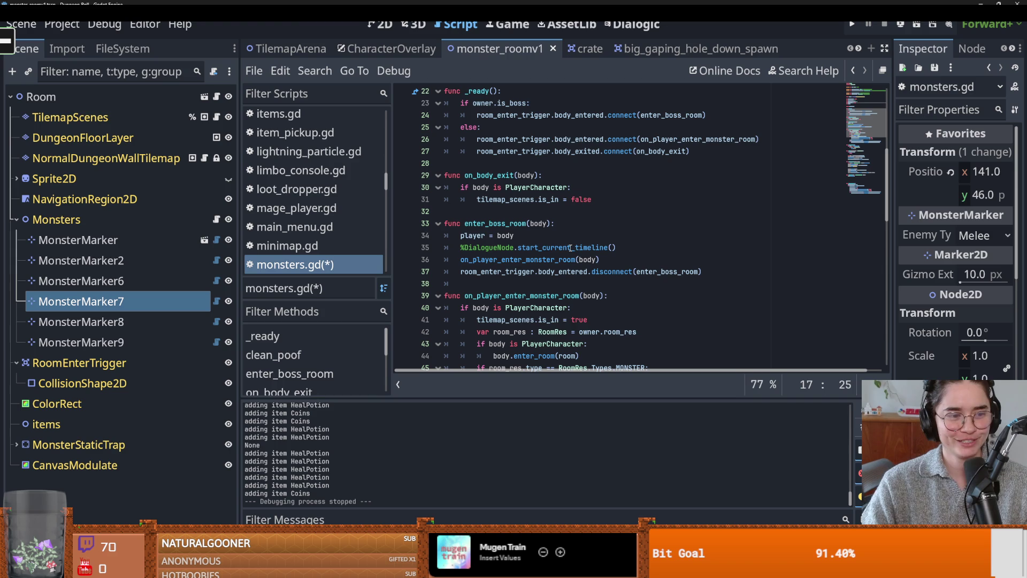
scroll(578, 248, "up", 4)
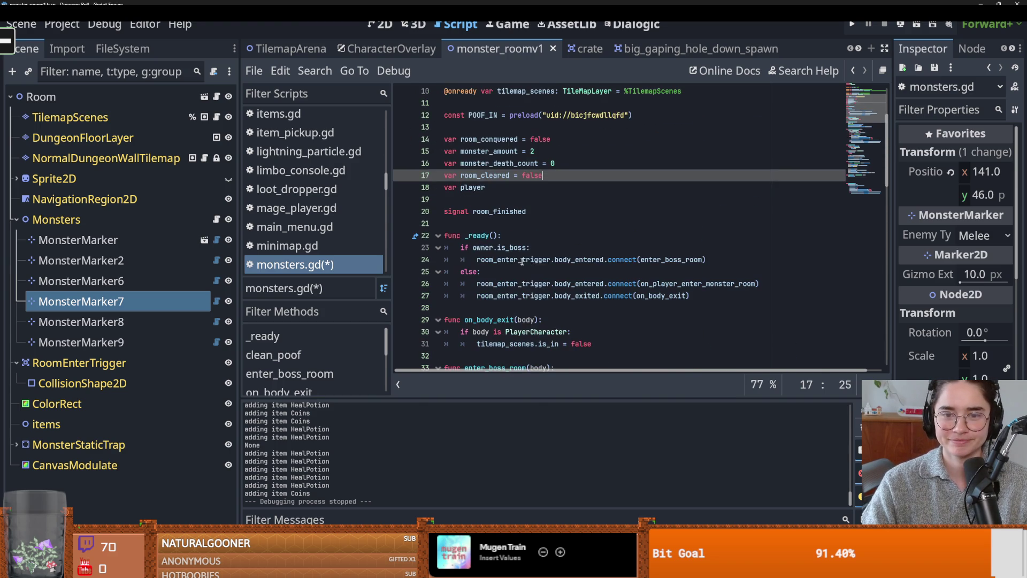
Trace room_enter_trigger uses and the on_player_enter_monster_room callback definition
double_click(546, 260)
left_click(506, 247)
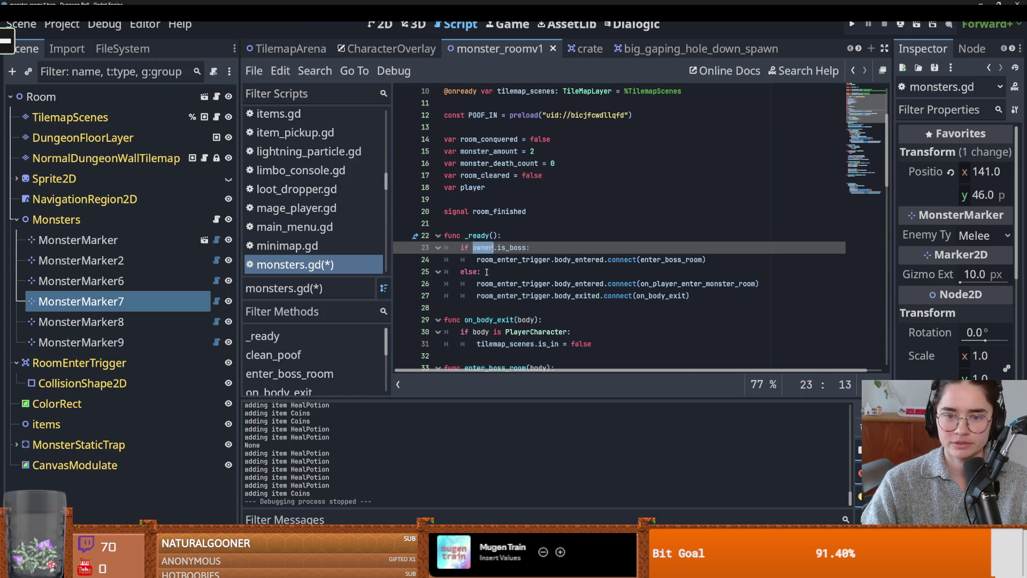
double_click(535, 283)
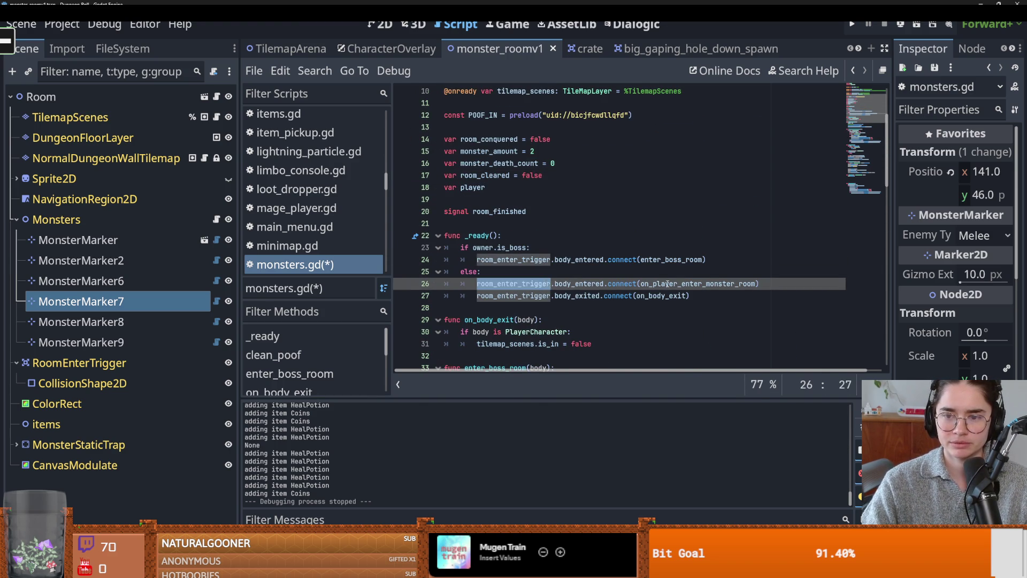
double_click(696, 283)
left_click(683, 283, "ctrl")
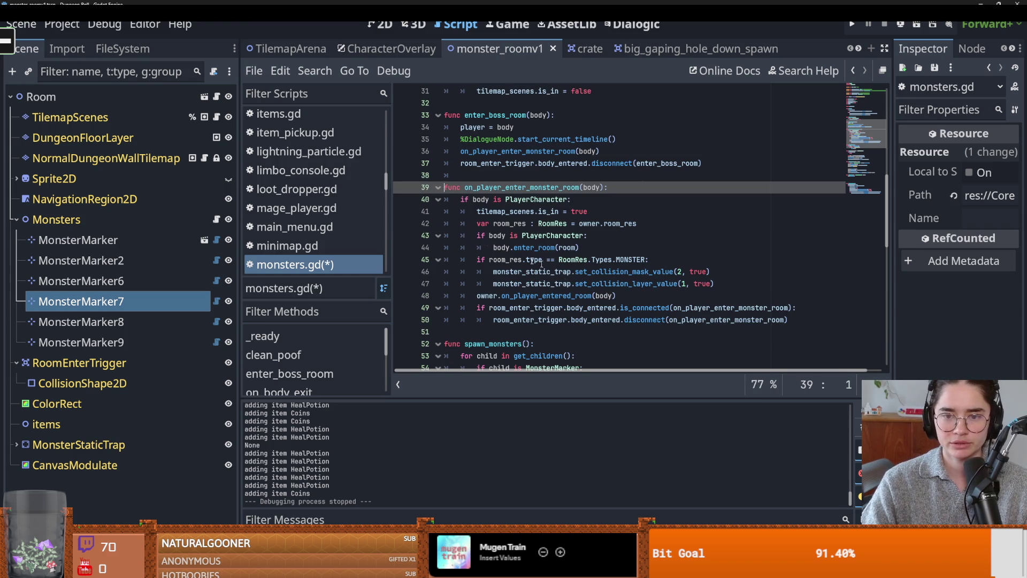
left_click(498, 246)
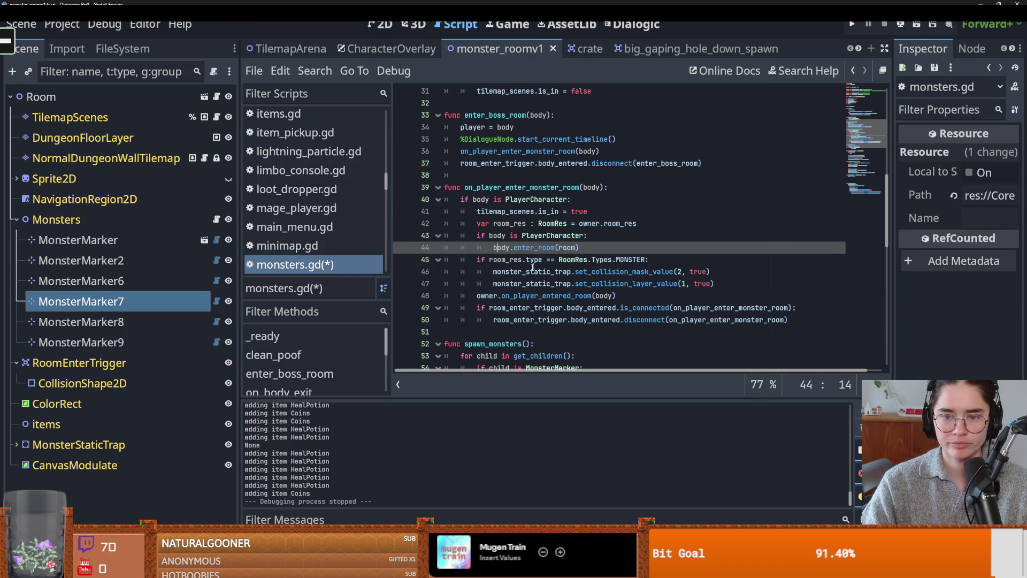
double_click(487, 296)
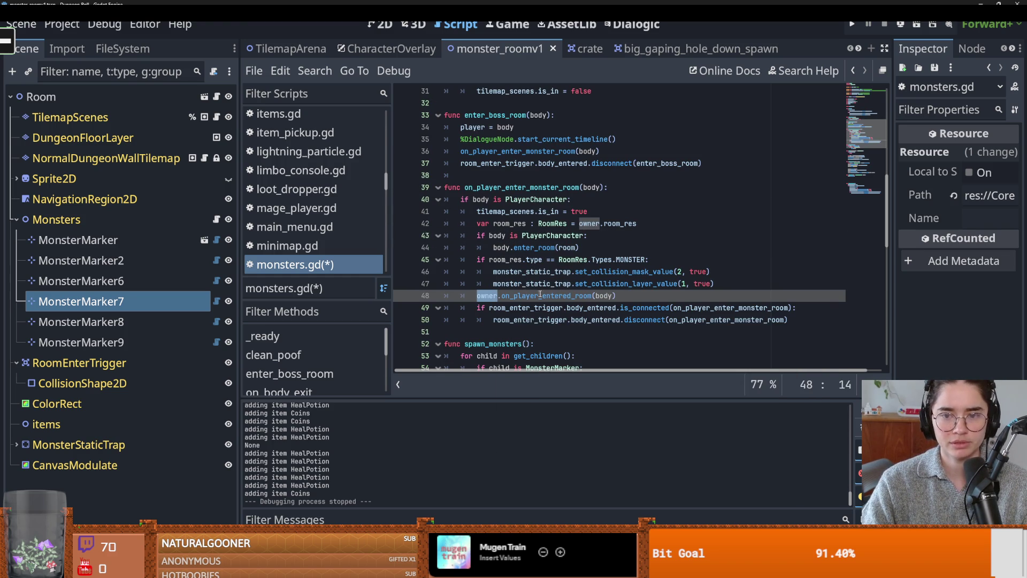
Delete the extra blank lines above the on_monster_dead function
scroll(537, 294, "down", 6)
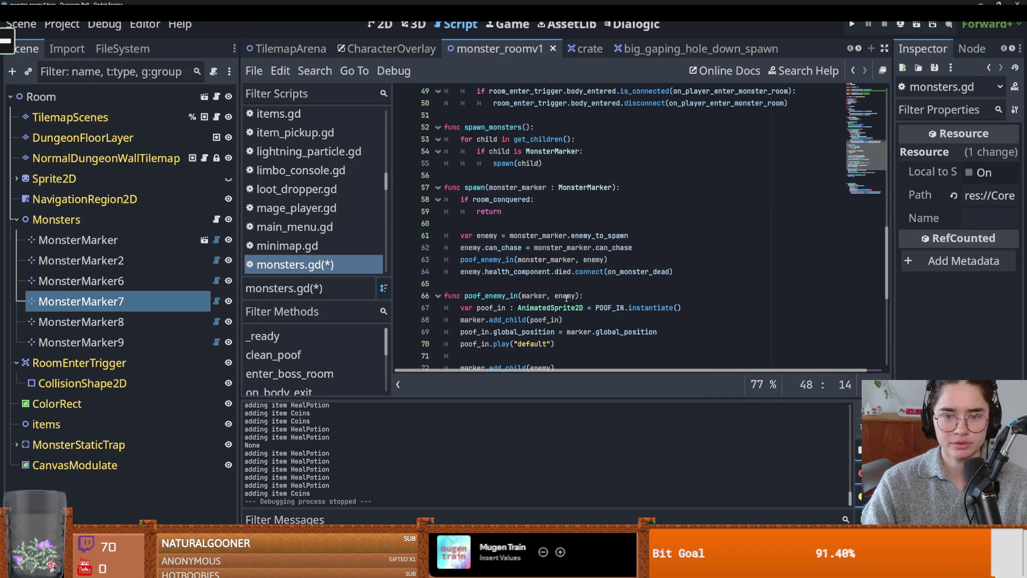
scroll(566, 298, "down", 2)
scroll(567, 298, "down", 2)
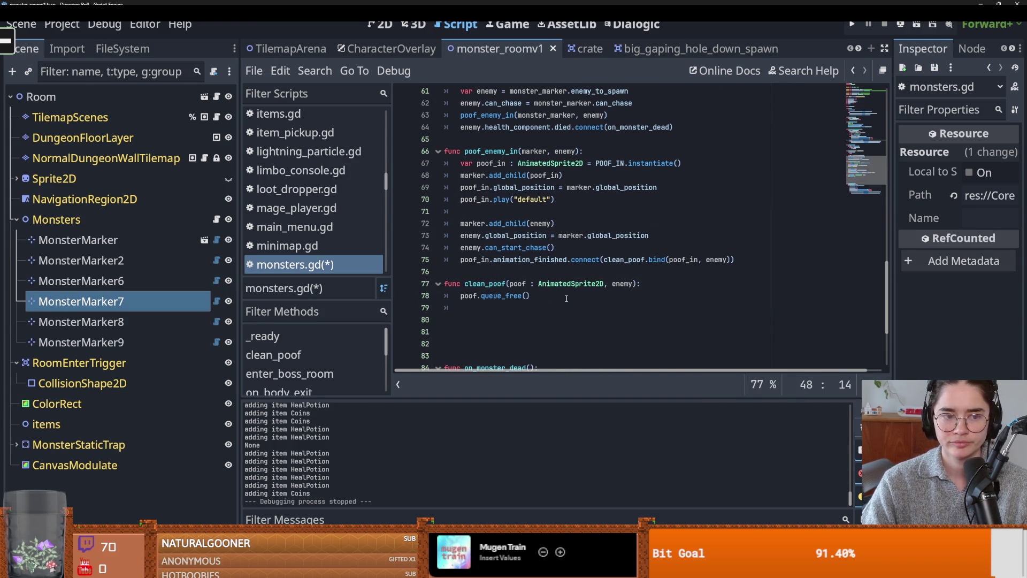
scroll(566, 298, "down", 2)
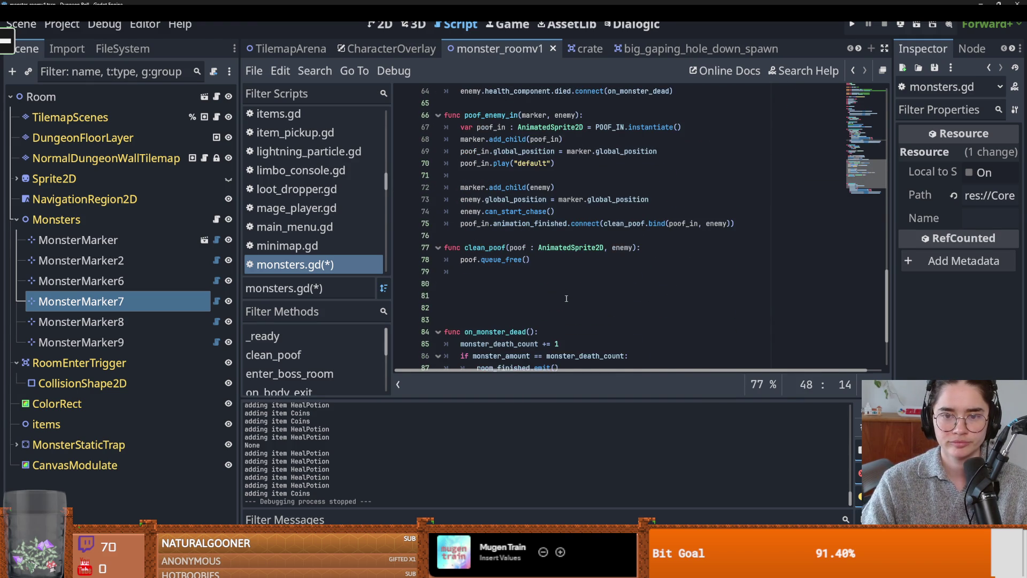
left_click(492, 274)
key("BackSpace")
key("BackSpace")
key("BackSpace")
key("Down")
key("Down")
key("Down")
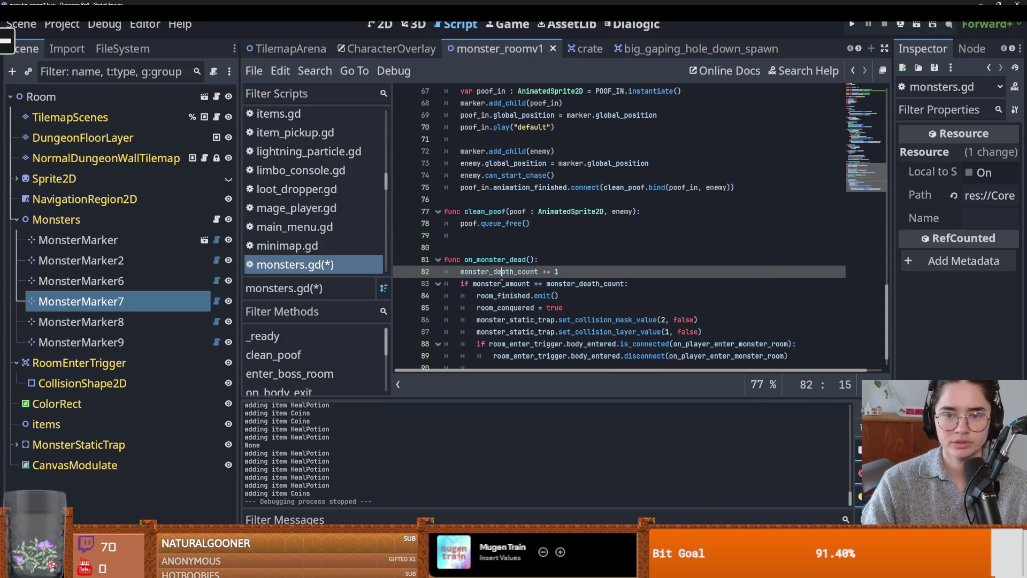
key("ctrl+shift+Right")
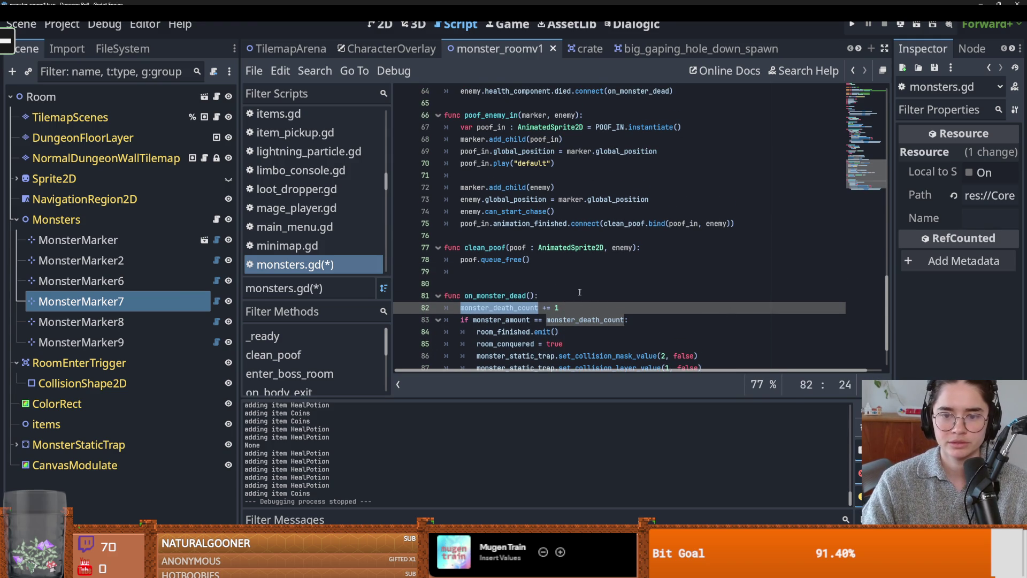
Check the room_conquered and monster_amount variables, and add a new line ending _ready
left_click(848, 92)
double_click(492, 247)
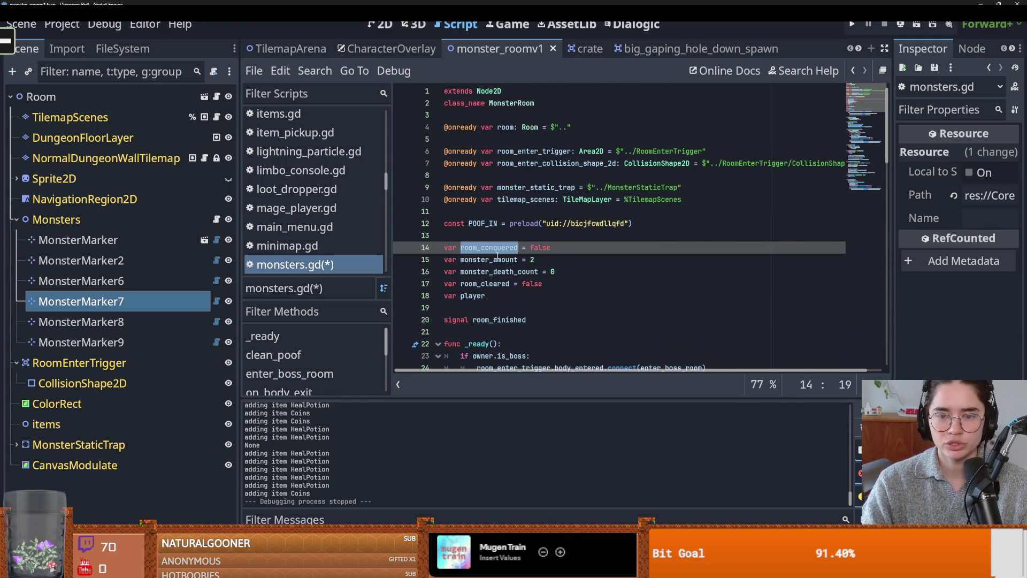
double_click(499, 260)
scroll(535, 278, "down", 10)
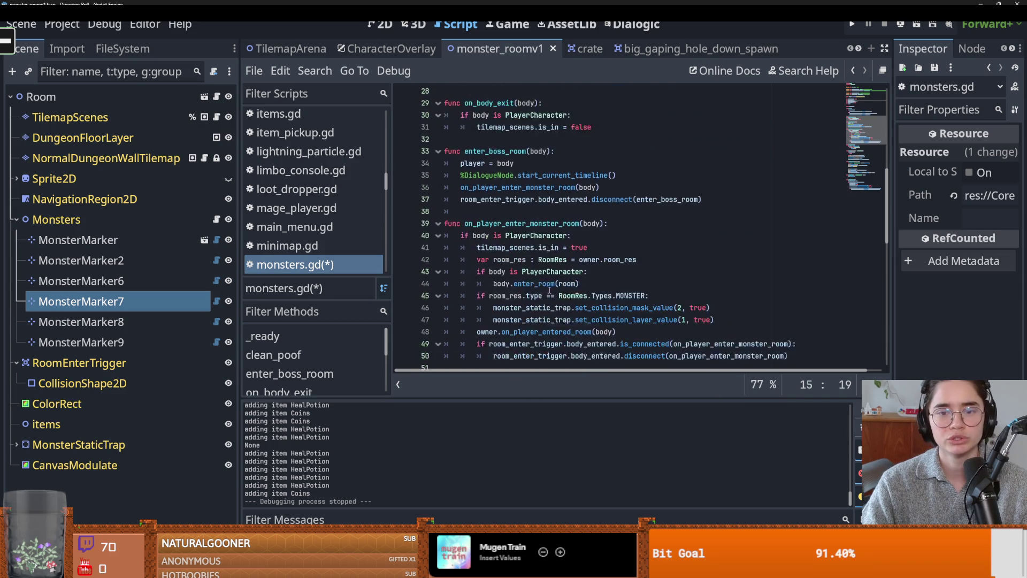
scroll(566, 294, "down", 8)
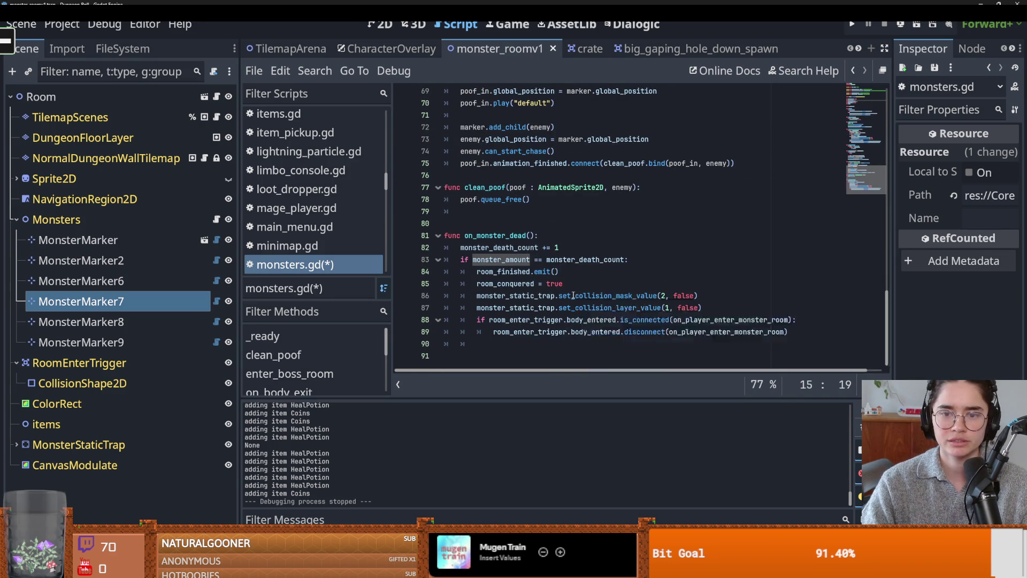
scroll(573, 296, "up", 8)
scroll(573, 296, "up", 10)
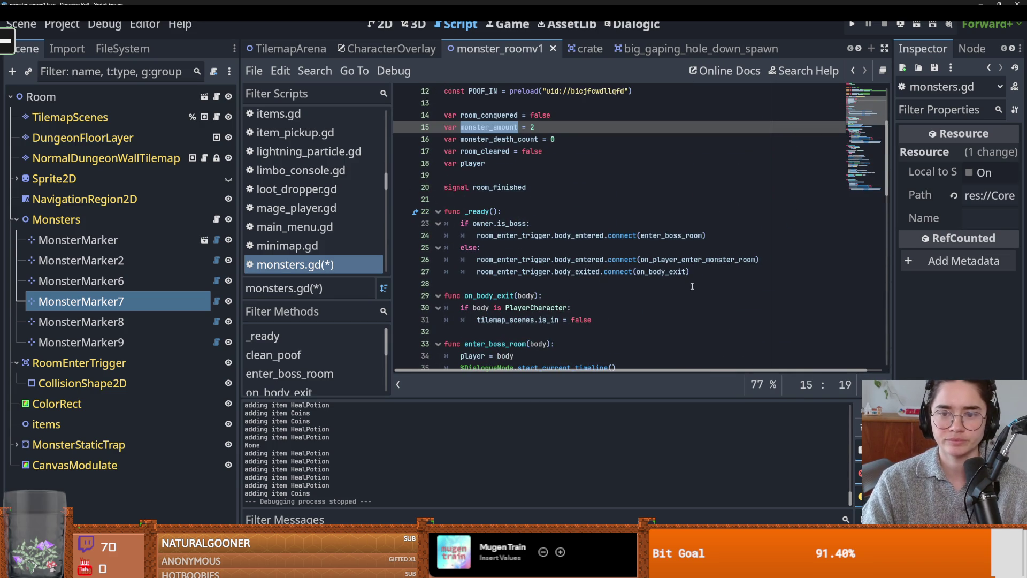
left_click(704, 273)
key("Return")
Type and erase a partial 'mon' on line 28, then save the script
type("mon")
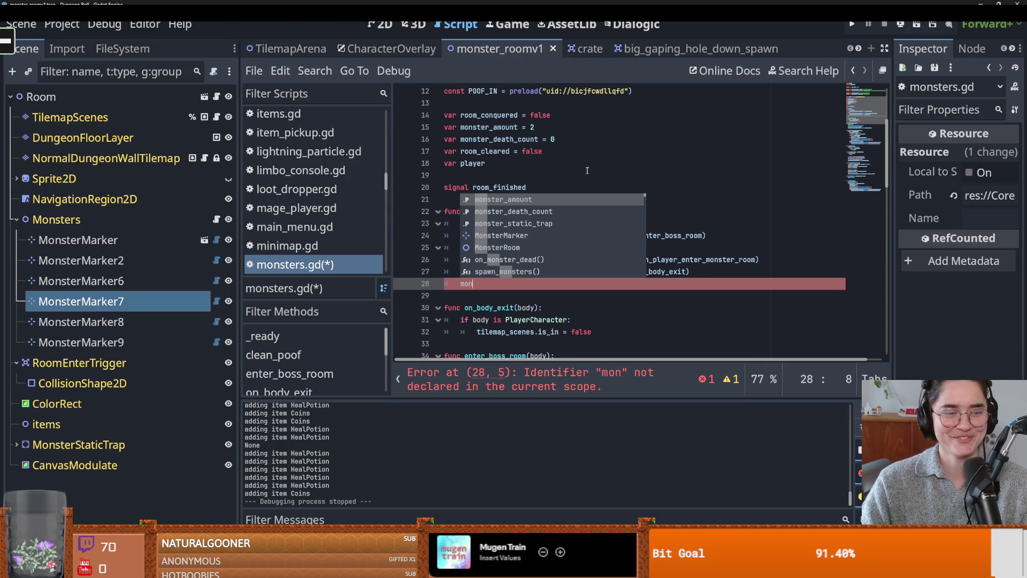
key("BackSpace")
key("BackSpace")
key("BackSpace")
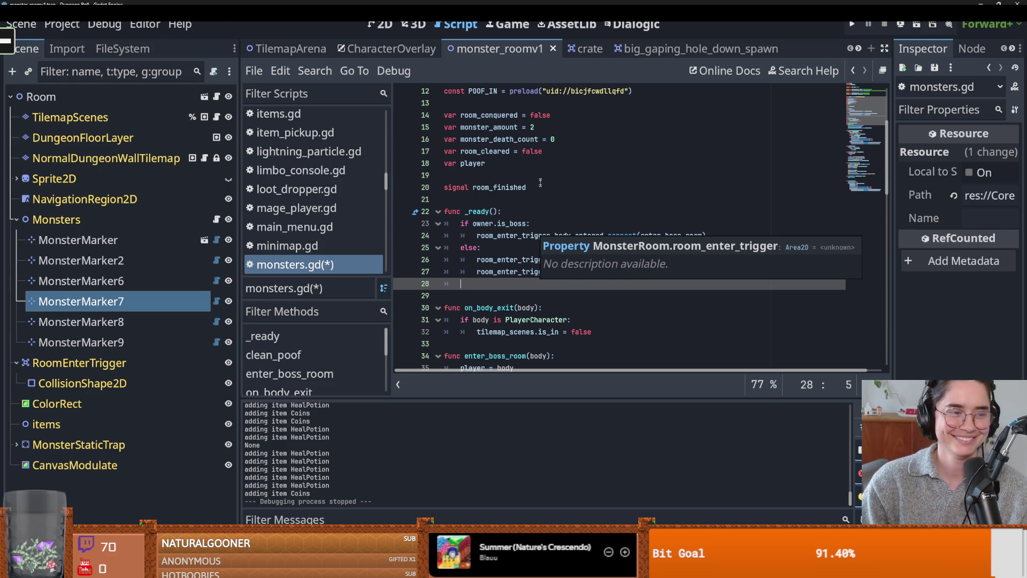
left_click(527, 223)
key("ctrl+s")
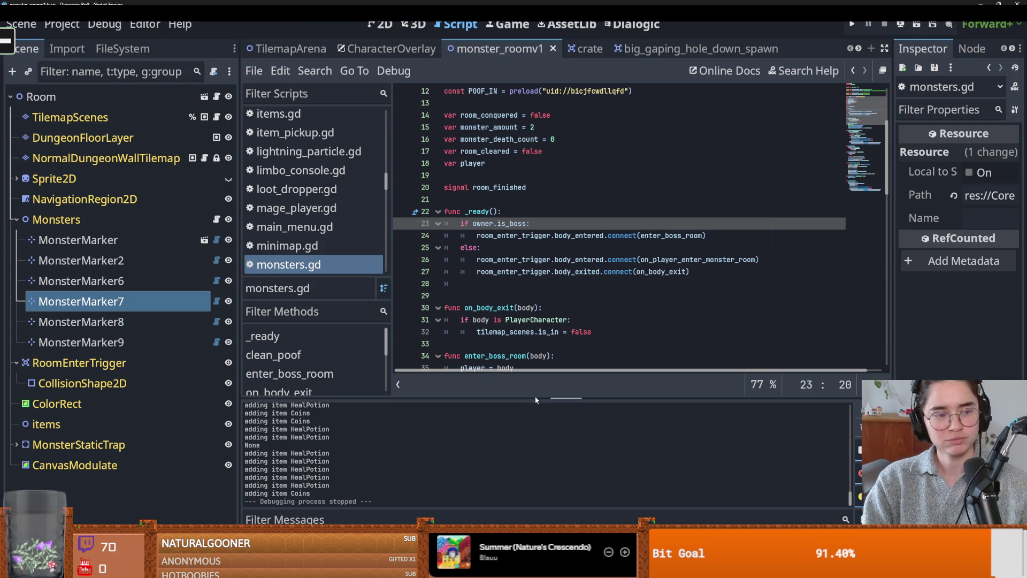
Write 'monster_amount = get_child_count()' on line 28 using autocomplete and save
left_click(496, 282)
type("monster")
key("Return")
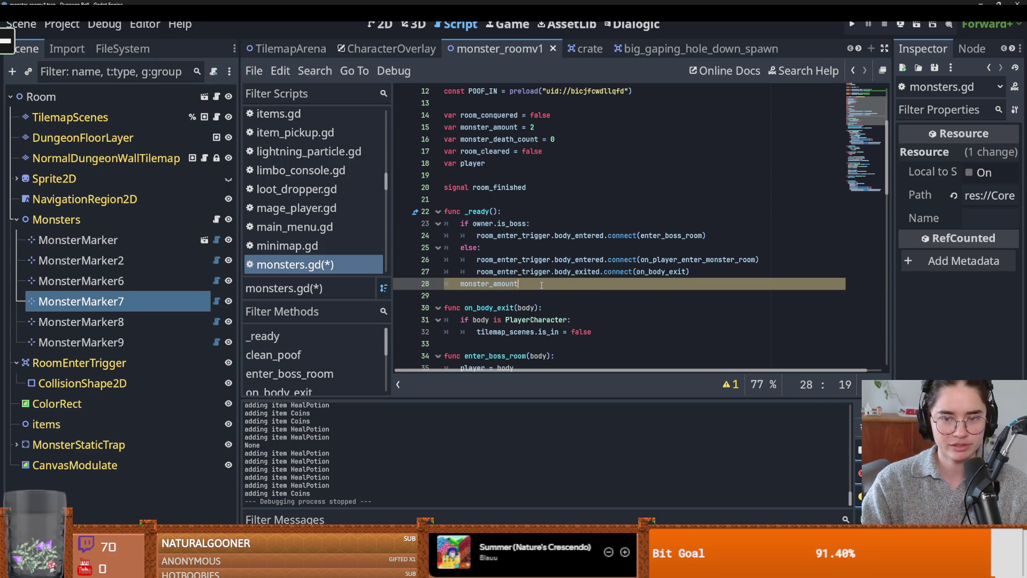
type(" = ")
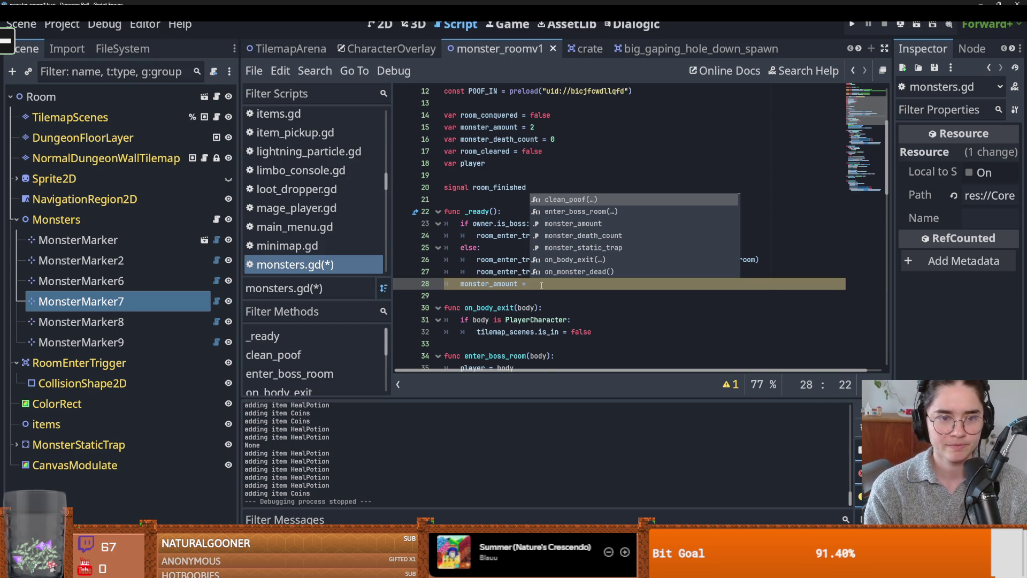
type("get_child")
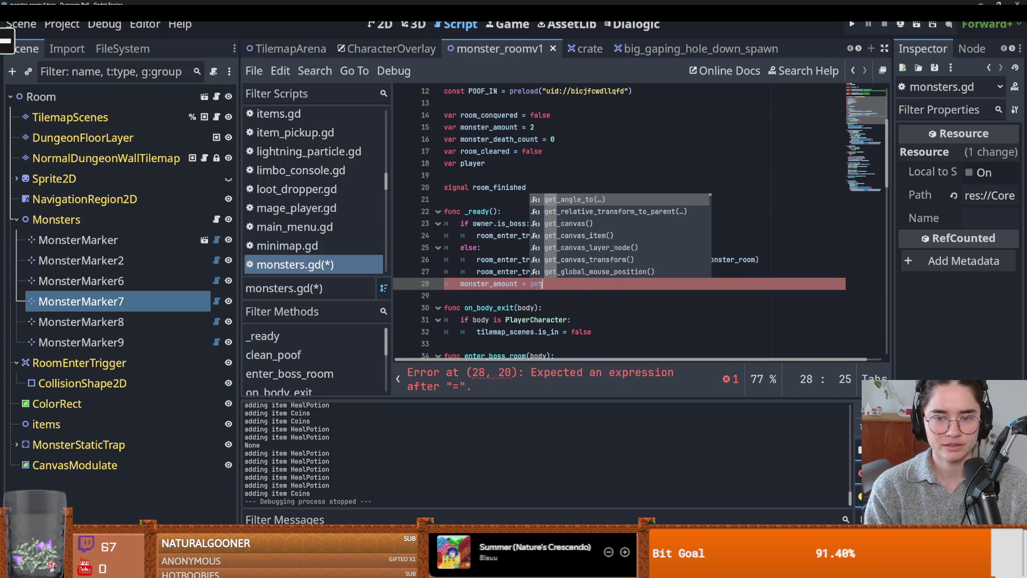
key("Down")
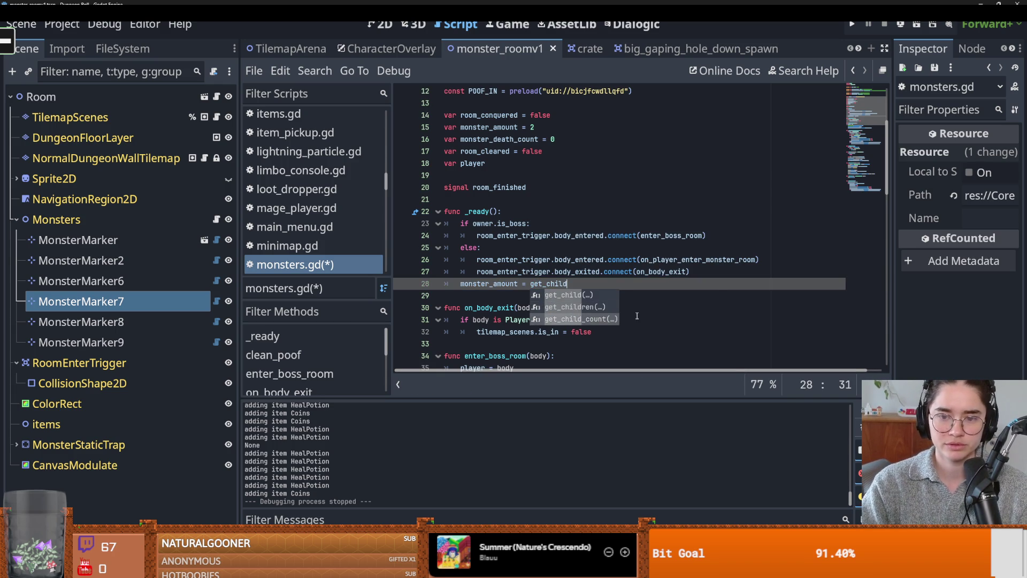
key("Return")
key("ctrl+s")
left_click(555, 236)
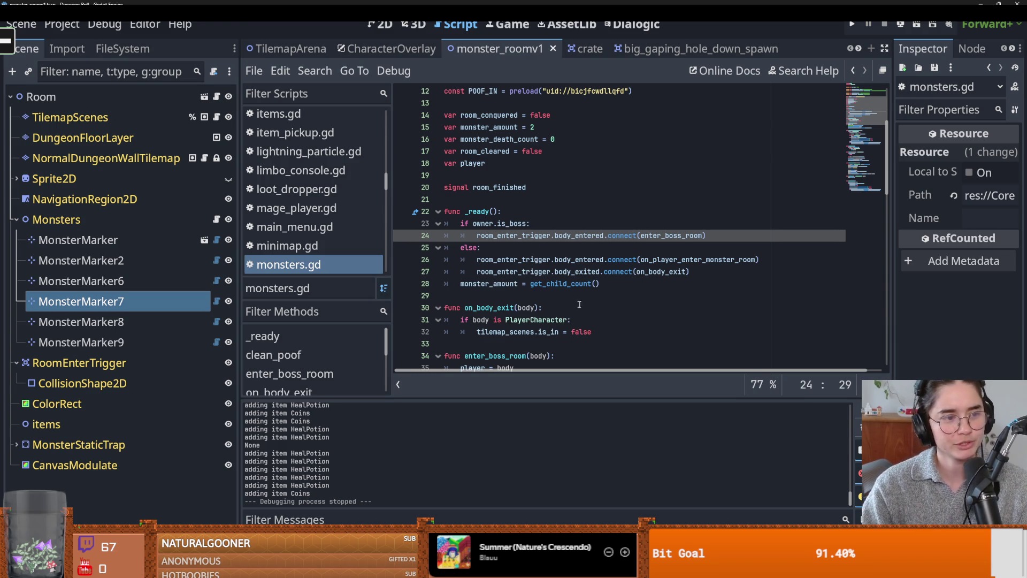
left_click(601, 283)
key("ctrl+s")
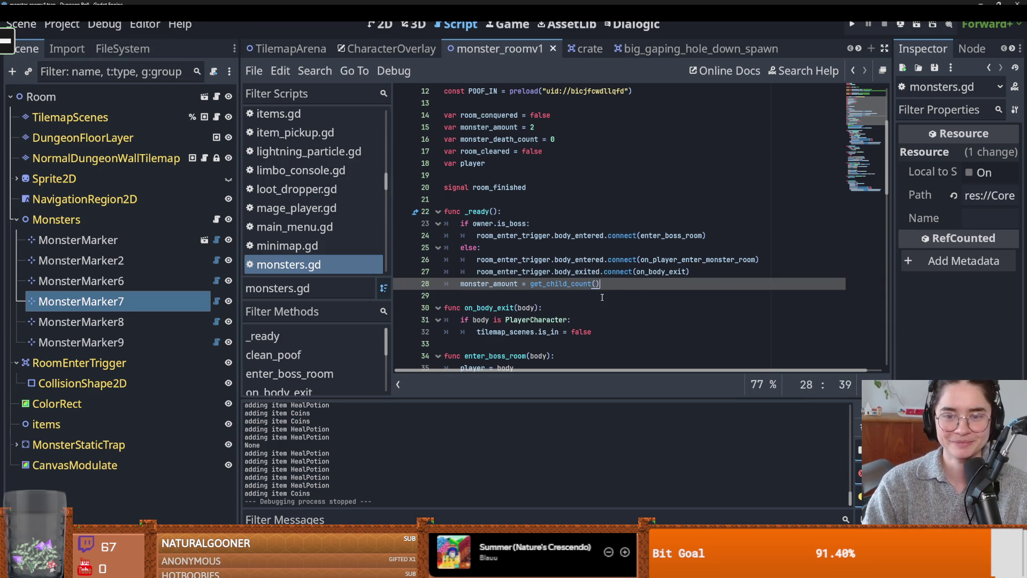
Highlight the monster_amount declaration on line 15
scroll(602, 297, "down", 2)
scroll(601, 297, "up", 1)
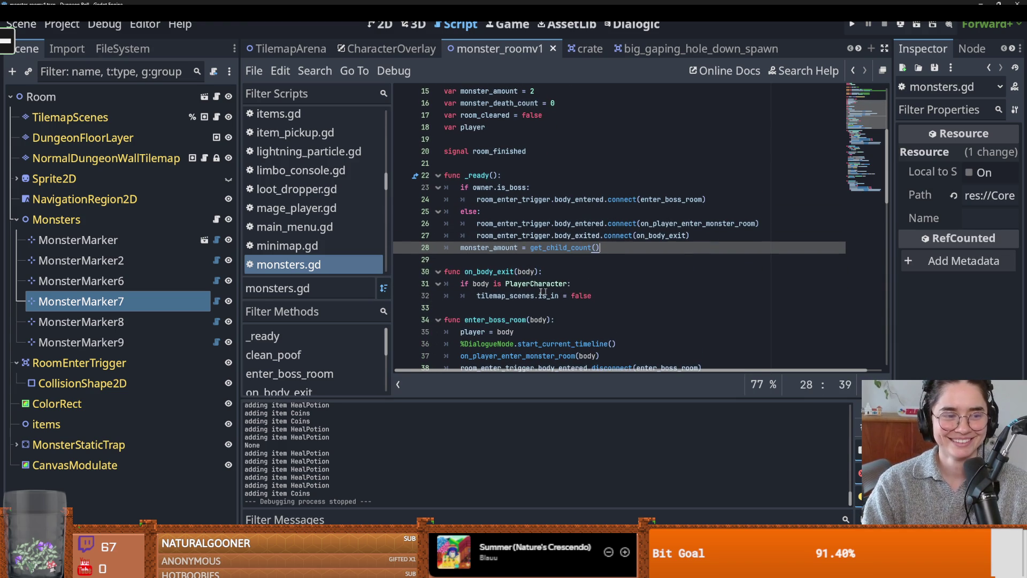
scroll(489, 212, "up", 3)
double_click(492, 199)
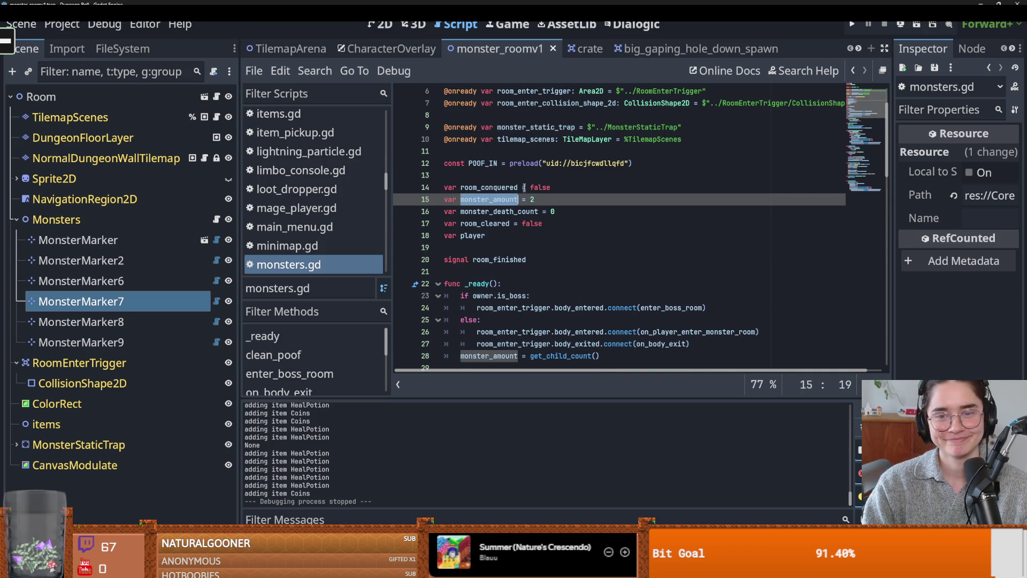
Search all project files for monster_amount and inspect the monster_death_count declaration
left_click(316, 70)
left_click(400, 172)
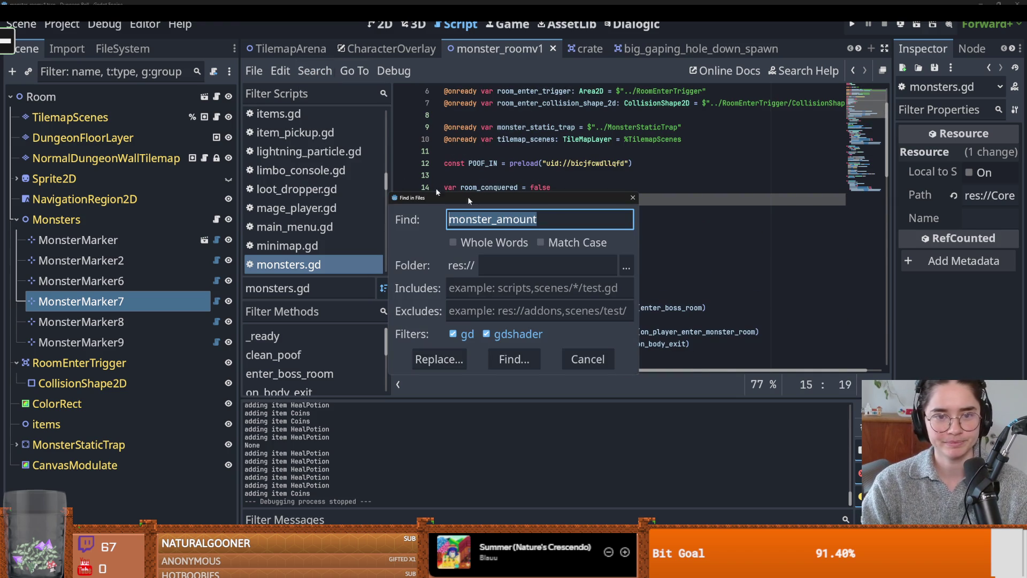
left_click(530, 359)
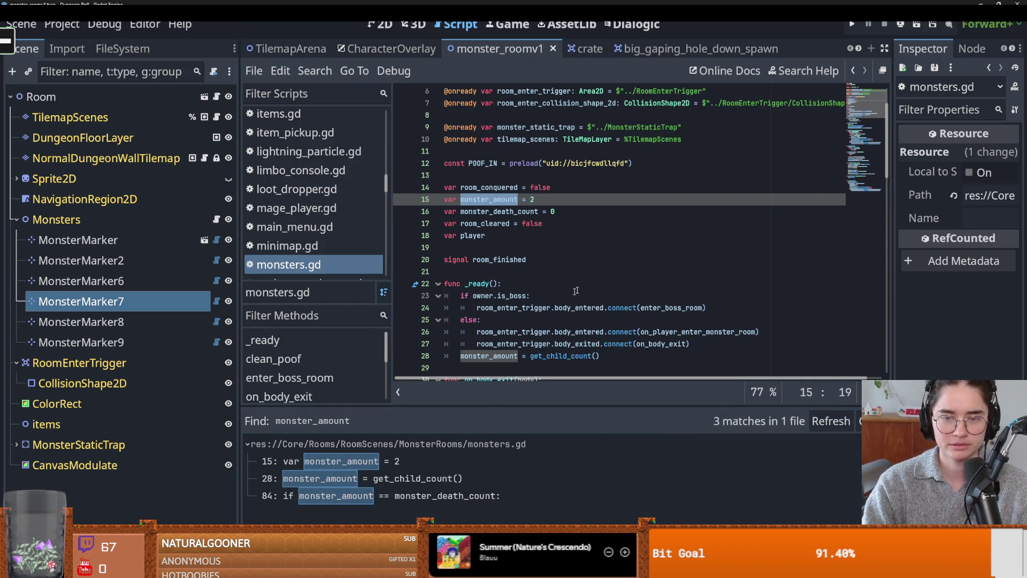
left_click(483, 212)
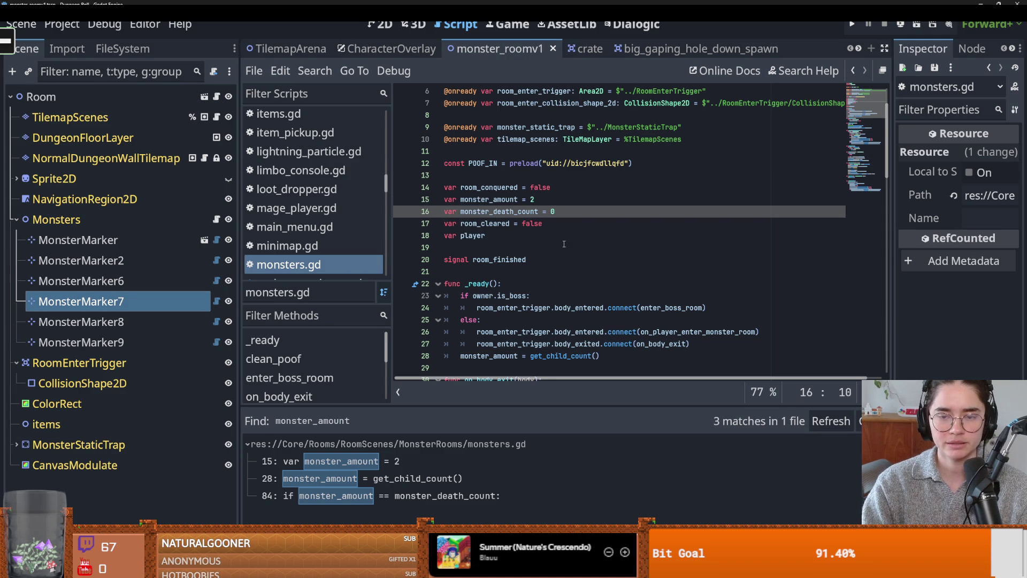
Set a breakpoint on line 85's room_finished.emit() in on_monster_dead
scroll(535, 247, "down", 4)
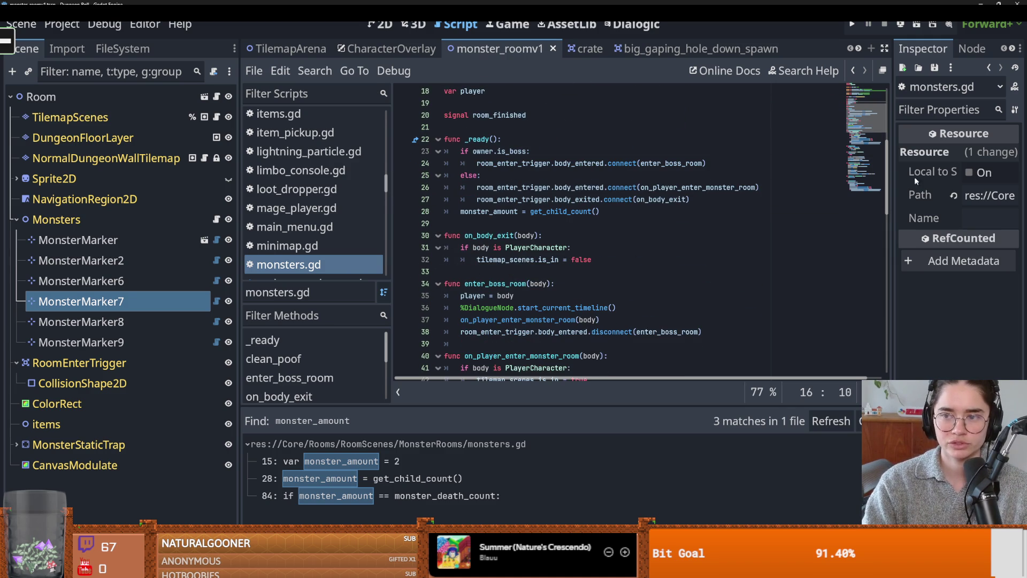
left_click_drag(886, 194, 876, 358)
left_click(502, 261)
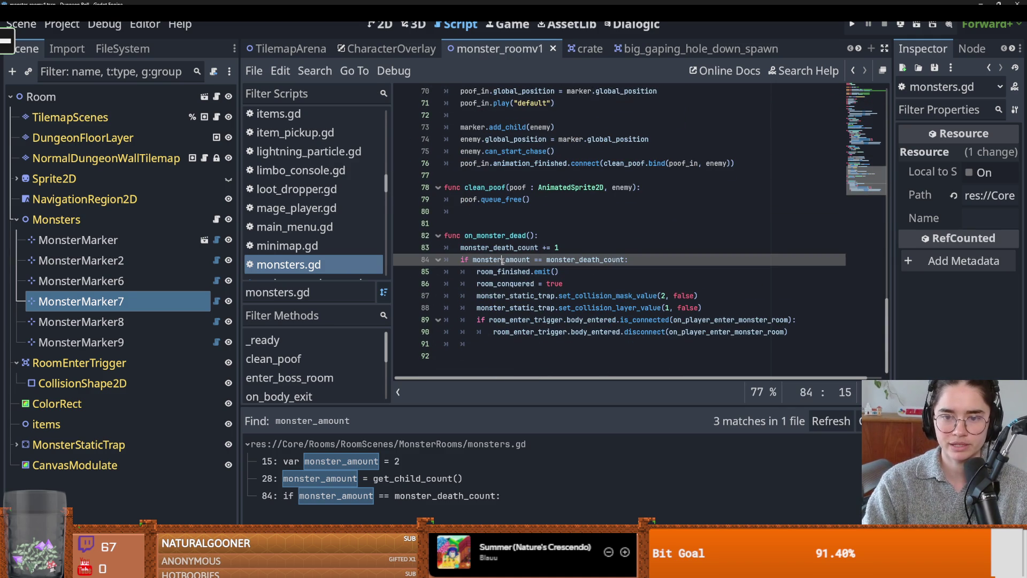
double_click(498, 272)
left_click(412, 271)
Run the game and start a new game as the Crusader
key("F5")
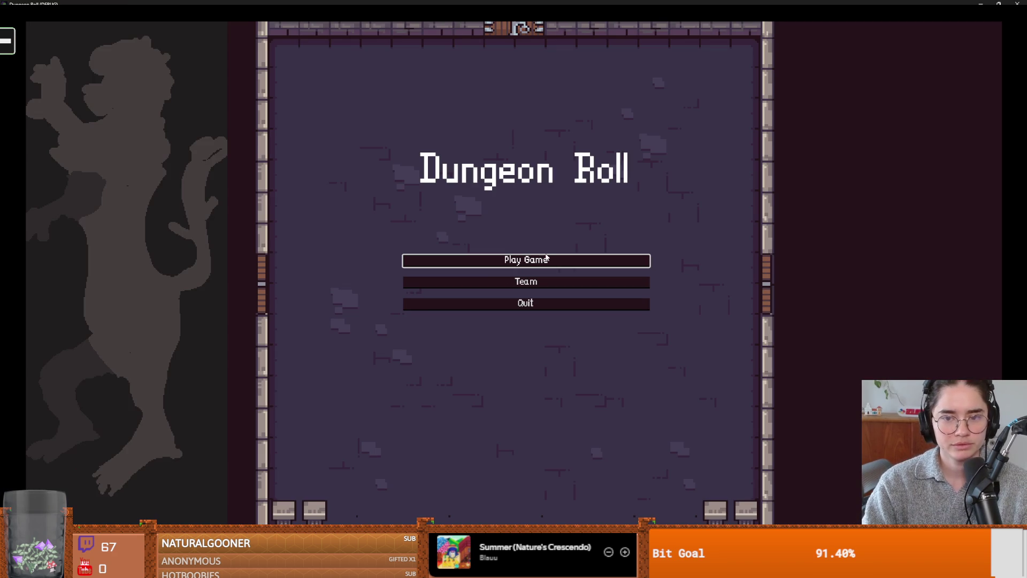
left_click(546, 258)
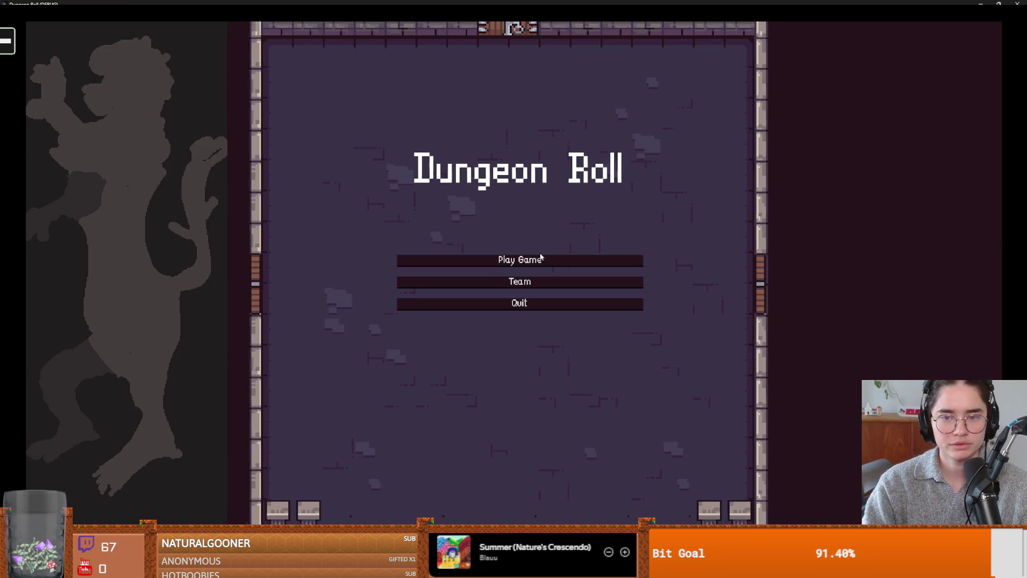
key("Return")
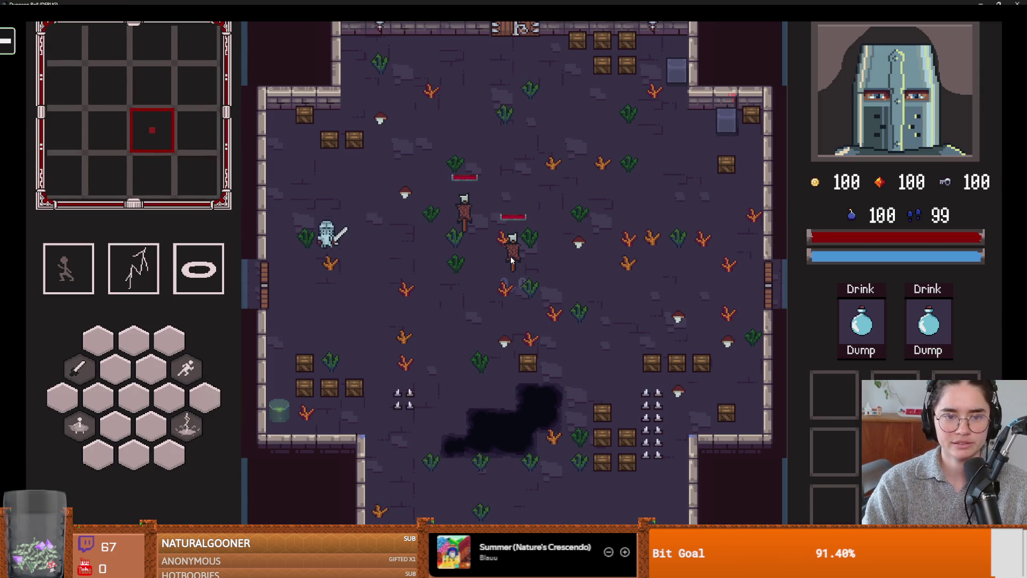
Walk west into the skeleton room and slash at the approaching skeletons
key("a")
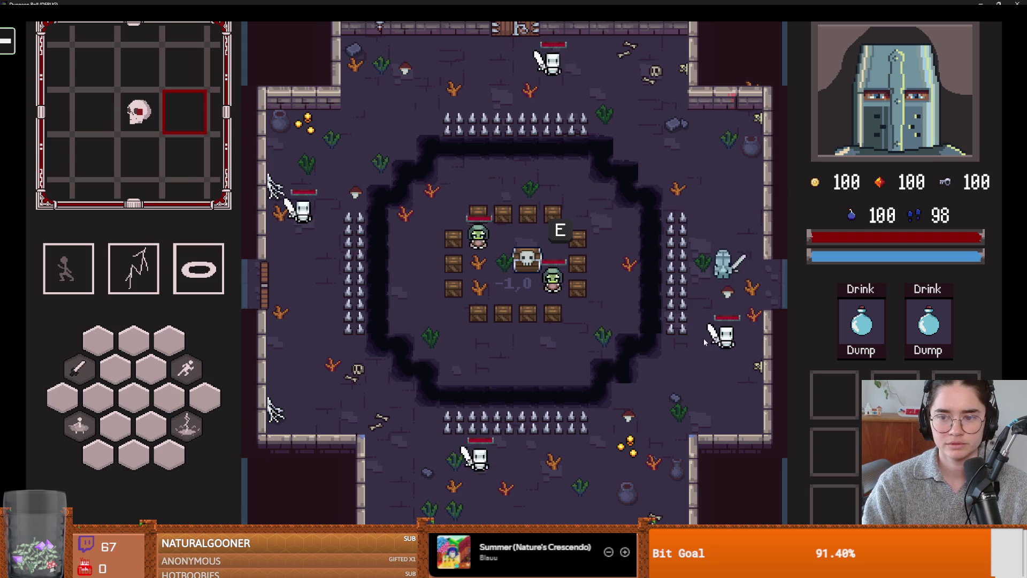
left_click(708, 352)
left_click(708, 353)
key("w")
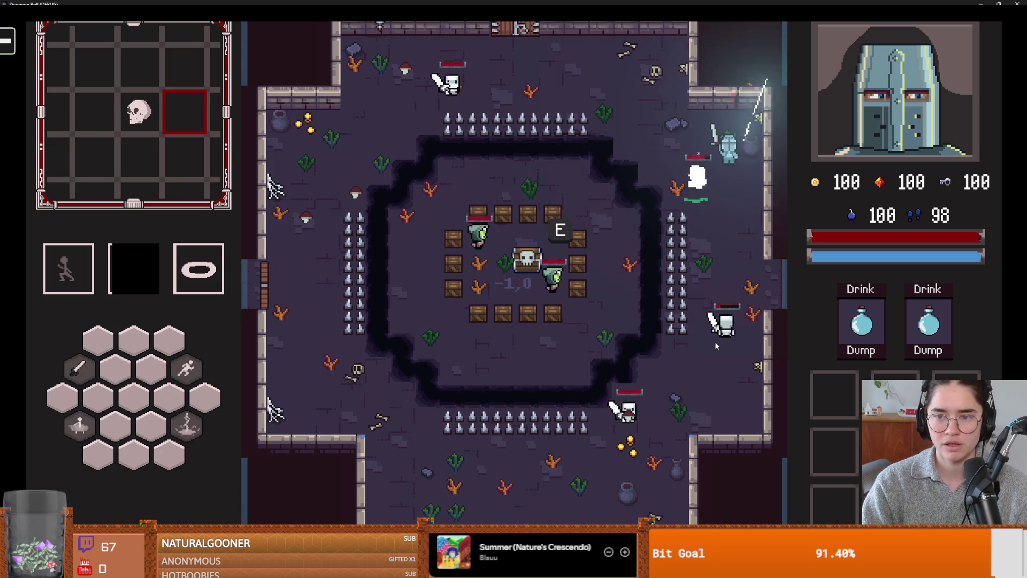
key("a")
key("a")
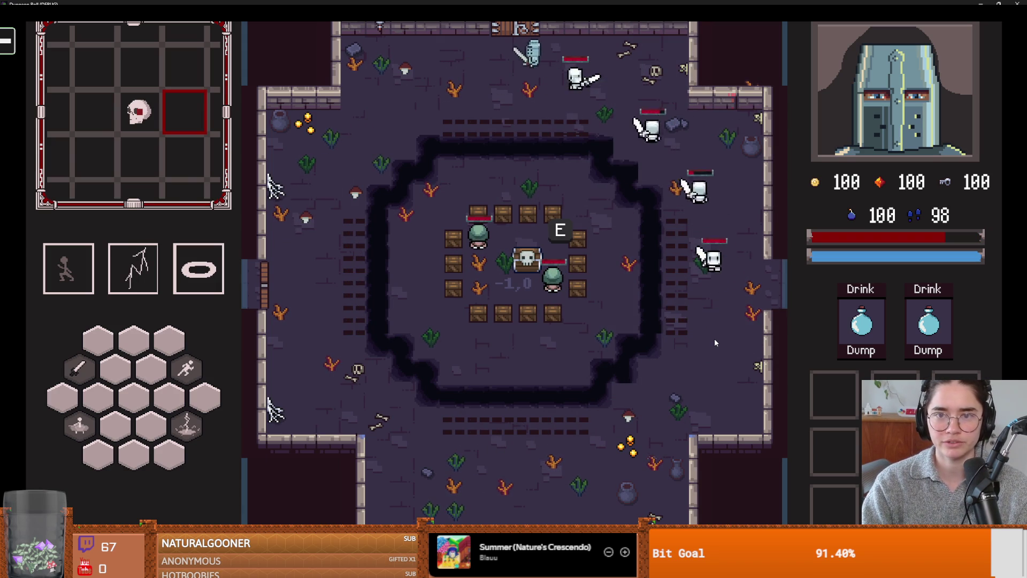
key("s")
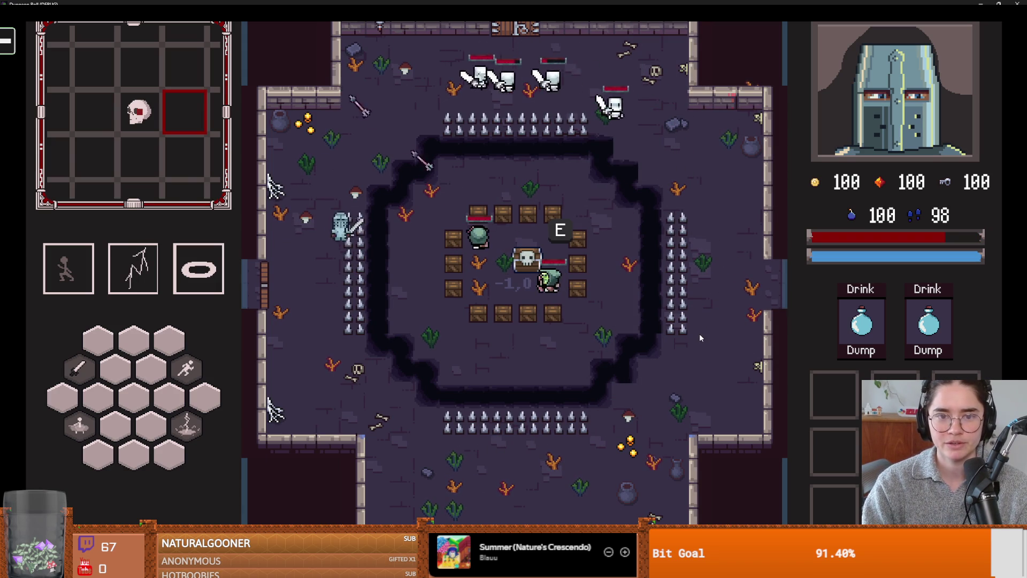
key("d")
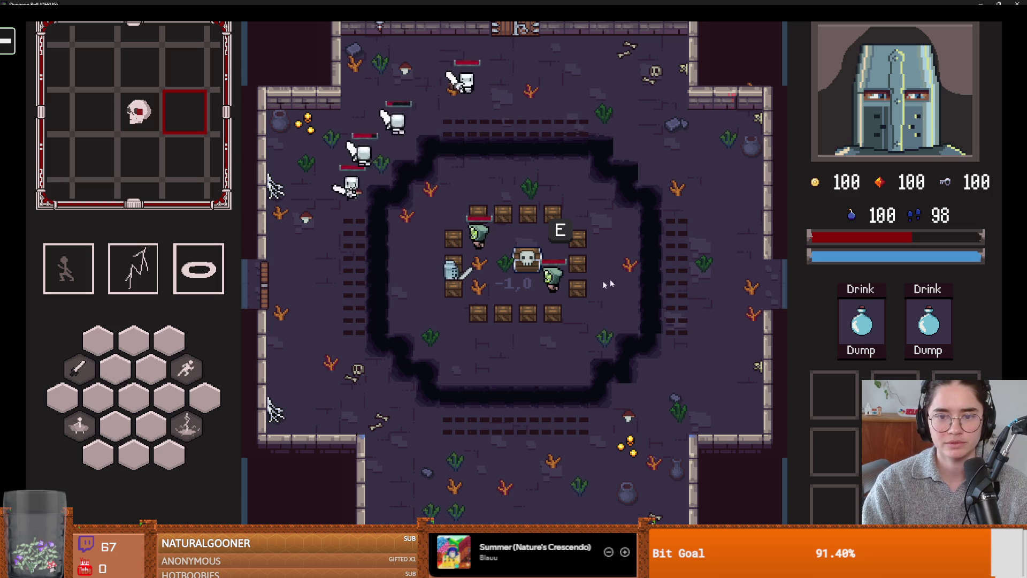
left_click(471, 251)
key("w")
left_click(471, 250)
key("s")
key("d")
left_click(570, 286)
Break a crate and use lightning and ring abilities to kill the remaining skeletons
key("w")
key("a")
key("2")
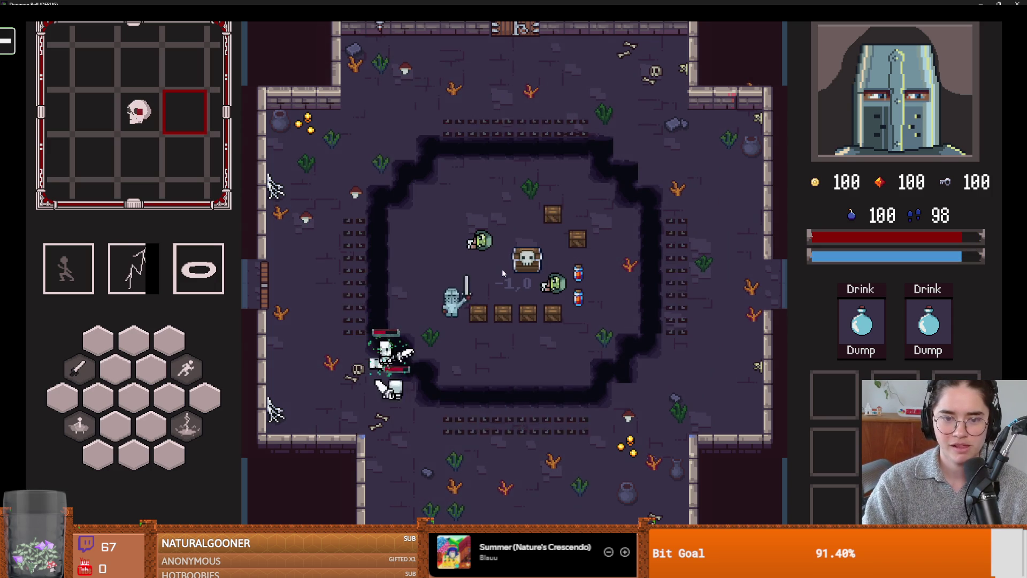
key("a")
key("s")
key("w")
key("3")
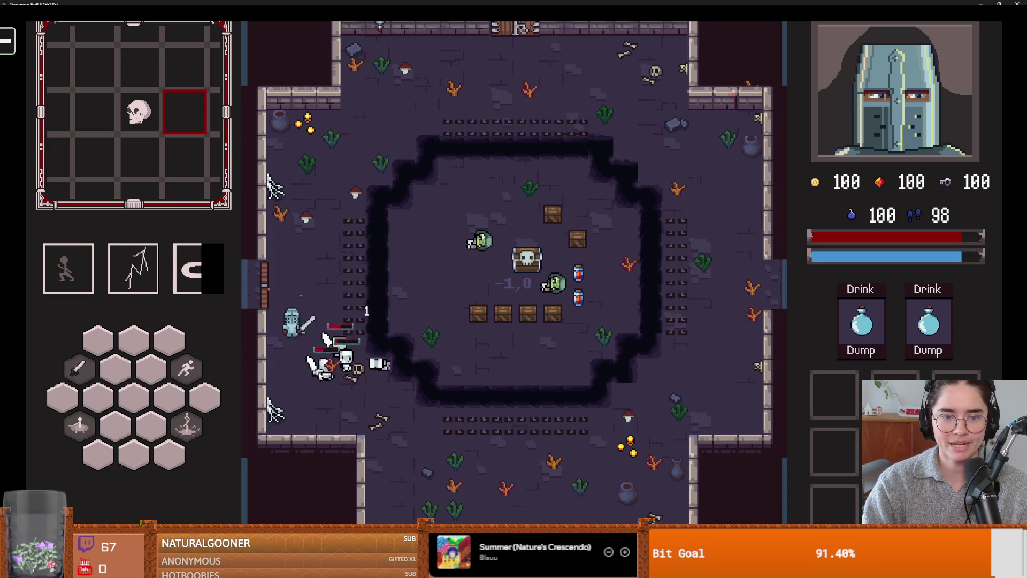
key("s")
key("d")
key("s")
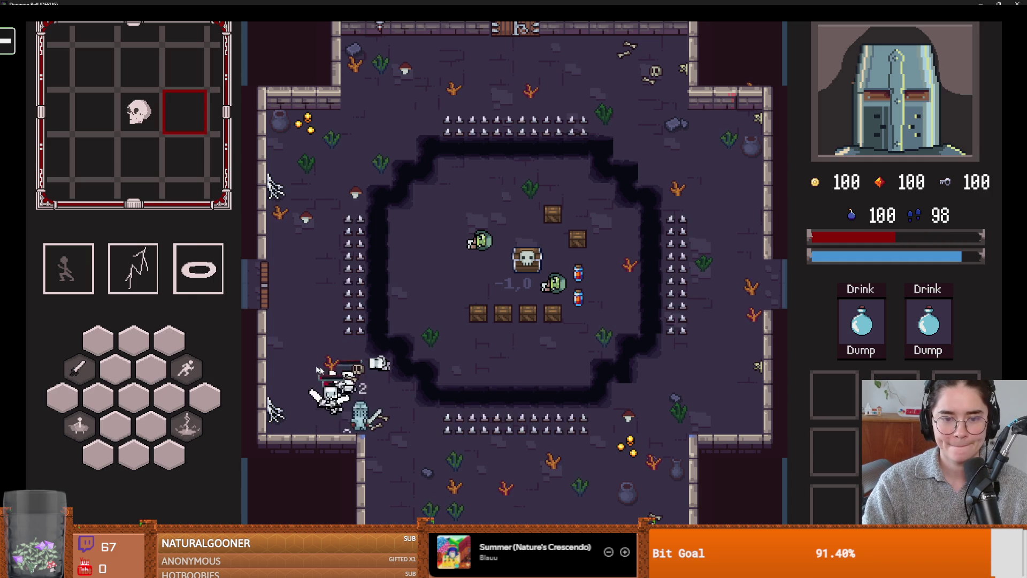
key("d")
key("2")
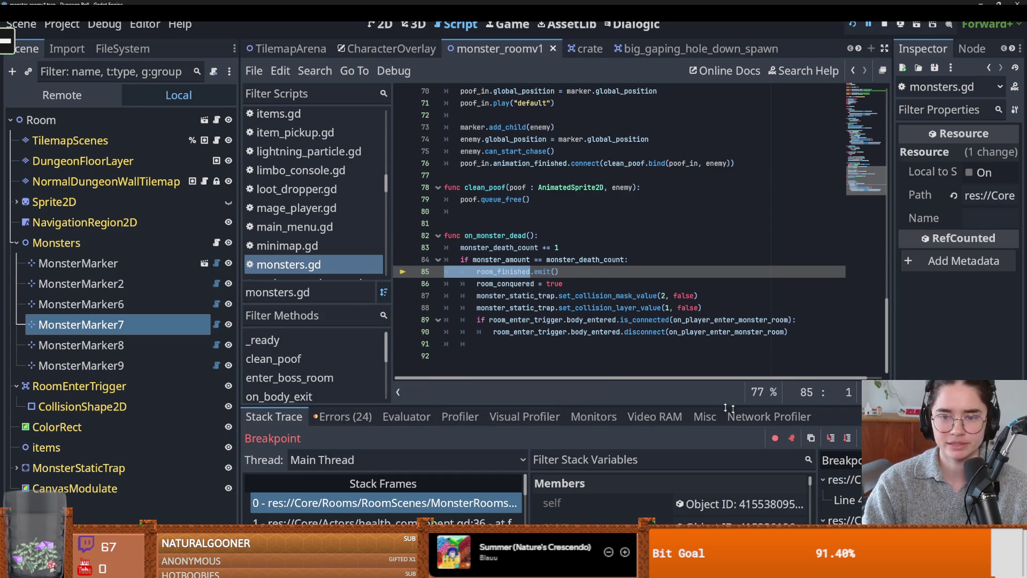
Resume the game from the line 85 breakpoint with F12, then close the game window
key("F12")
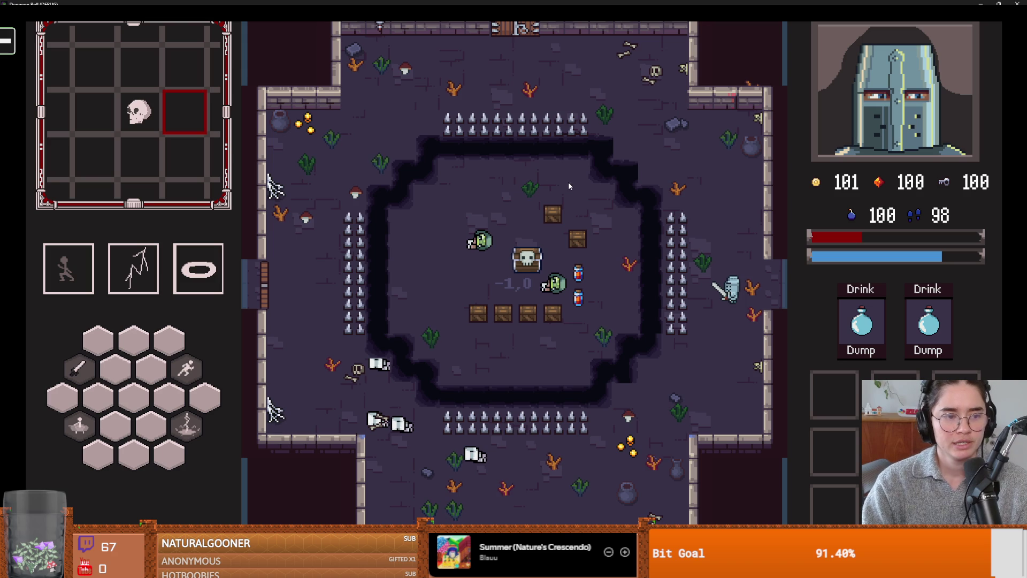
key("super+Down")
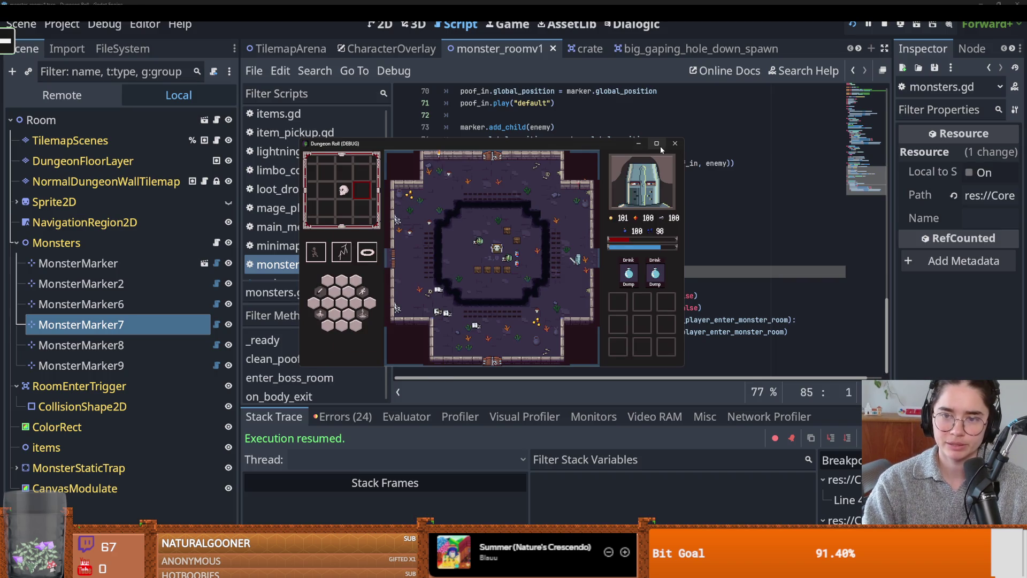
mouse_move(656, 145)
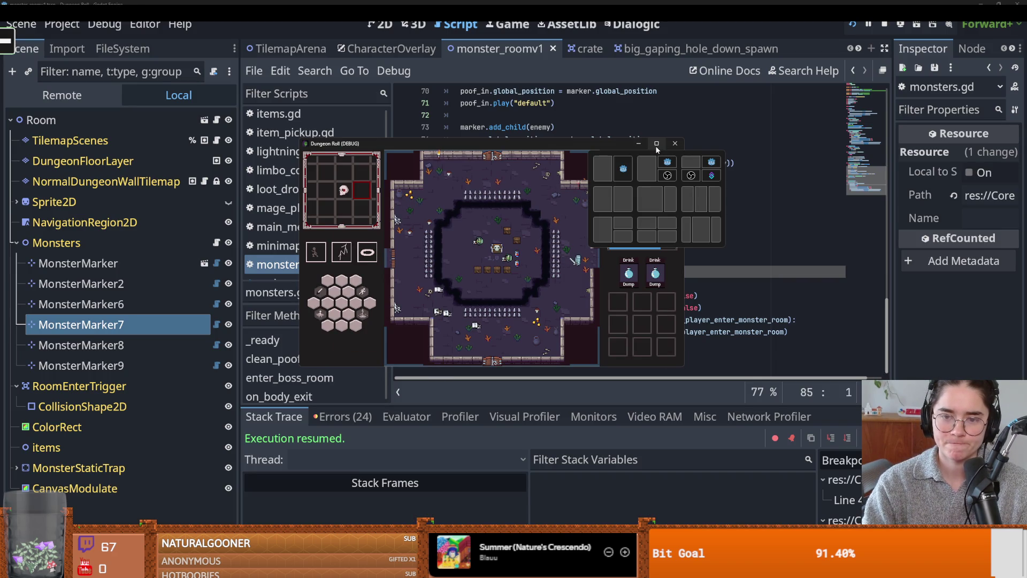
left_click(675, 143)
Return to monsters.gd and select room_finished on line 85
left_click(683, 166)
double_click(521, 272)
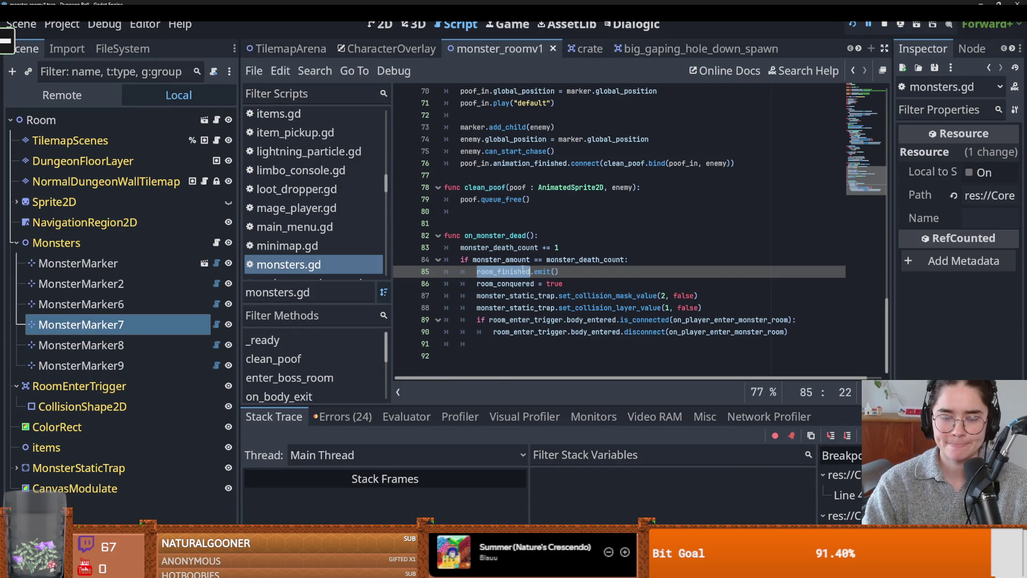
left_click(515, 284)
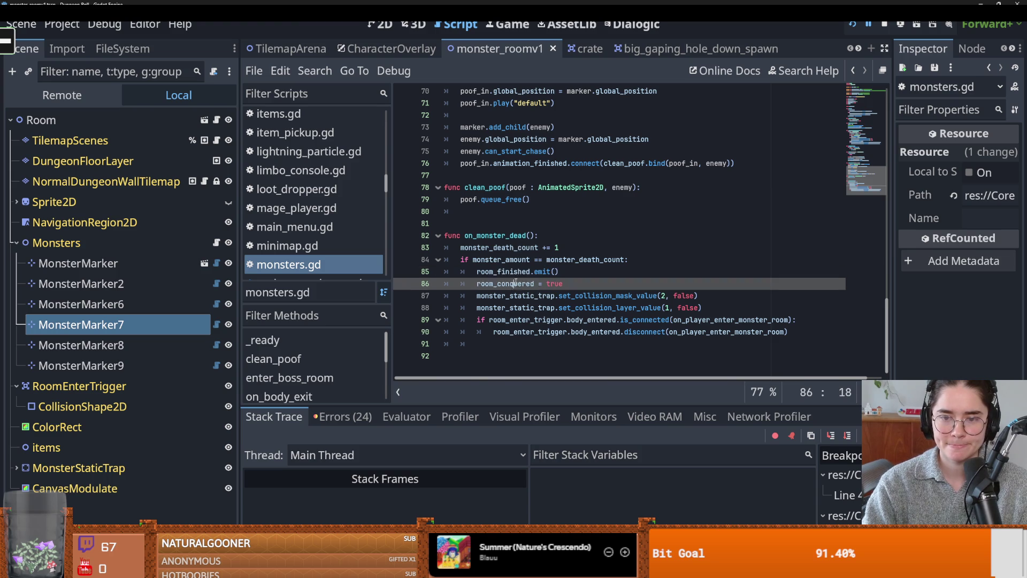
Inspect room_enter_trigger, is_connected and body_entered on line 89, then show RoomEnterTrigger's collision layer and mask
double_click(536, 320)
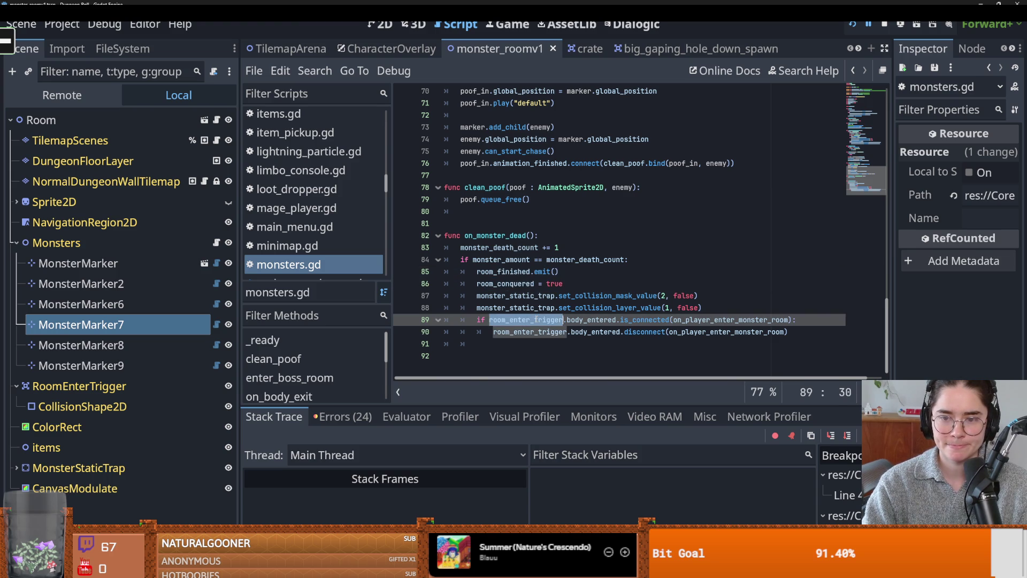
double_click(647, 319)
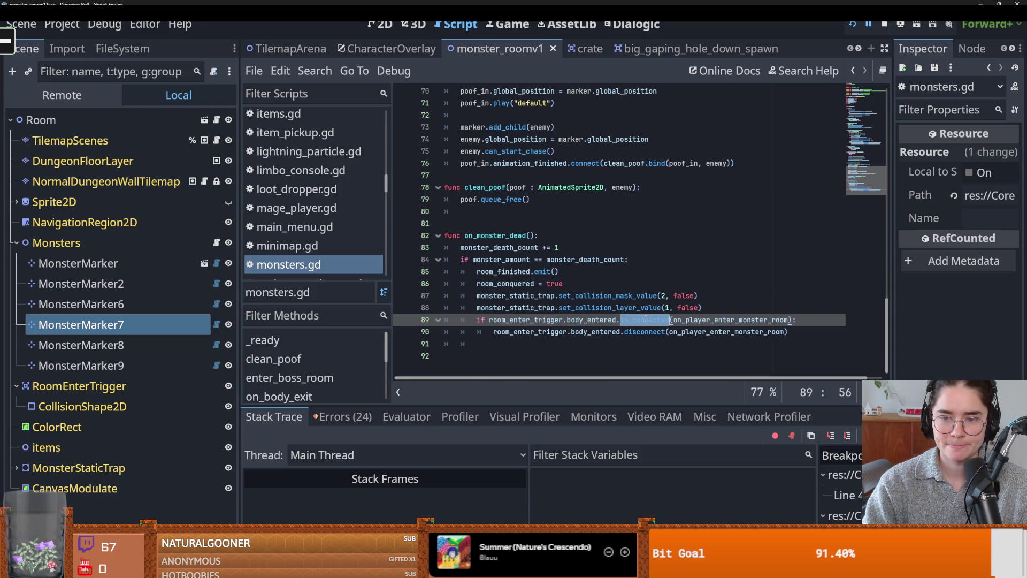
double_click(585, 320)
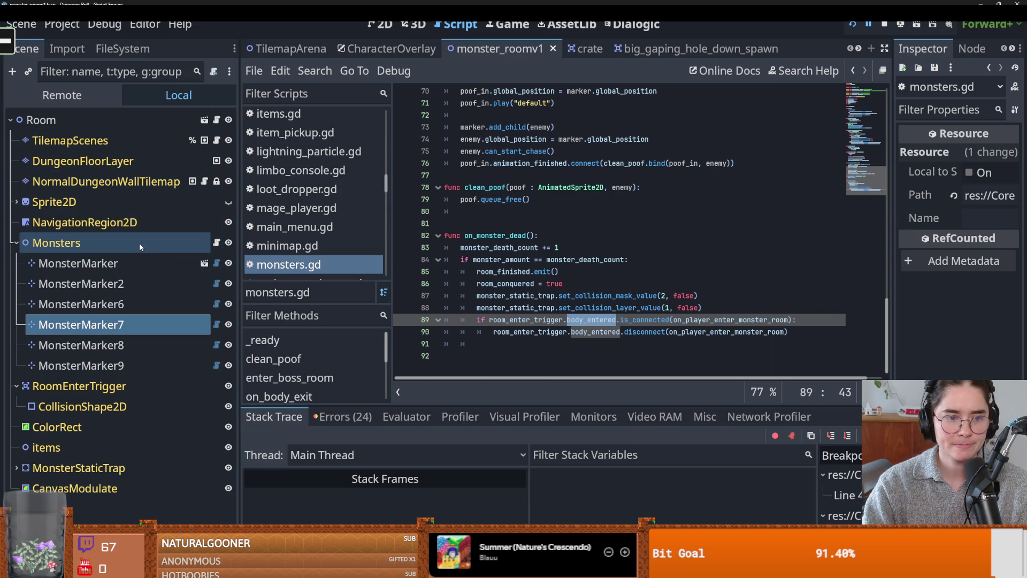
left_click(178, 385)
scroll(912, 360, "down", 6)
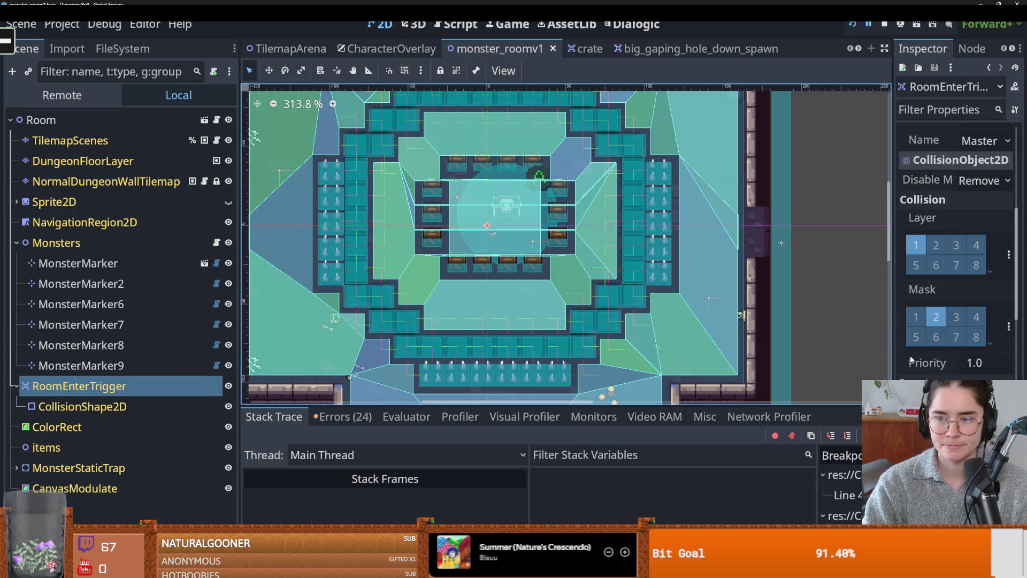
Widen the Inspector to show all 16 collision bits, then expand MonsterStaticTrap's four CollisionShape2D children
left_click_drag(892, 341, 756, 341)
left_click(1008, 330)
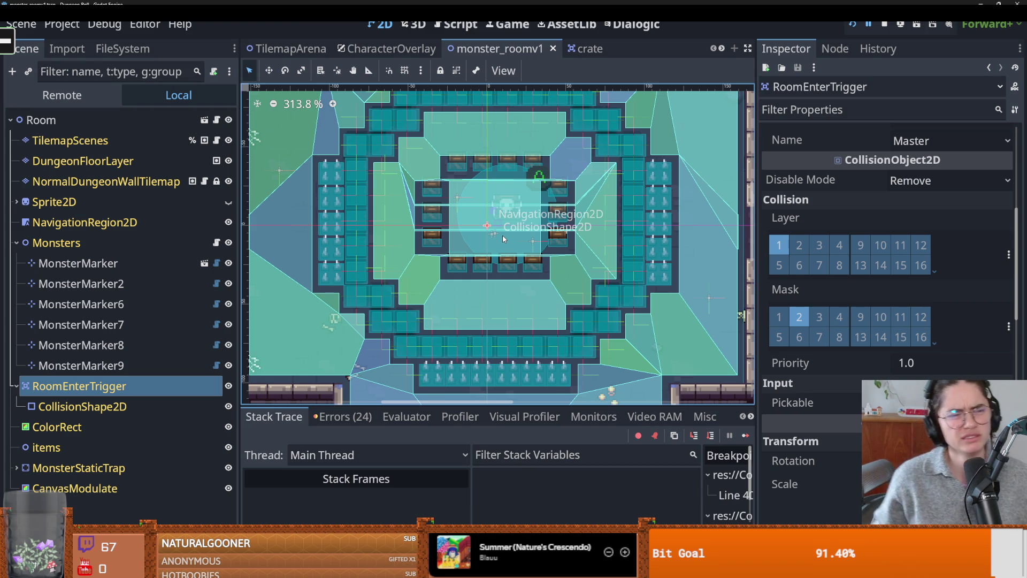
left_click(17, 206)
left_click(18, 207)
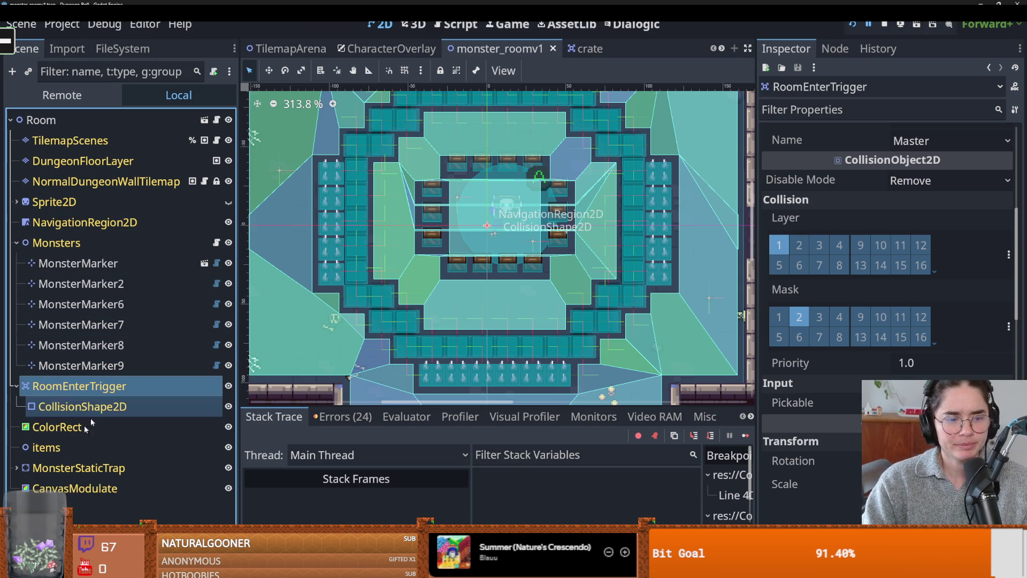
left_click(16, 468)
scroll(125, 428, "down", 2)
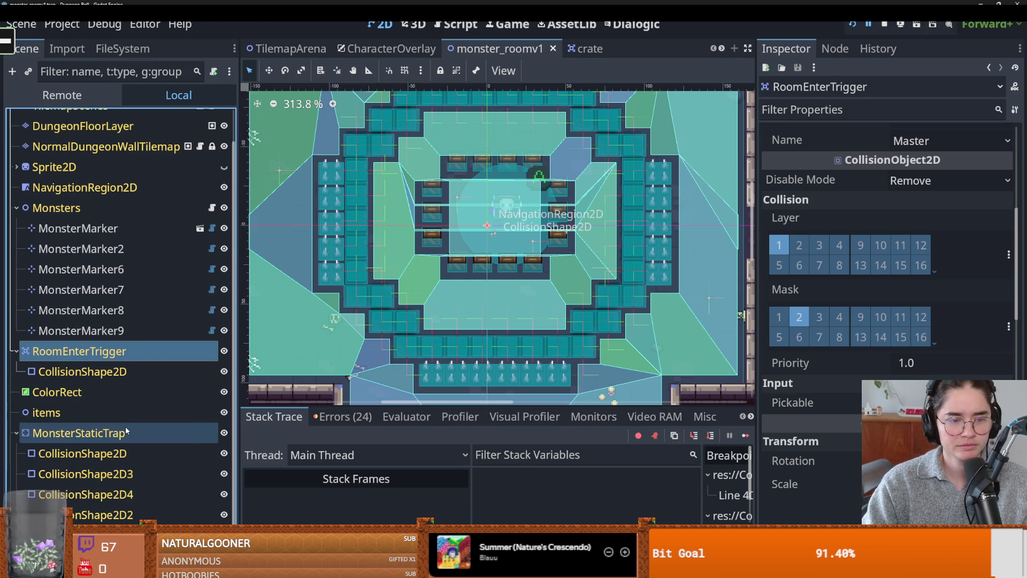
left_click(127, 431)
key("f")
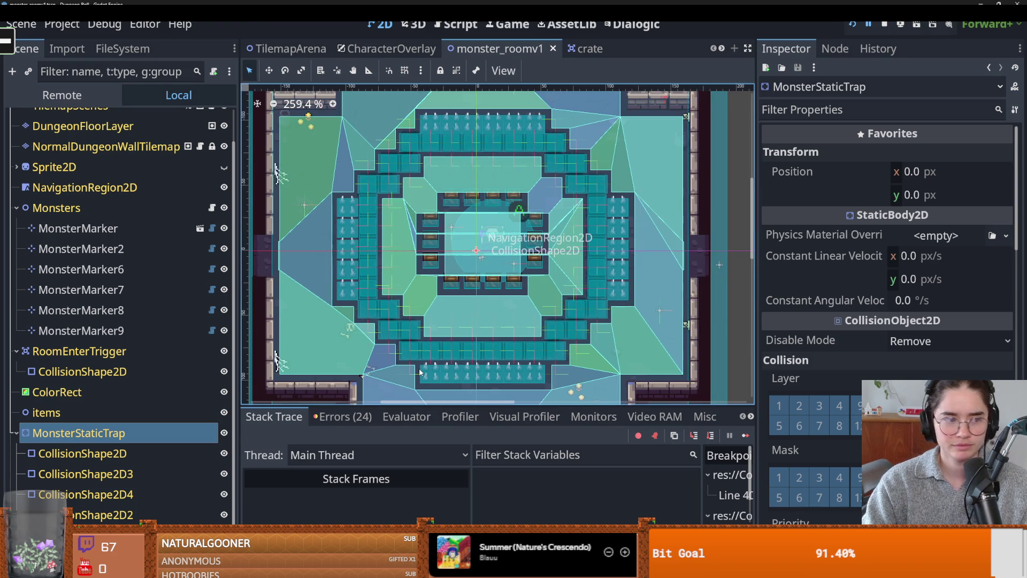
scroll(810, 431, "down", 8)
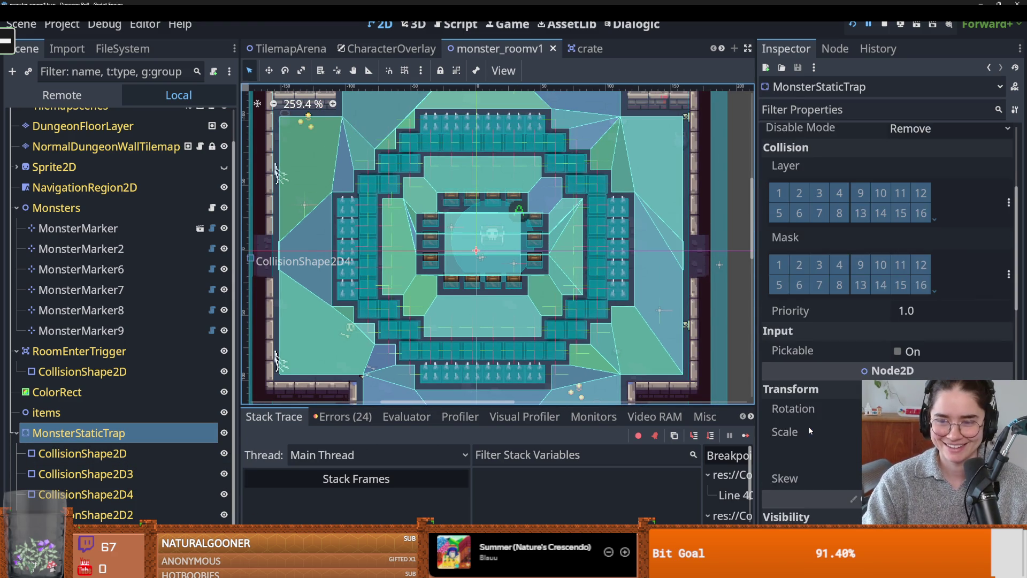
scroll(662, 396, "down", 5)
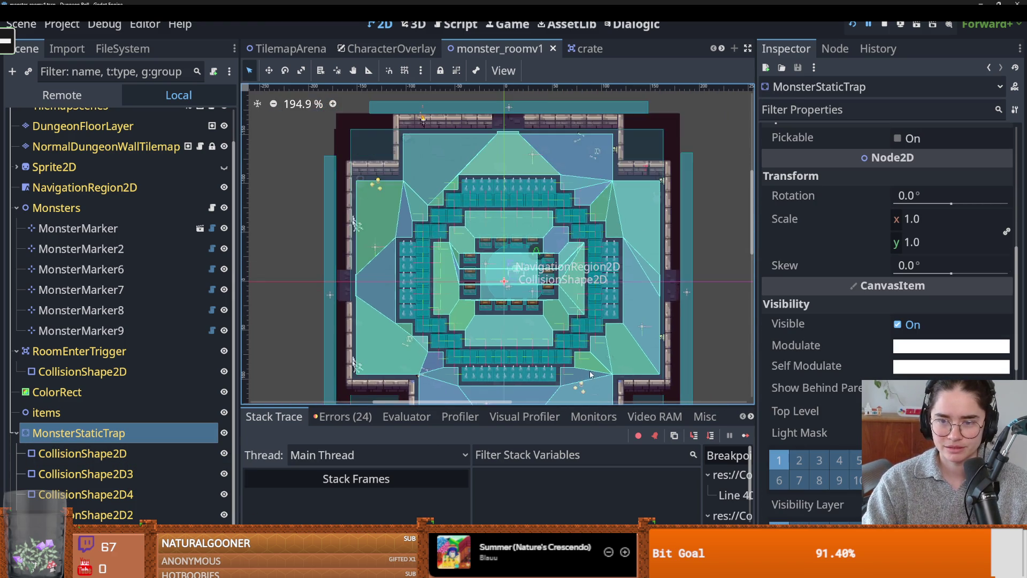
scroll(568, 334, "up", 3)
scroll(568, 334, "down", 1)
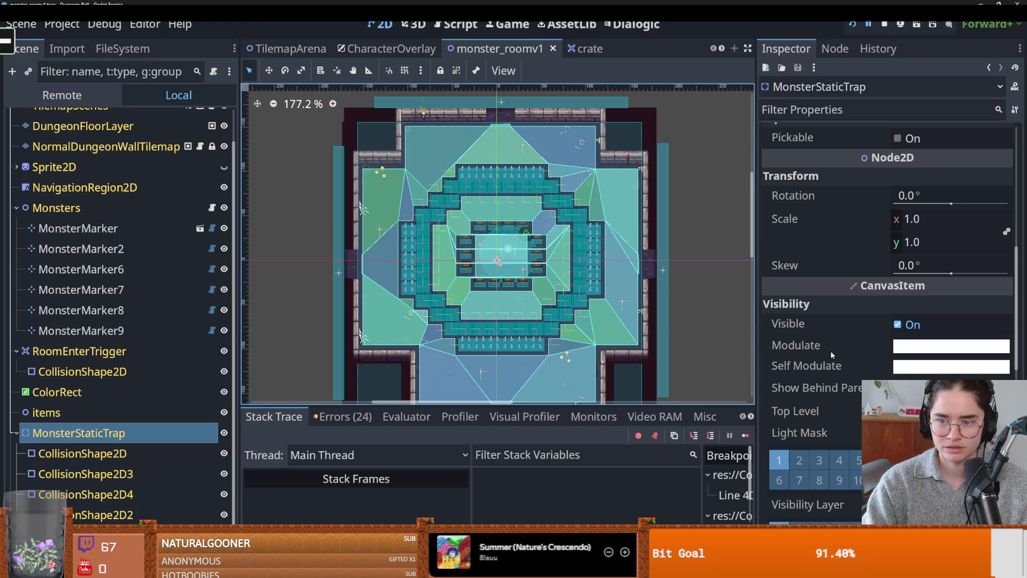
scroll(830, 353, "up", 5)
scroll(832, 361, "up", 2)
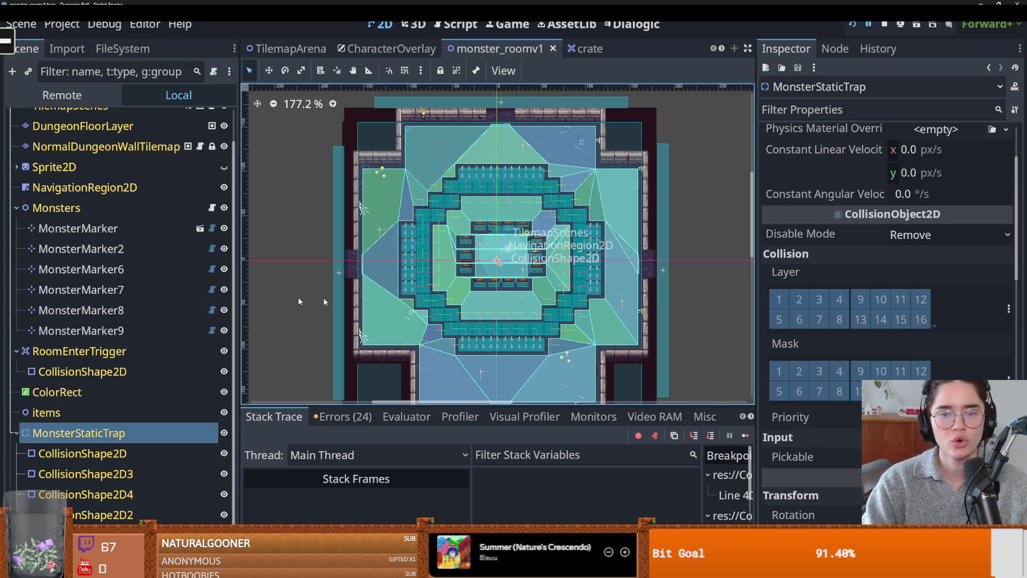
scroll(771, 365, "down", 4)
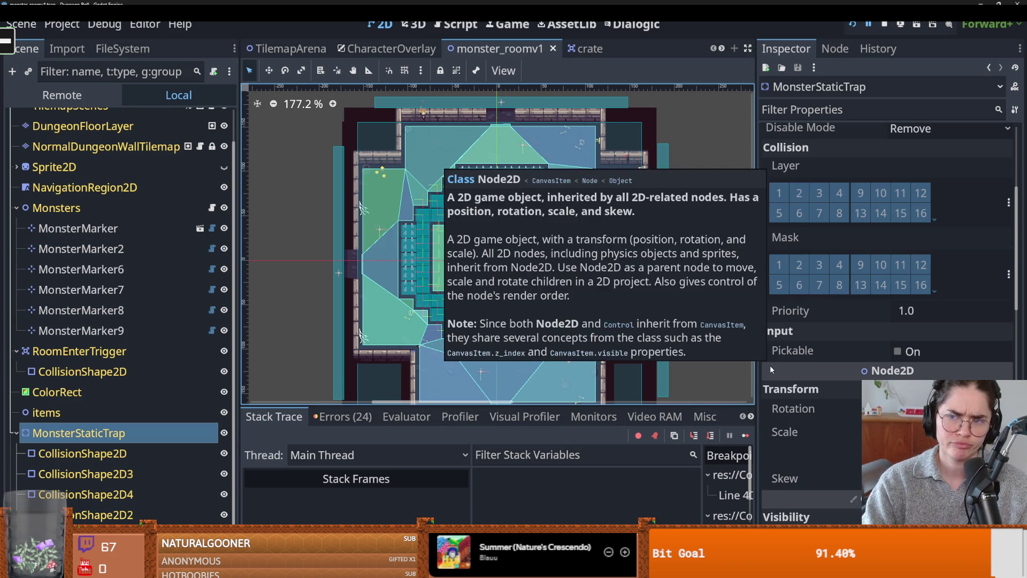
scroll(769, 366, "up", 8)
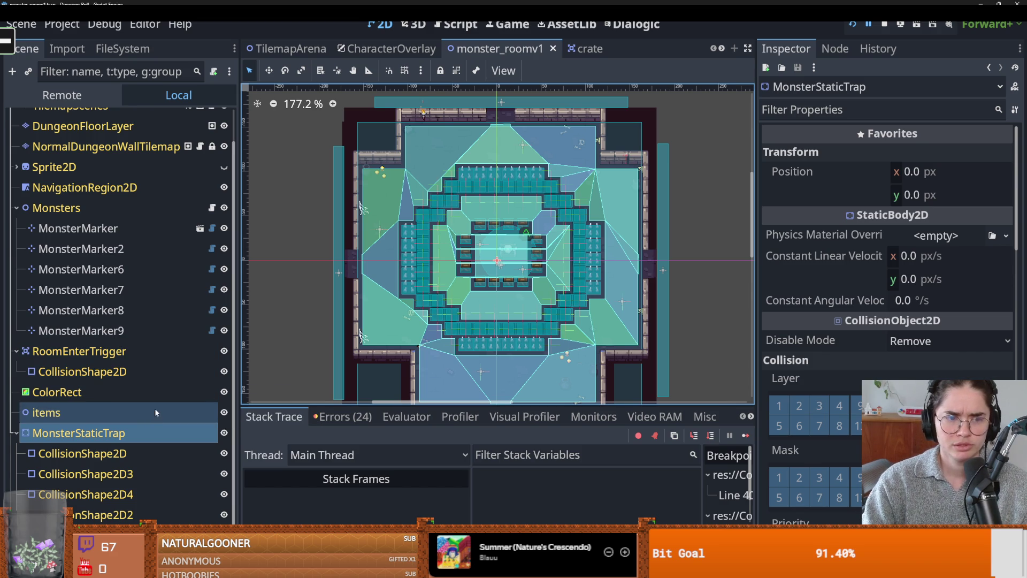
scroll(156, 409, "up", 2)
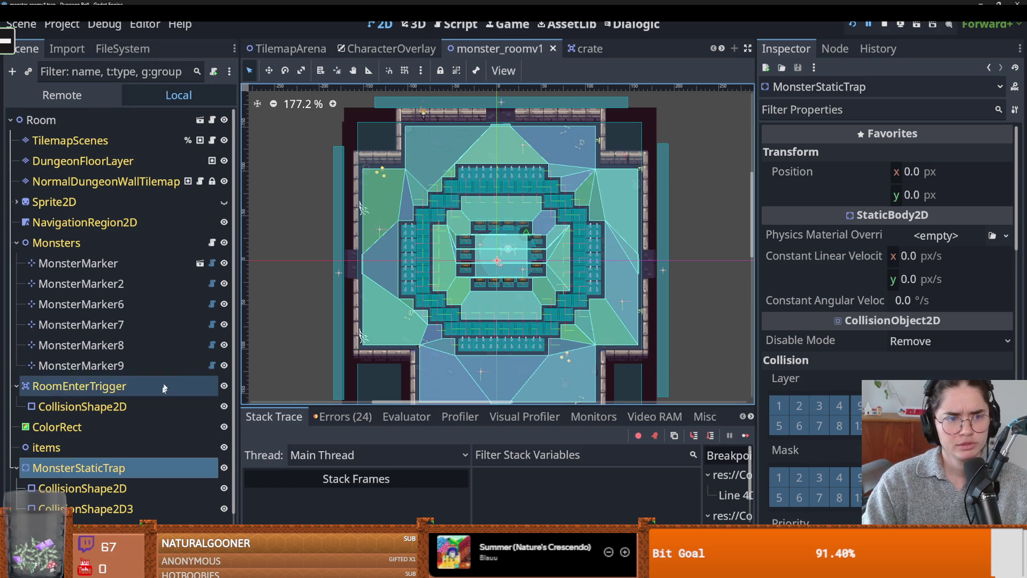
left_click(213, 243)
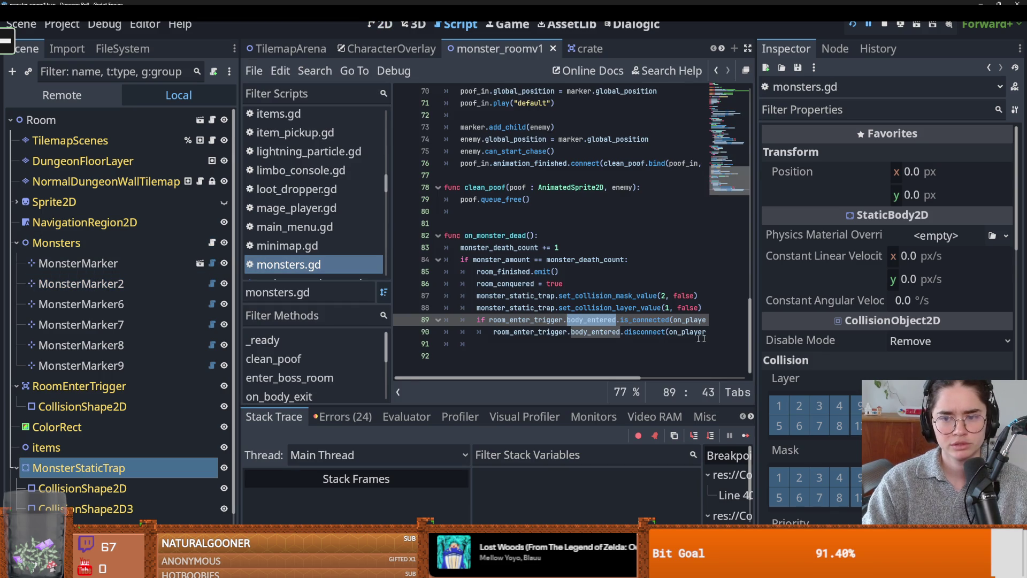
Select set_collision_mask_value on line 87, widen the code area, and make the Gulag node visible
double_click(603, 296)
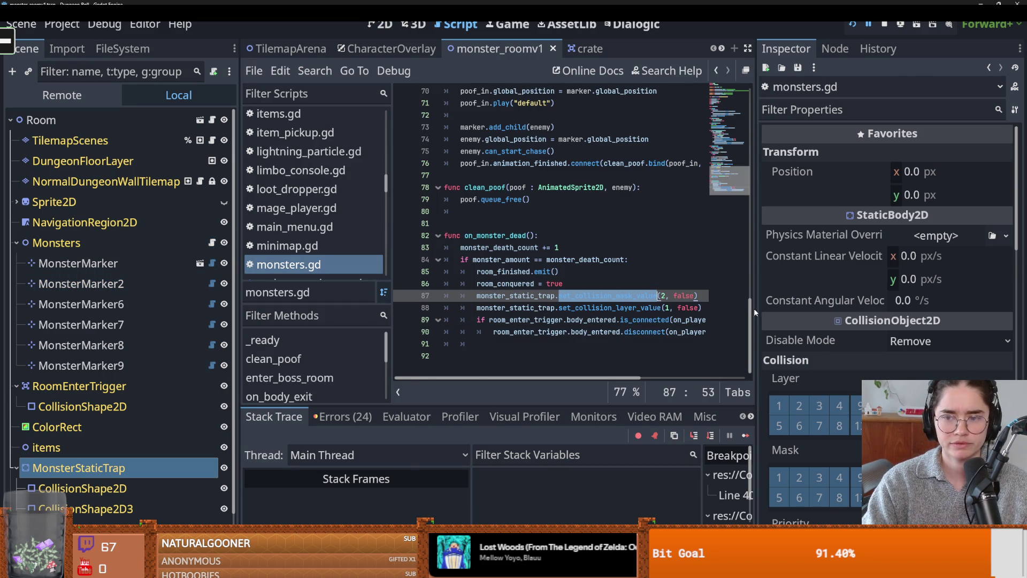
mouse_move(755, 308)
left_mouse_down()
mouse_move(909, 307)
mouse_move(874, 133)
mouse_move(872, 172)
left_mouse_up()
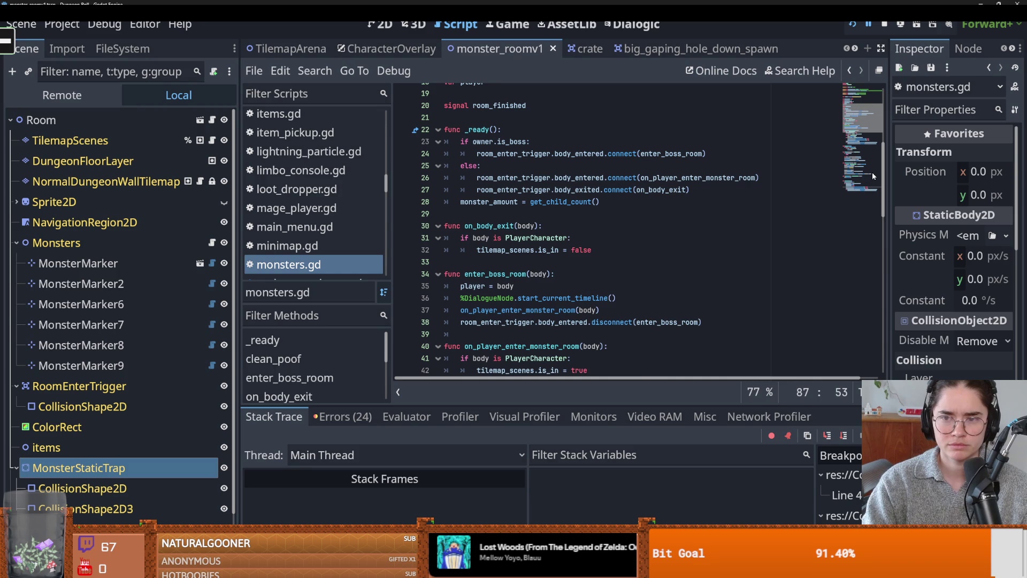
scroll(872, 172, "down", 6)
scroll(868, 230, "up", 1)
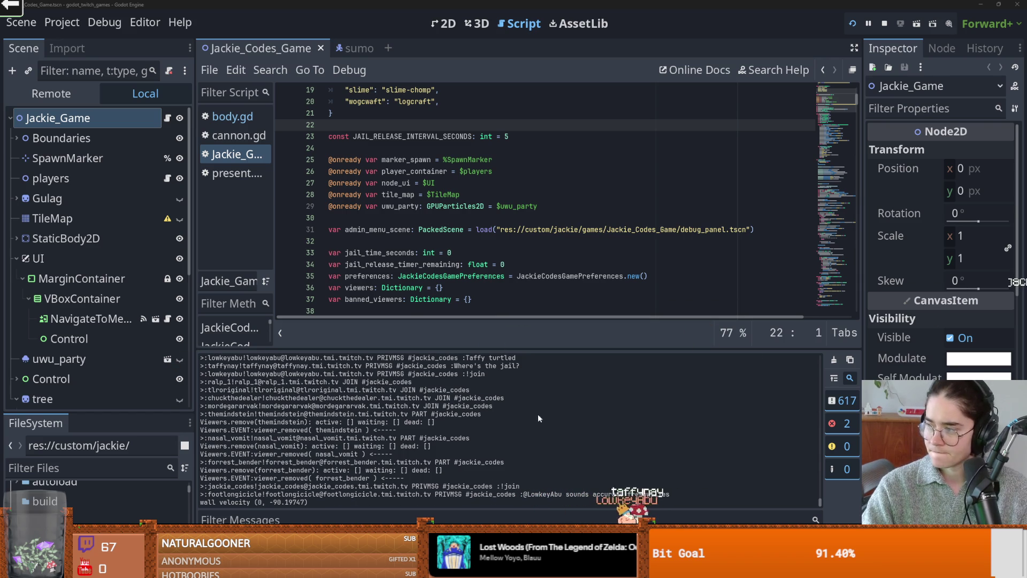
left_click(180, 198)
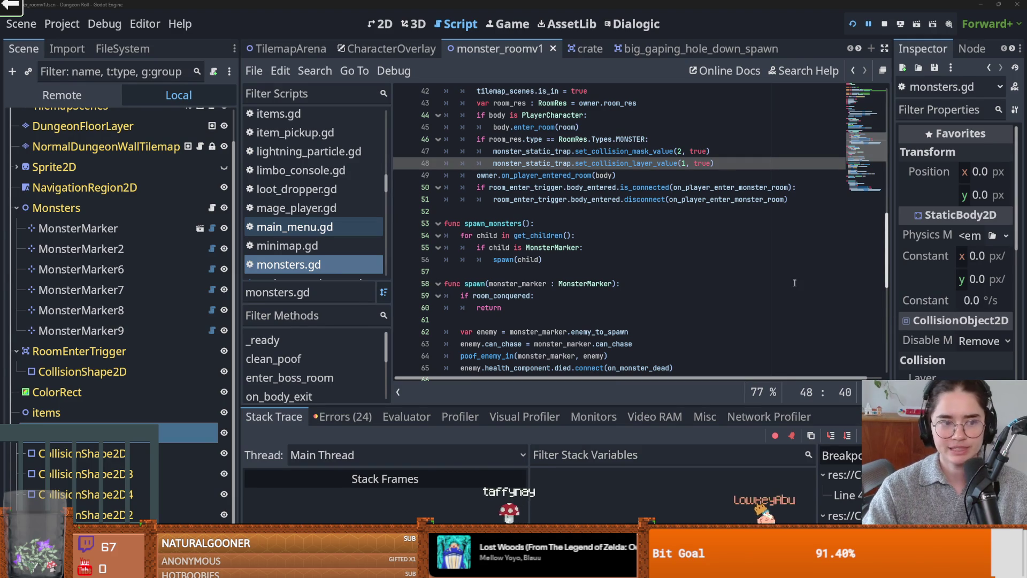
left_click(671, 201)
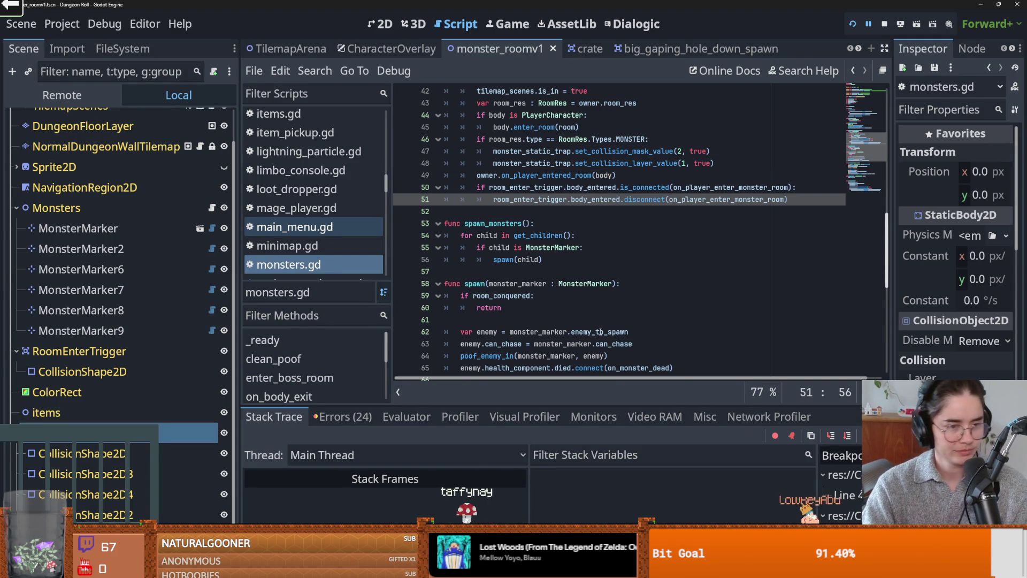
mouse_move(593, 338)
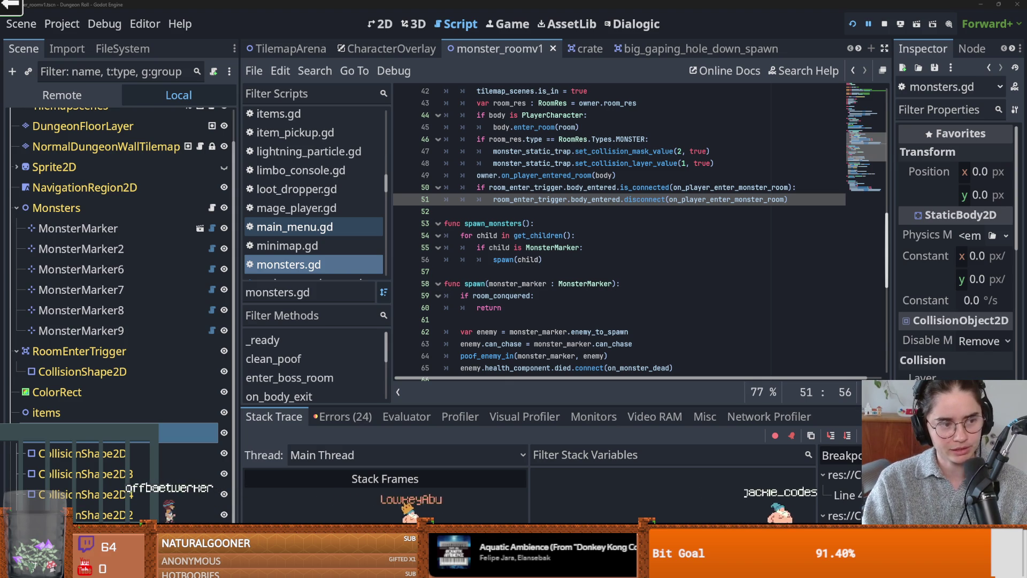
left_click(445, 235)
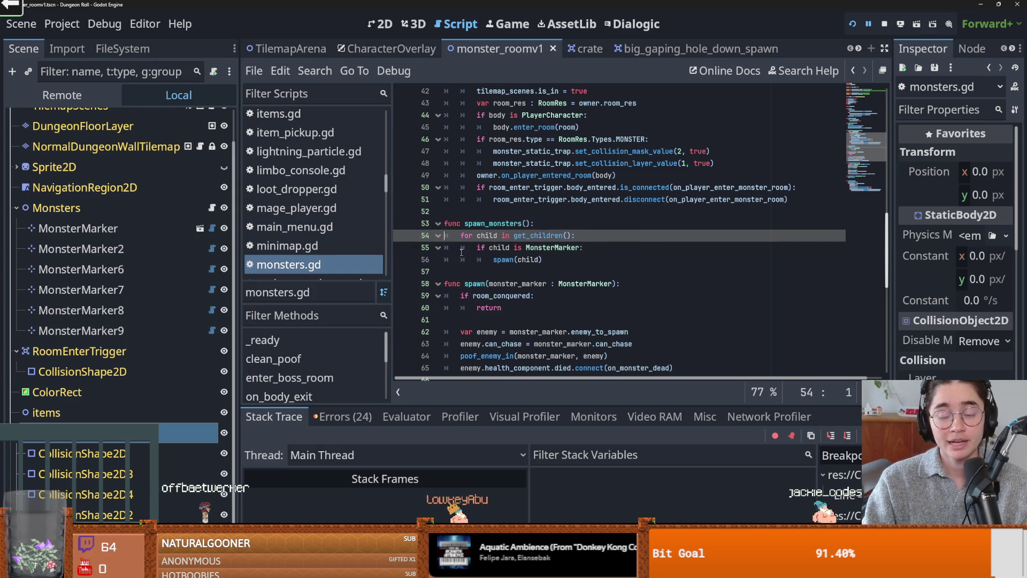
left_click(502, 212)
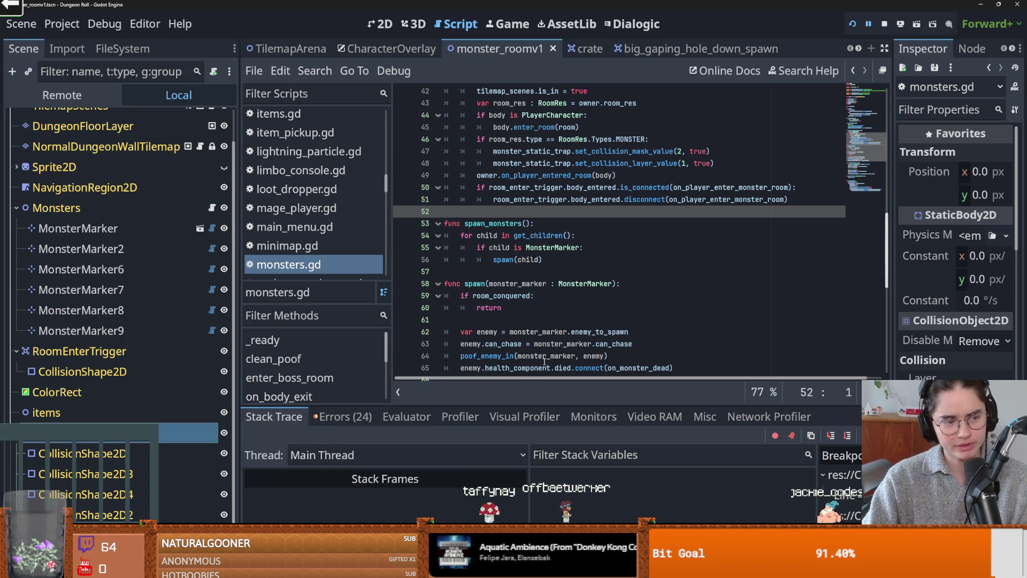
left_click(593, 320)
scroll(654, 296, "up", 4)
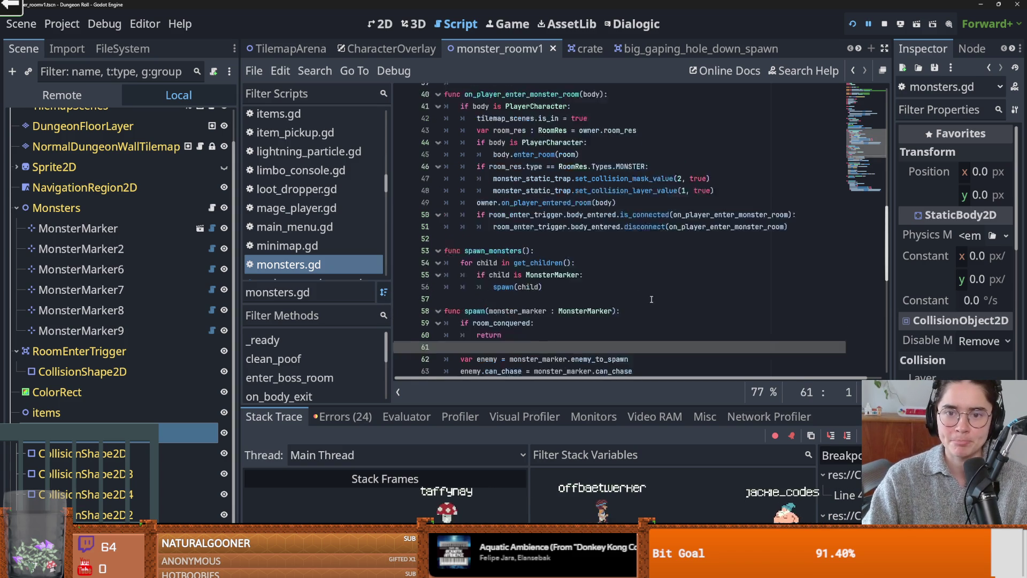
mouse_move(657, 295)
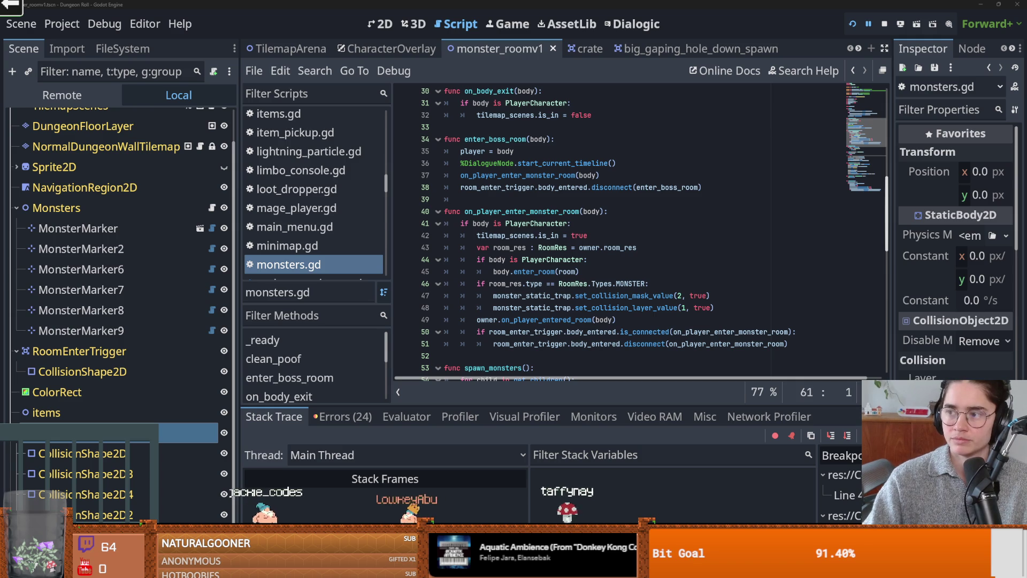
key("alt+Tab")
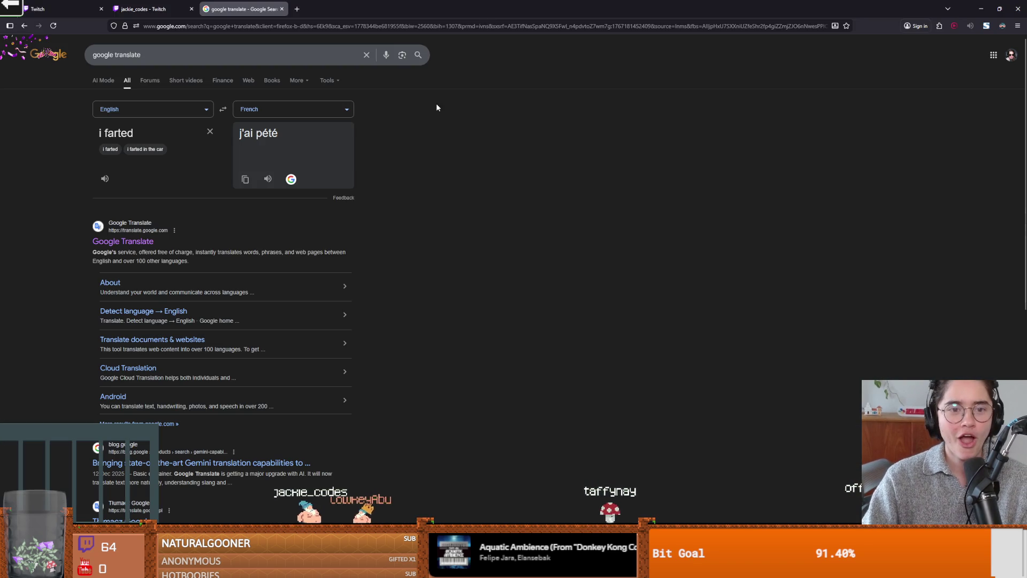
Play the French translation 'chat j'ai pété' aloud three times
left_click(268, 179)
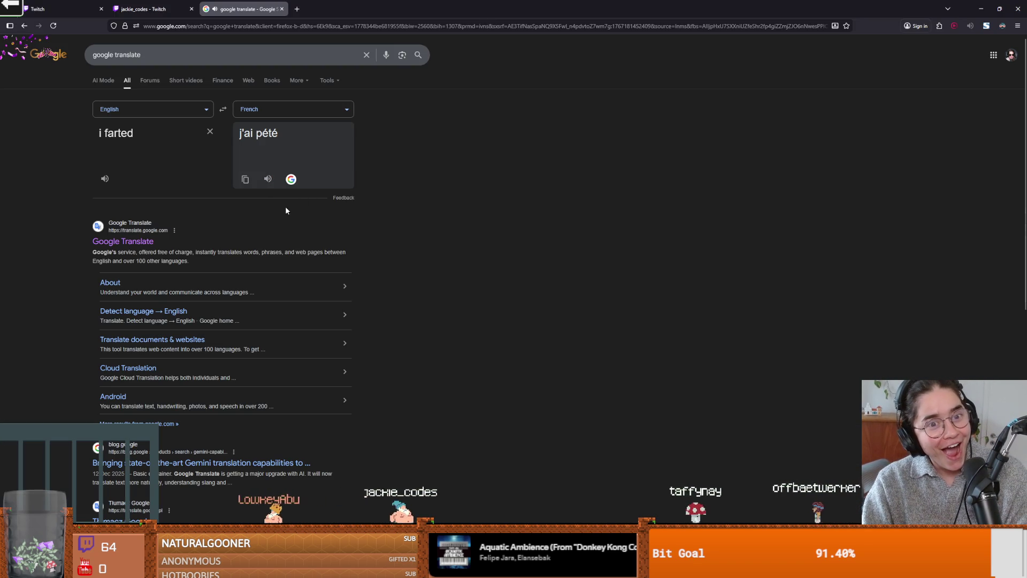
left_click(265, 180)
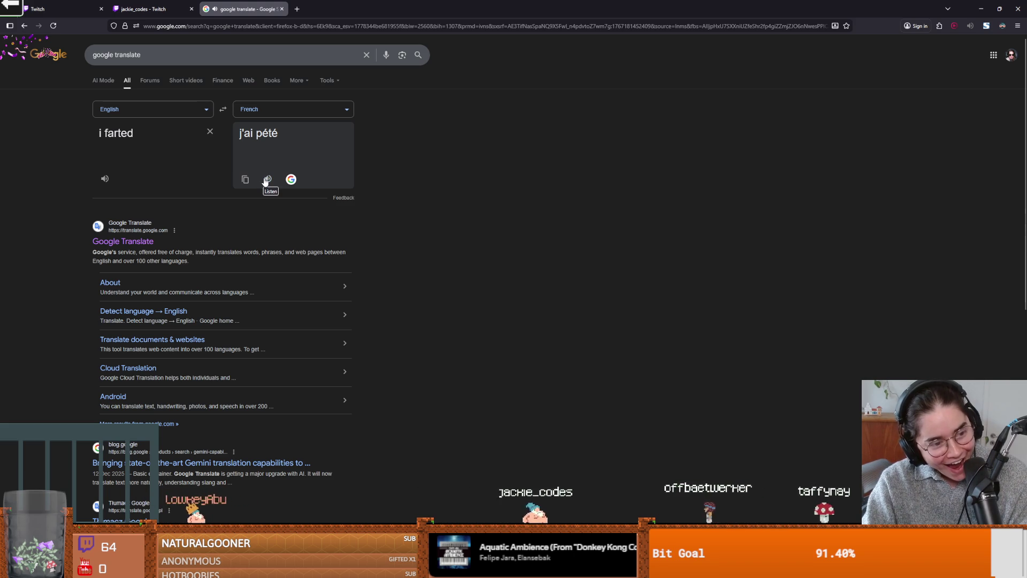
left_click(266, 180)
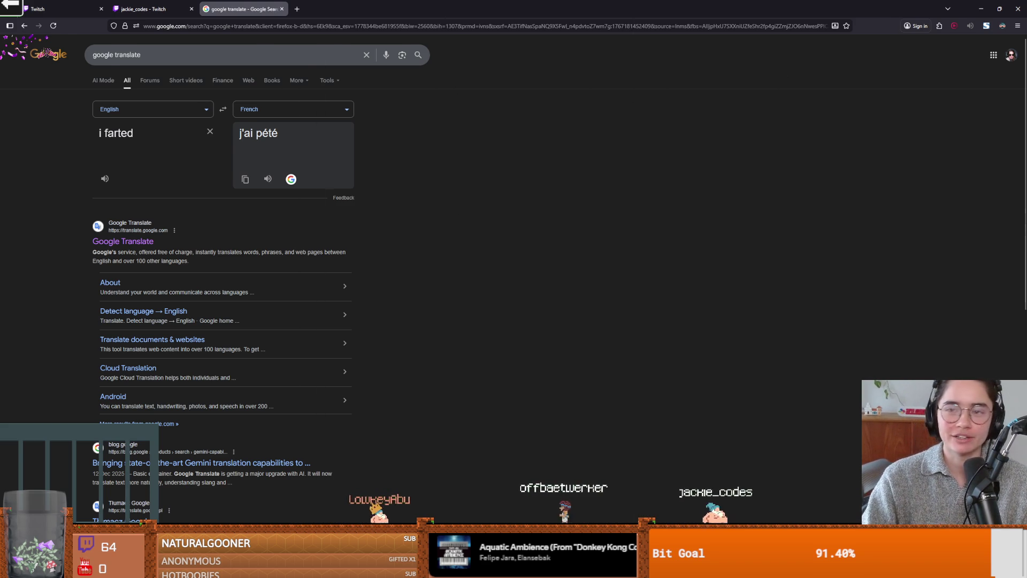
Glance at Godot, then come back and select the English source text 'cat i farted'
key("alt+Tab")
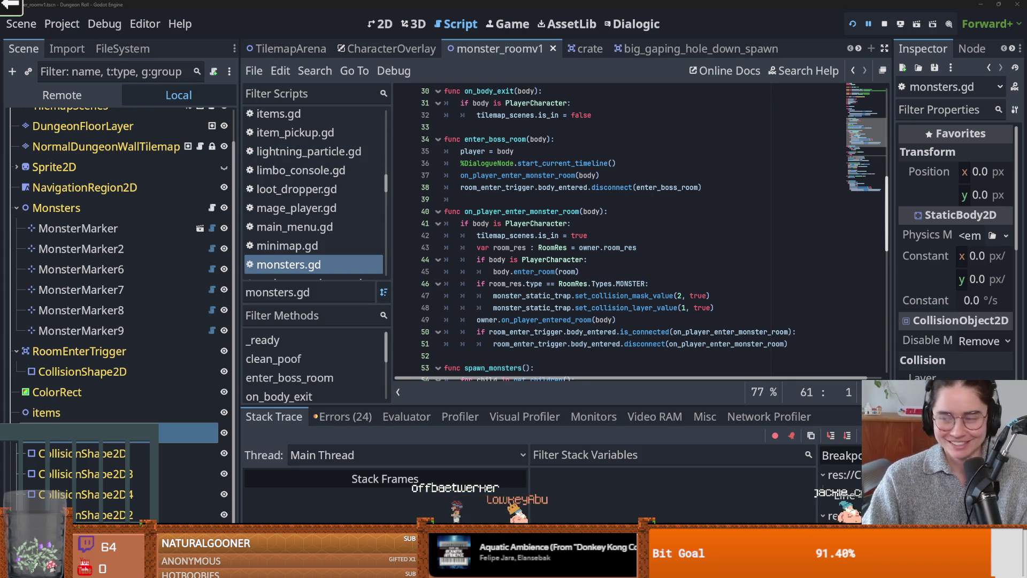
key("alt+Tab")
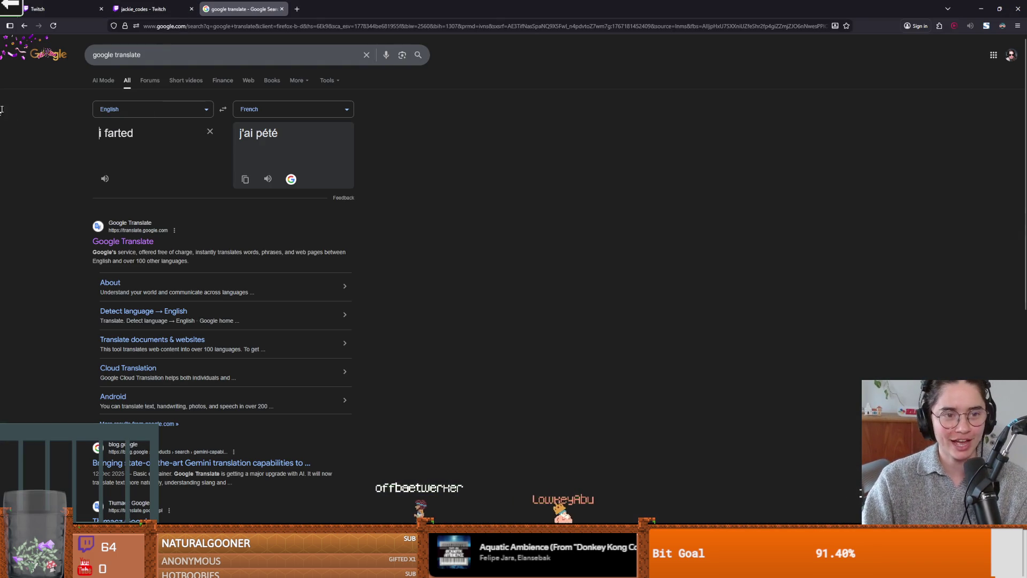
left_click_drag(222, 160, 42, 123)
double_click(136, 138)
left_click(101, 133)
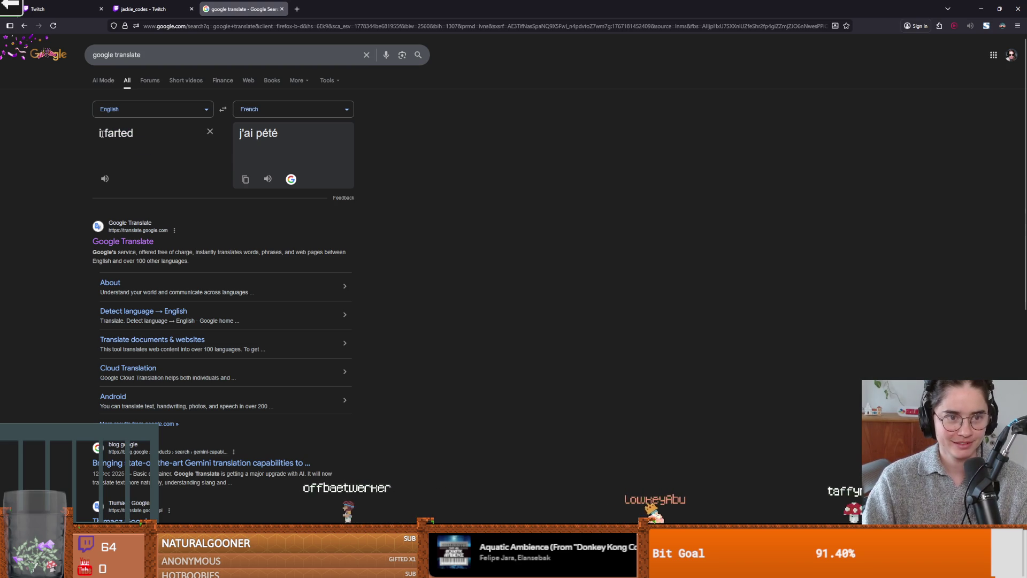
triple_click(100, 133)
Add 'cat' at the start of the English text and listen to the new French translation
left_click(101, 136)
type("cat")
left_click(267, 179)
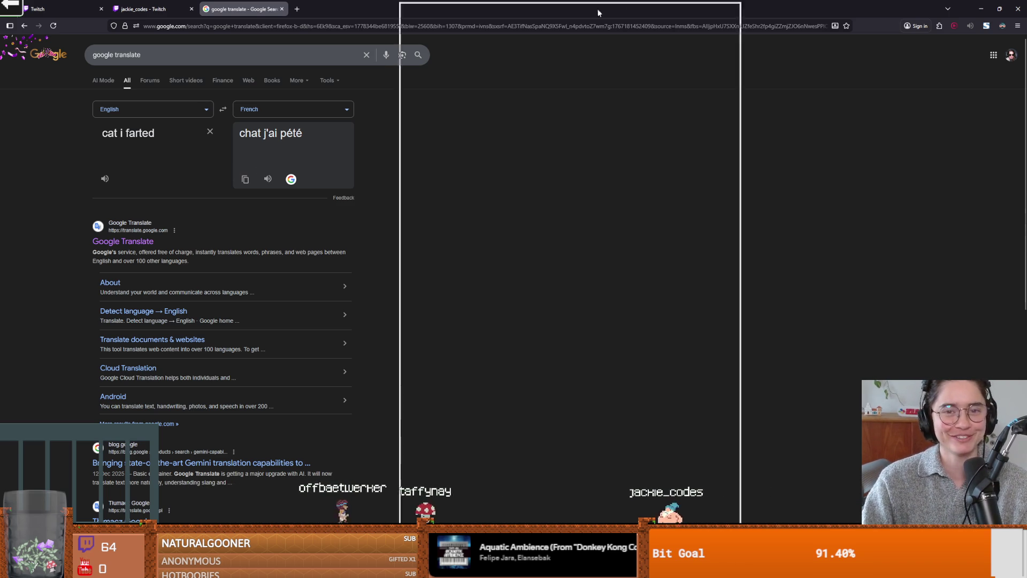
key("alt+Tab")
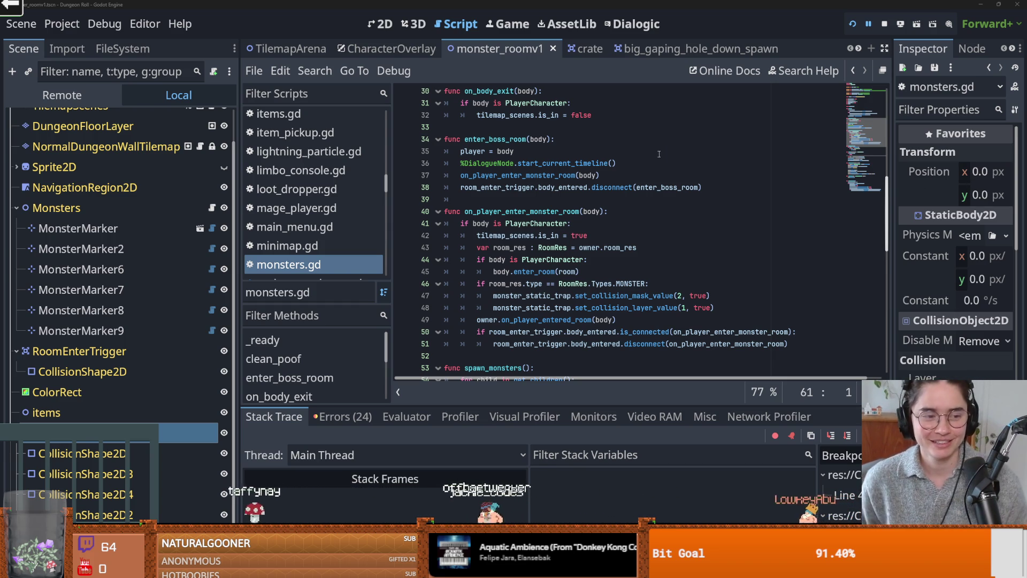
key("alt+Tab")
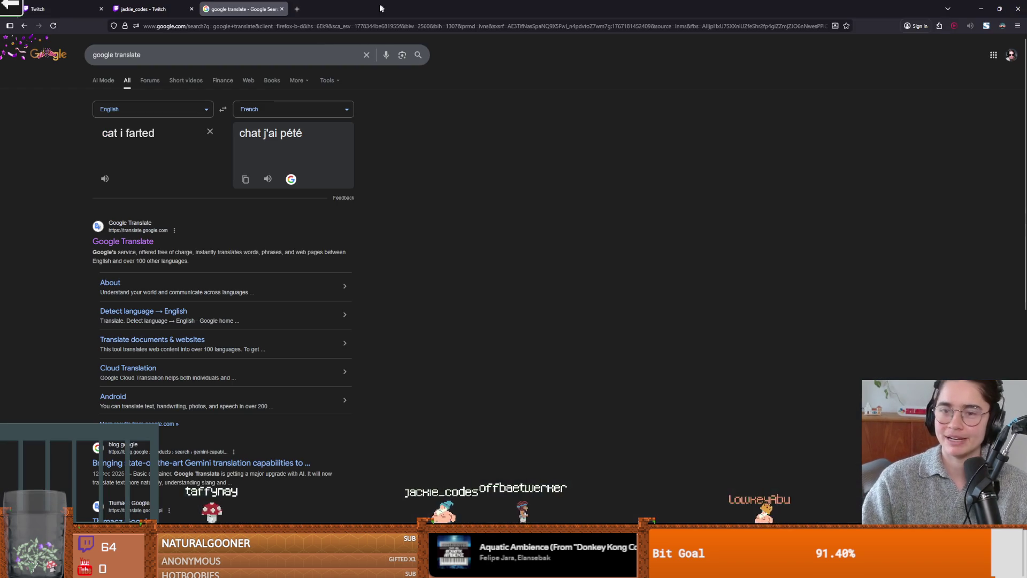
Insert 'my' into the source phrase and append ', im so sorry' at its end
triple_click(104, 137)
left_click(102, 135)
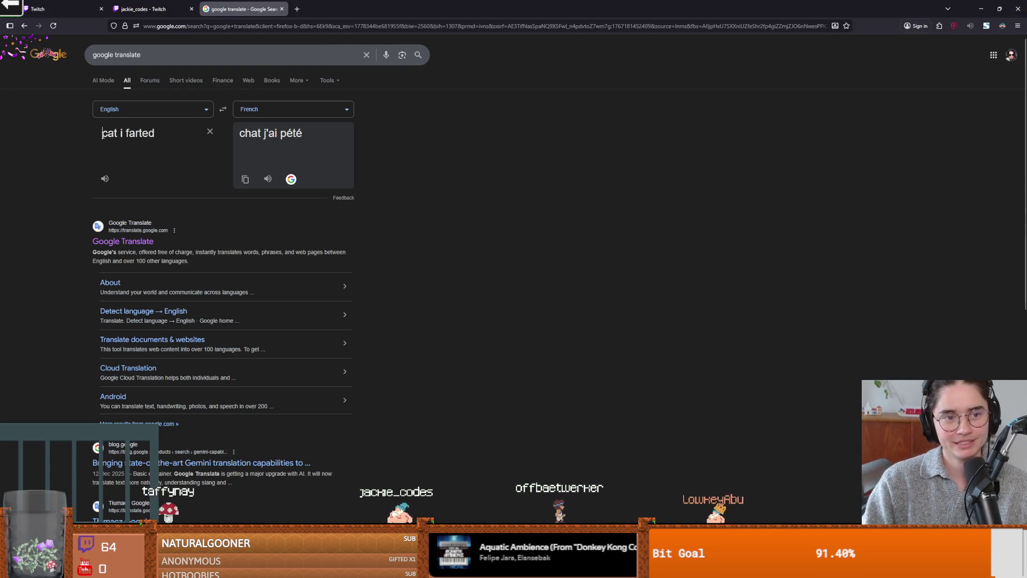
type("my")
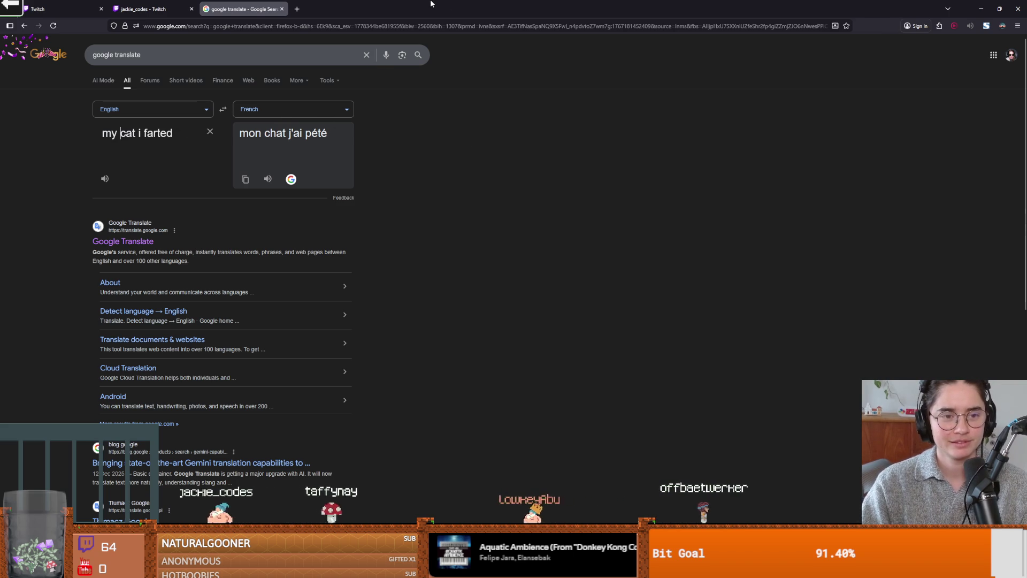
key("End")
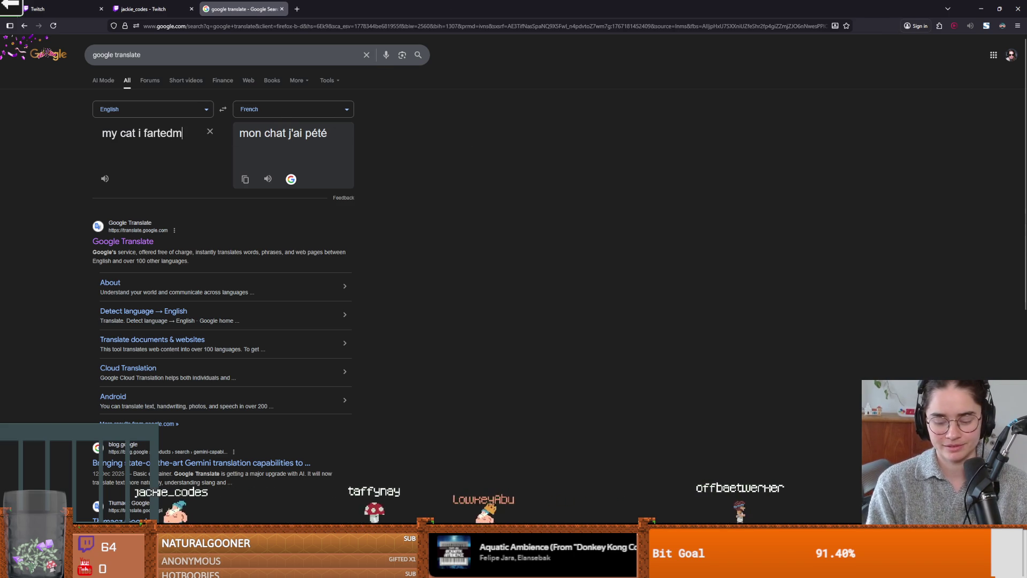
type(", im so sorry")
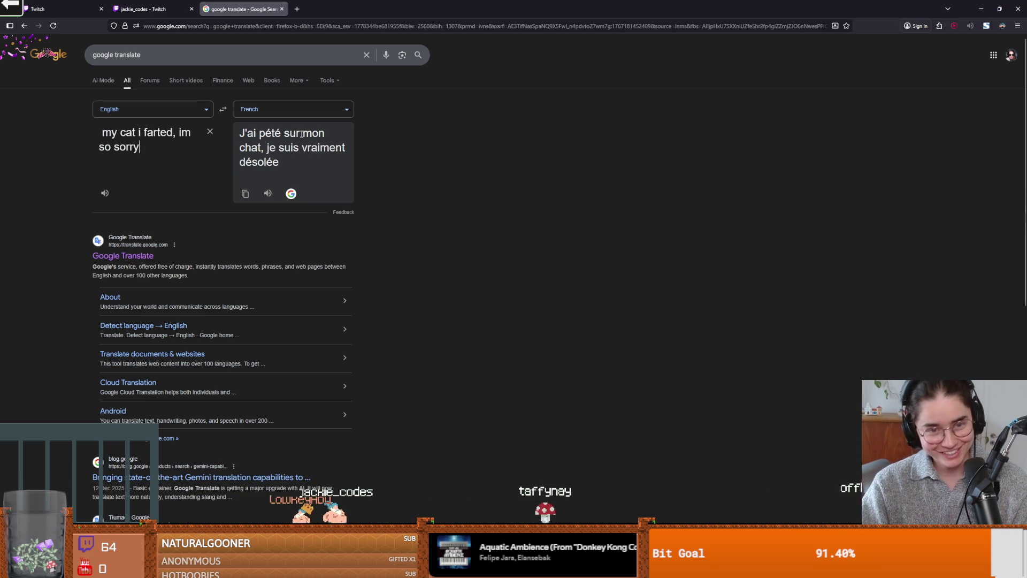
Swap languages so the French reads back as English, play it, and return to Godot
left_click(223, 109)
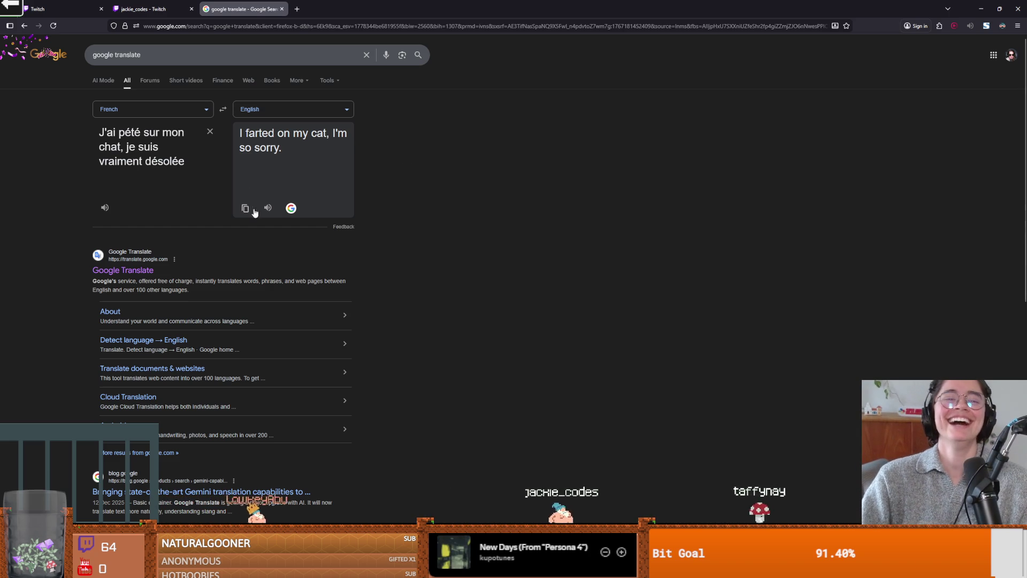
left_click(106, 208)
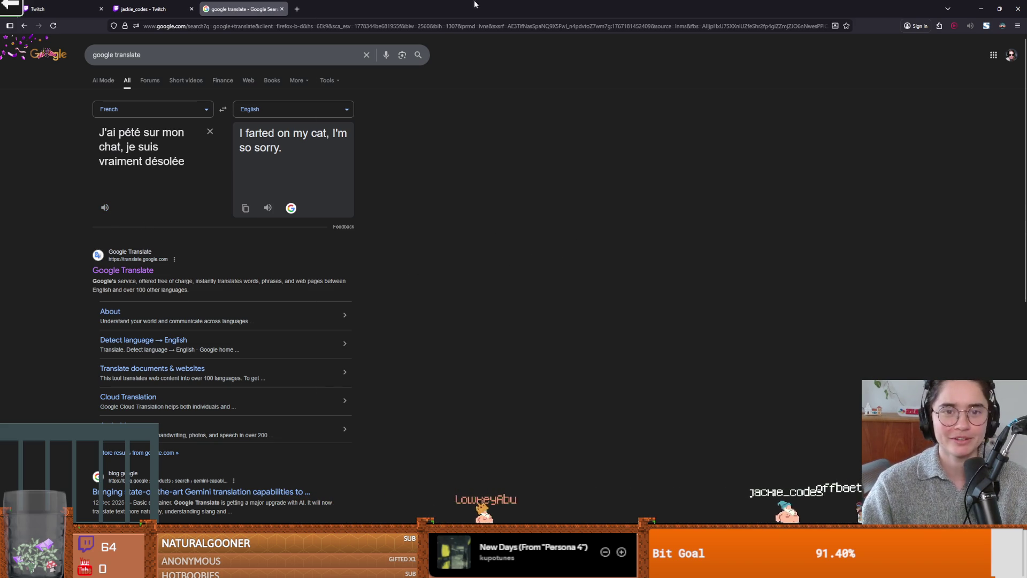
key("alt+Tab")
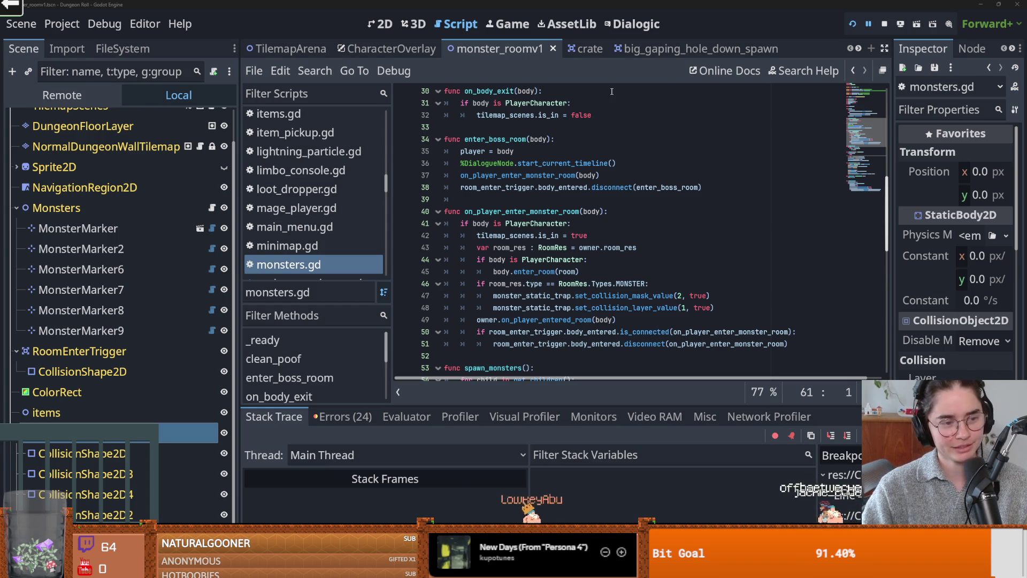
left_click(561, 164)
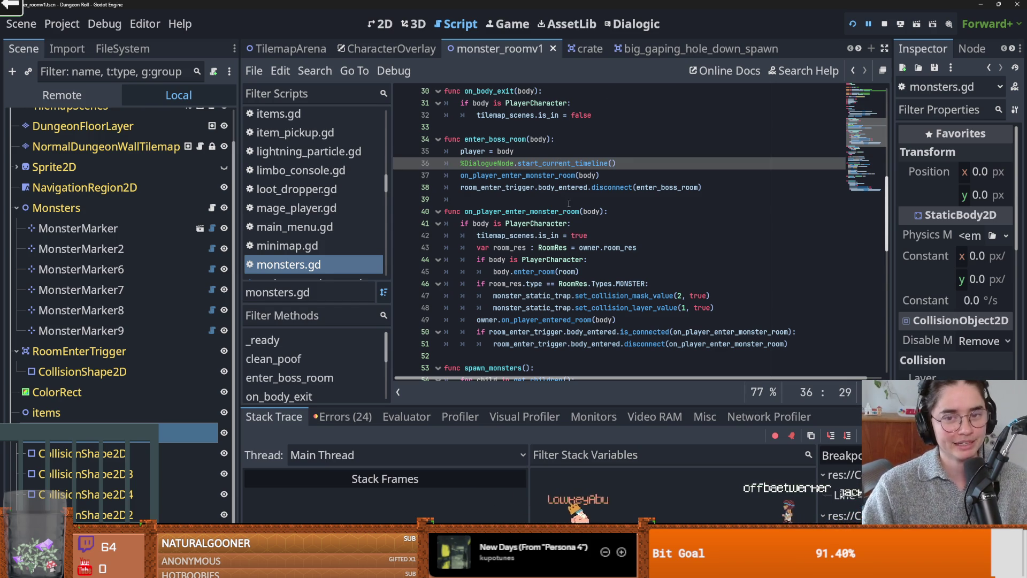
left_click(568, 200)
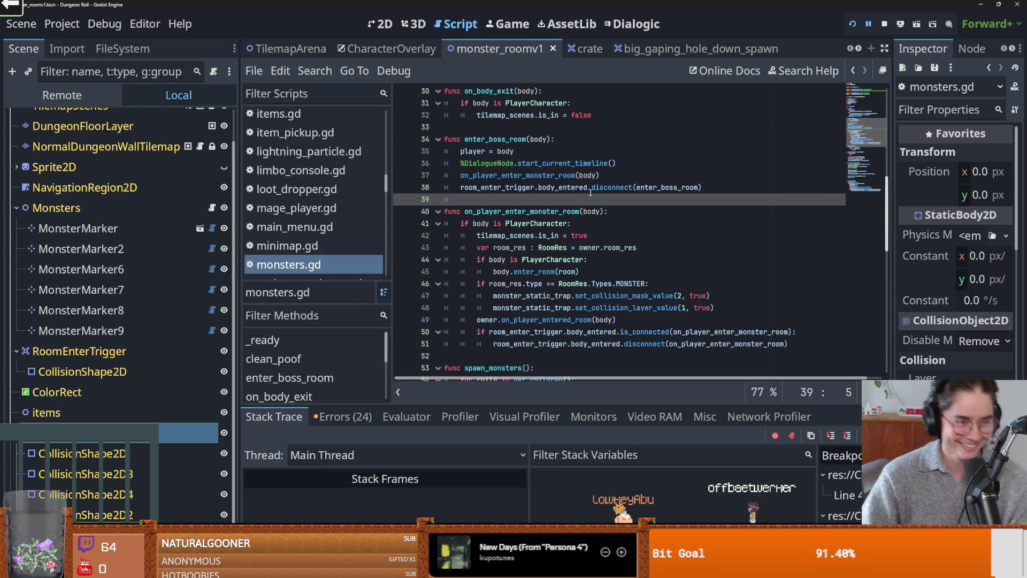
mouse_move(590, 192)
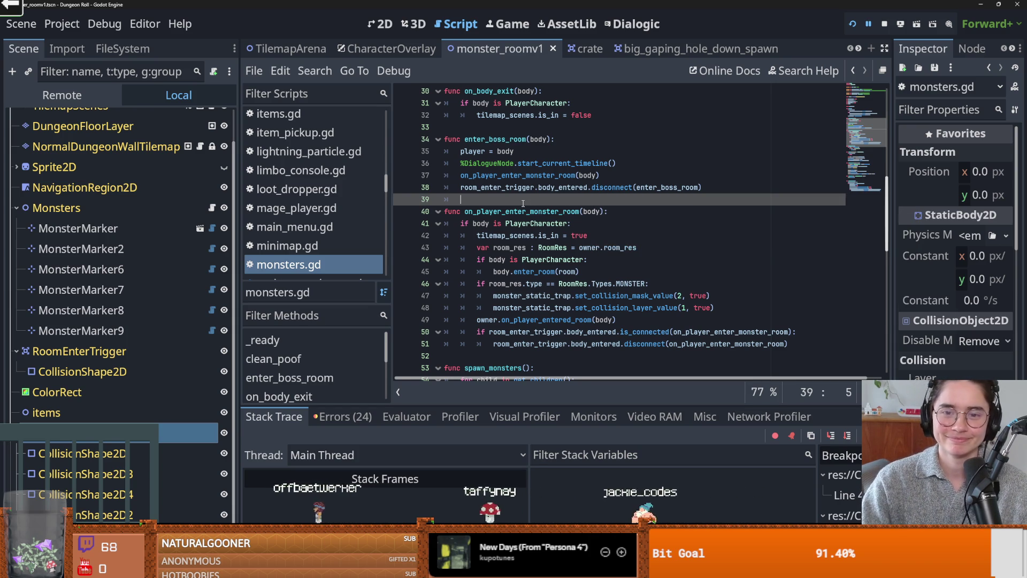
key("ctrl+s")
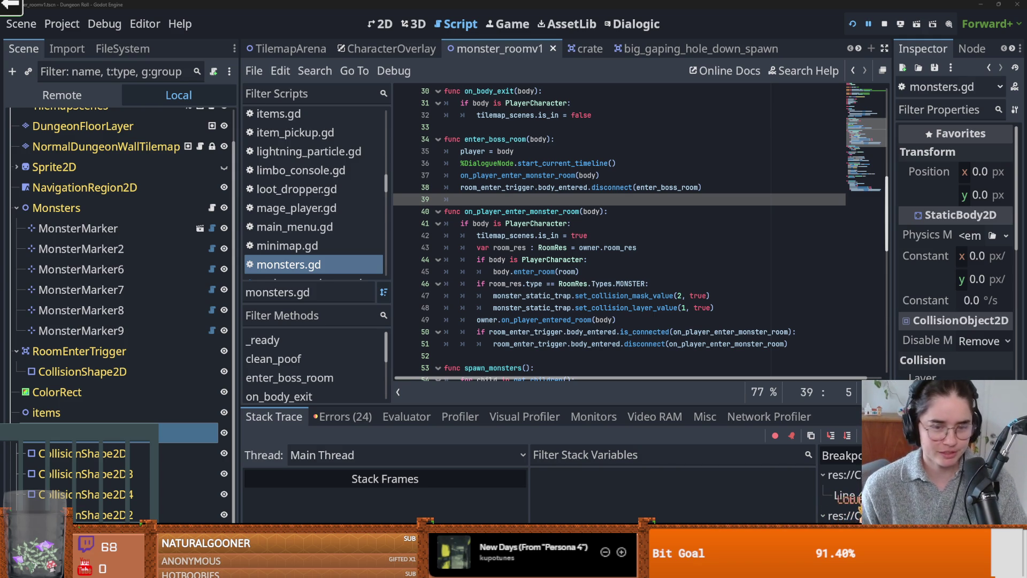
Go back to room_generation.gd and inspect the create_room signal declaration
left_click(513, 213)
key("alt+Left")
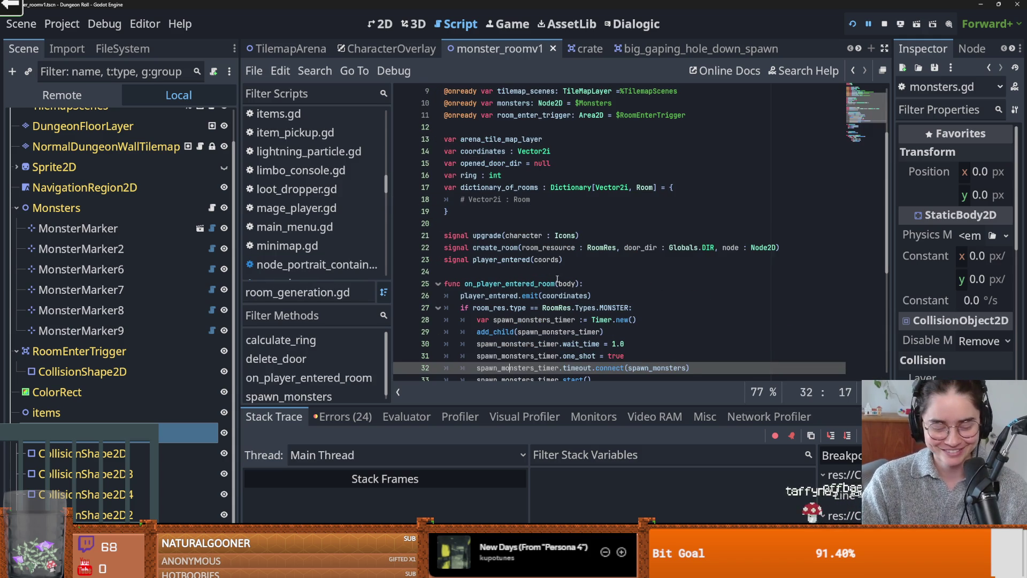
left_click(497, 248)
scroll(132, 254, "up", 2)
Reopen monsters.gd, save it, and scroll down past spawn_monsters toward on_monster_dead
left_click(16, 242)
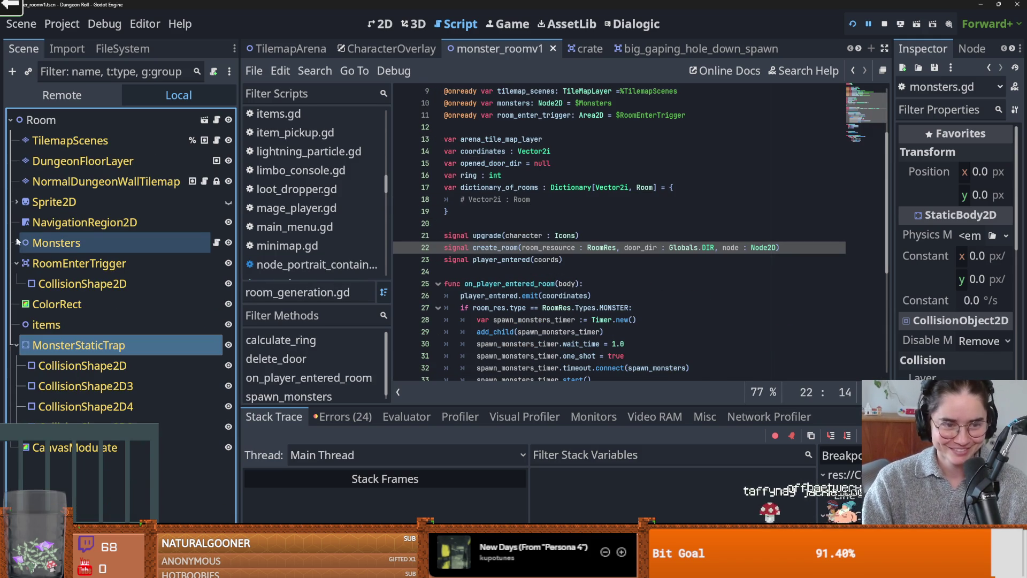
left_click(216, 242)
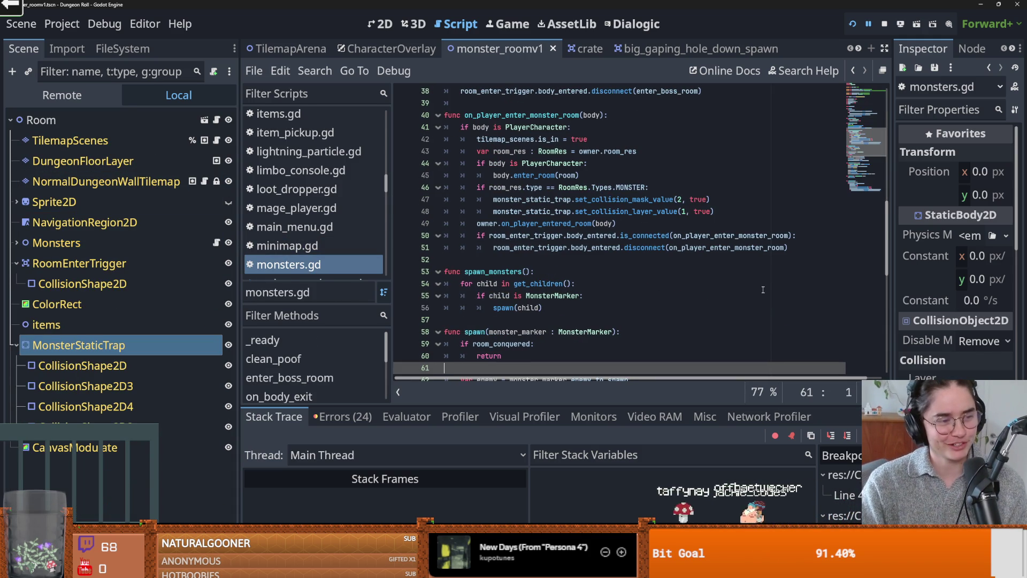
left_click(553, 270)
key("ctrl+s")
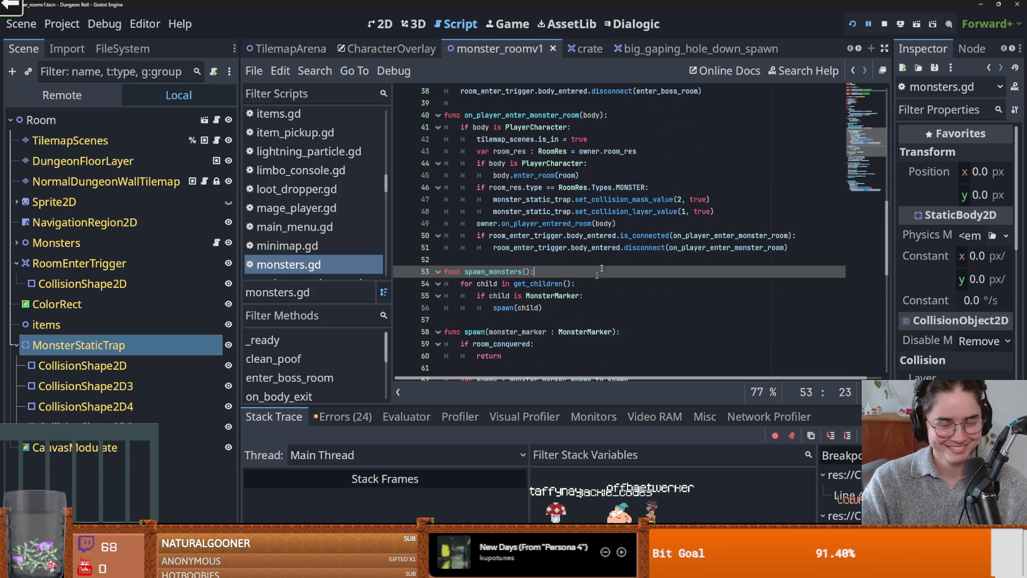
left_click(636, 260)
key("ctrl+s")
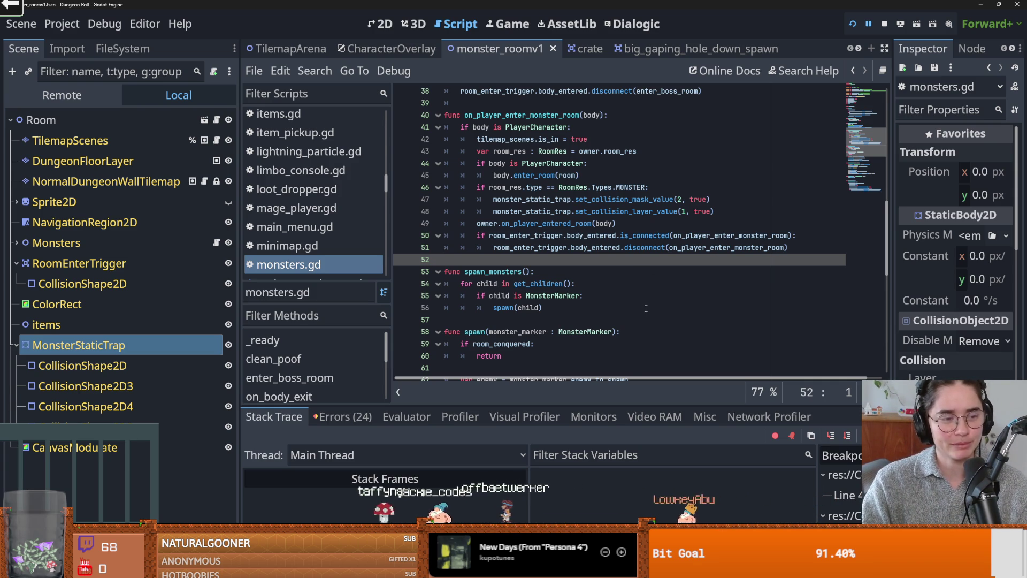
scroll(567, 292, "up", 3)
scroll(567, 293, "down", 3)
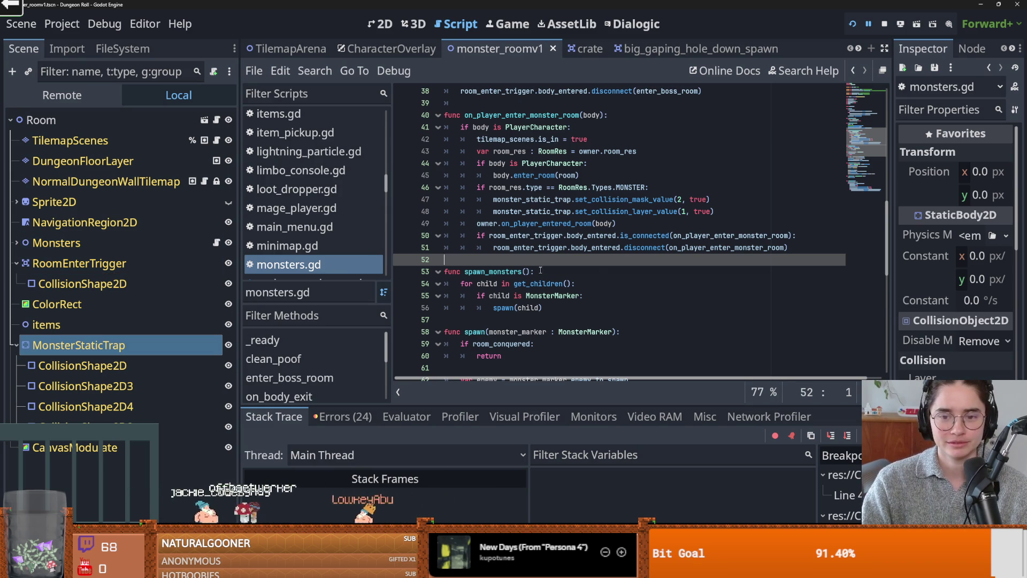
scroll(534, 269, "down", 10)
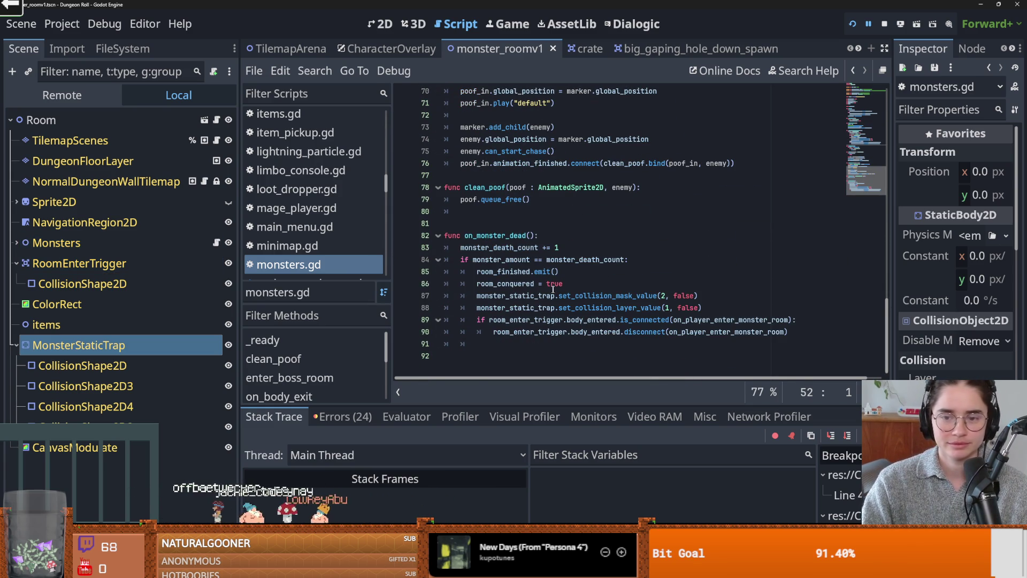
Select monster_static_trap and room_conquered in the on_monster_dead code
double_click(529, 298)
double_click(523, 285)
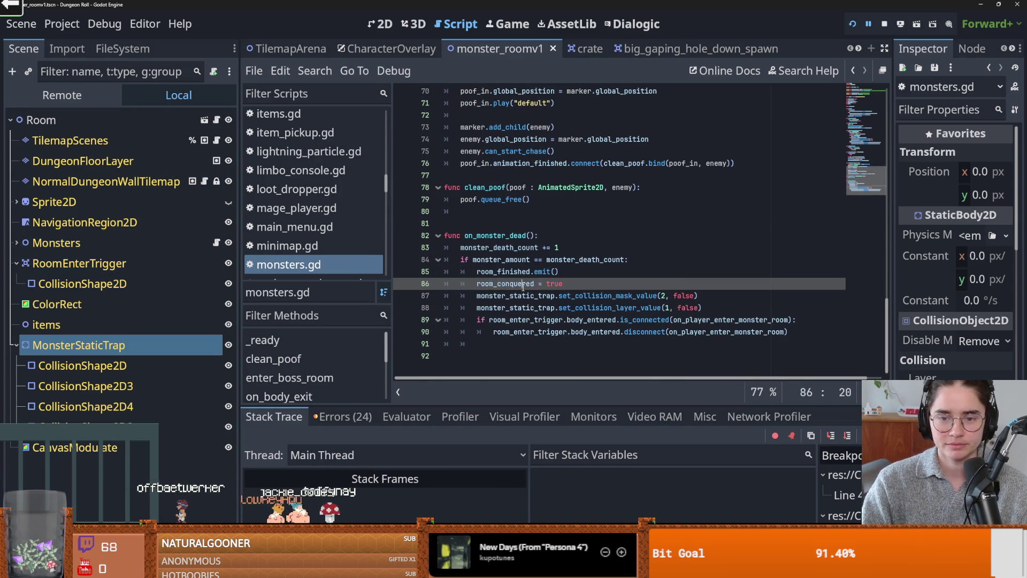
left_click(620, 331)
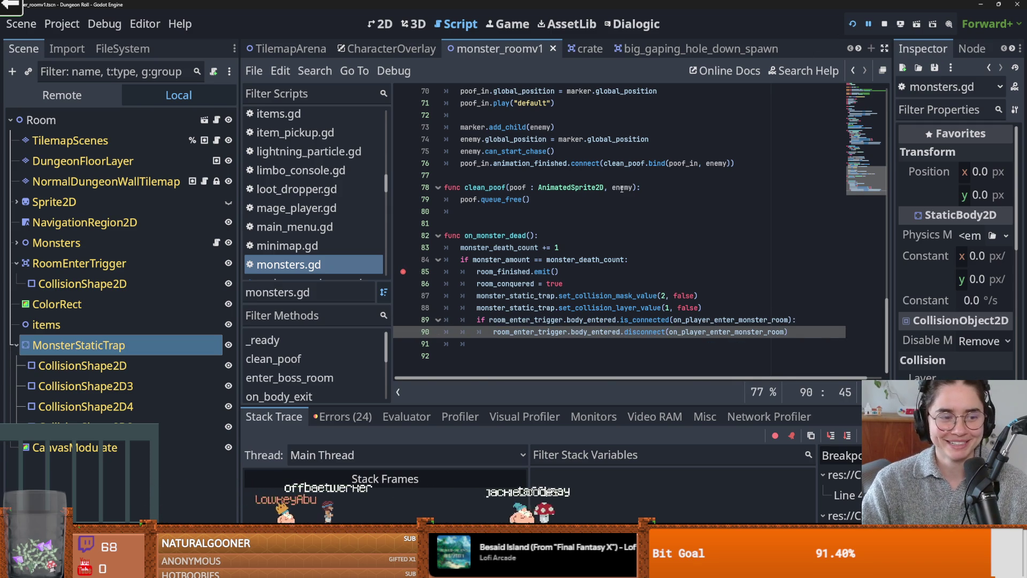
Delete blank line 81 above on_monster_dead and switch to the 2D view
left_click(516, 219)
key("BackSpace")
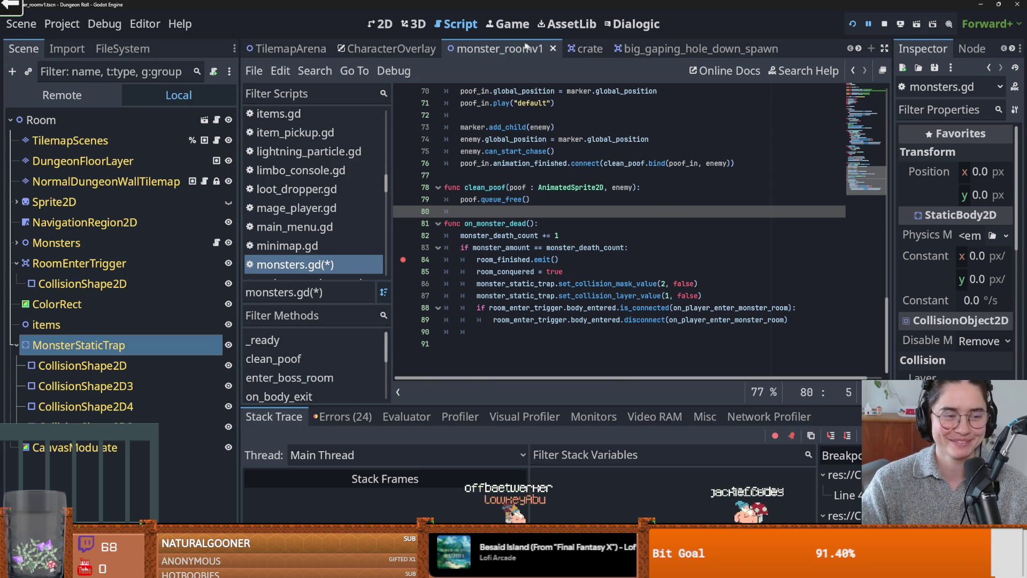
left_click(381, 23)
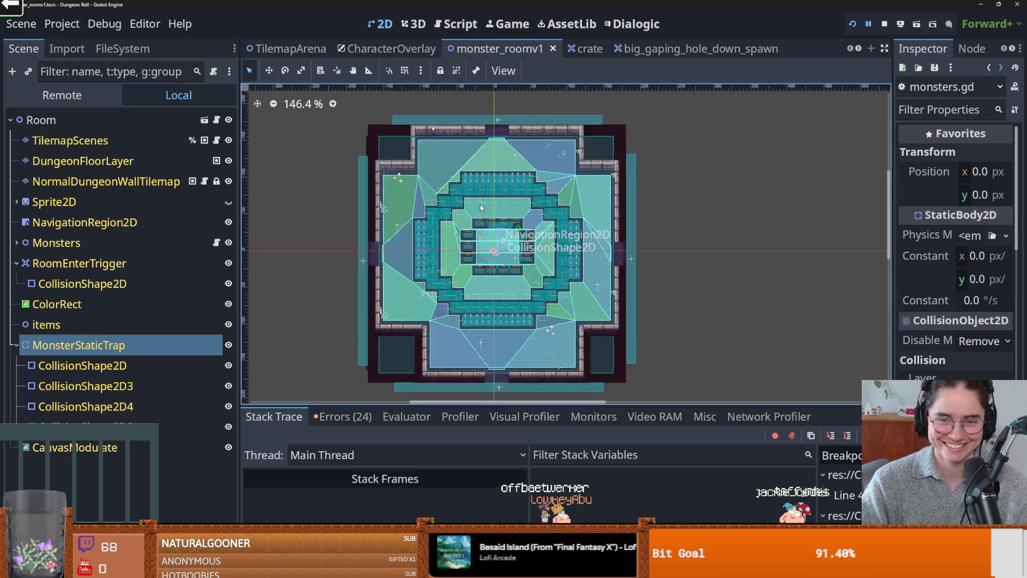
Save the script, filter files by 'monster', and open the monster_roomv2 scene's node tree
key("ctrl+s")
left_click(122, 48)
left_click(93, 93)
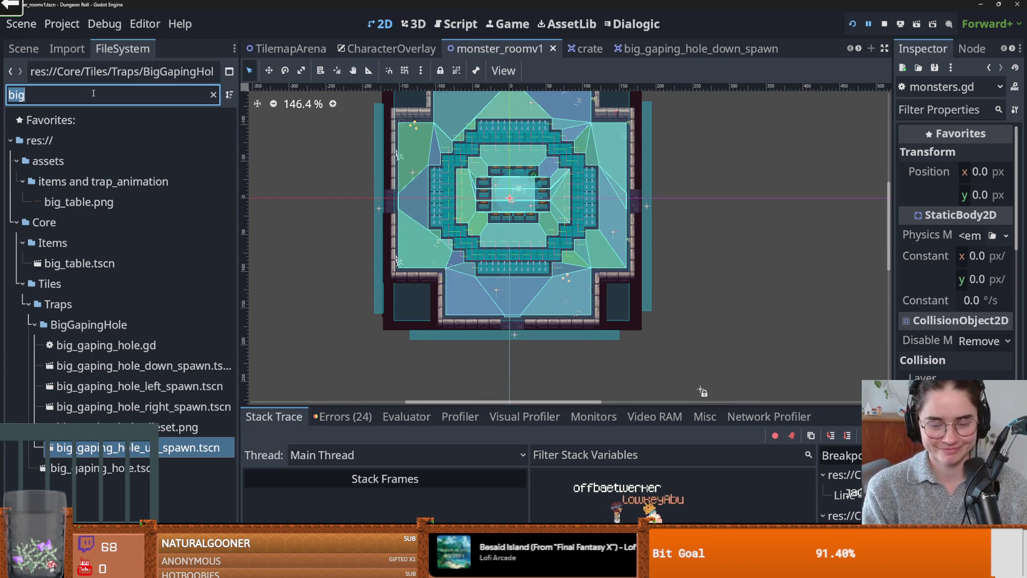
type("monster")
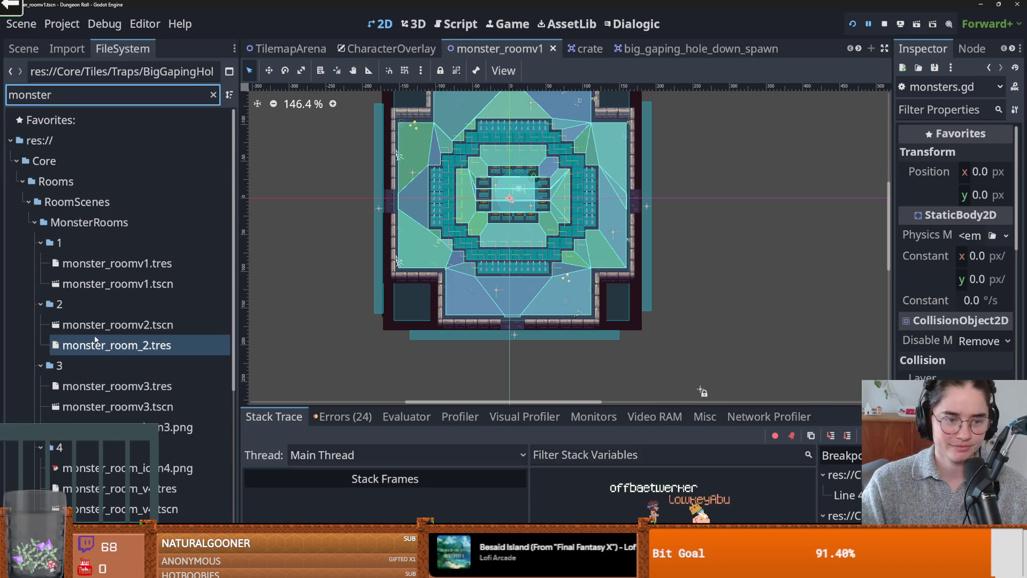
left_click(106, 342)
scroll(535, 240, "up", 3)
double_click(117, 324)
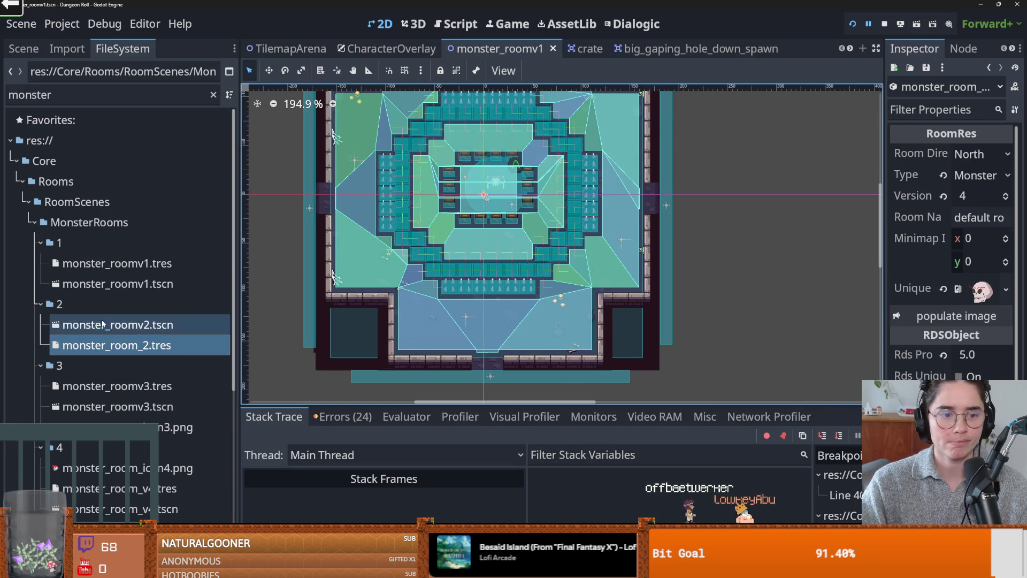
scroll(477, 232, "down", 10)
scroll(477, 232, "up", 8)
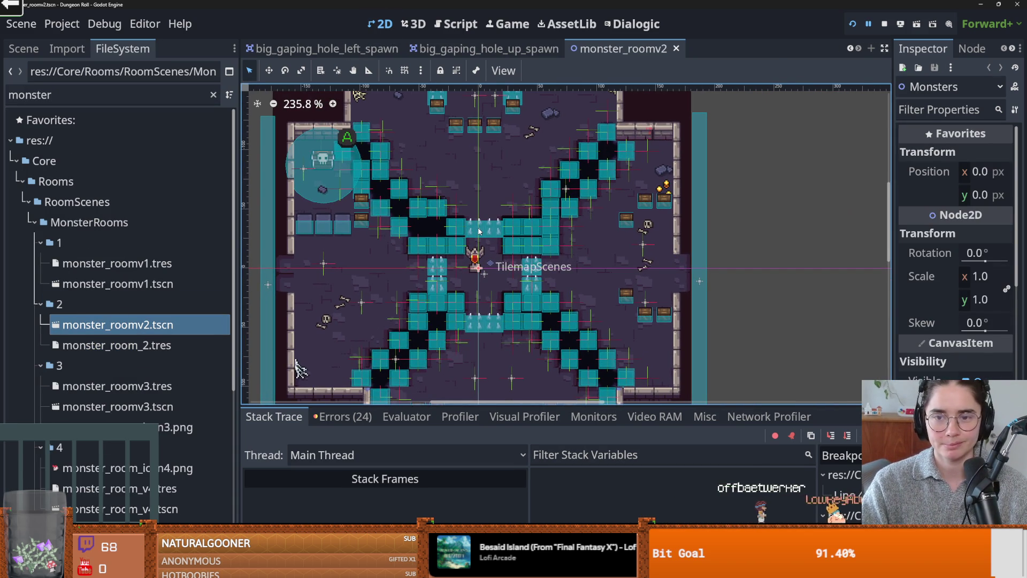
scroll(509, 265, "down", 3)
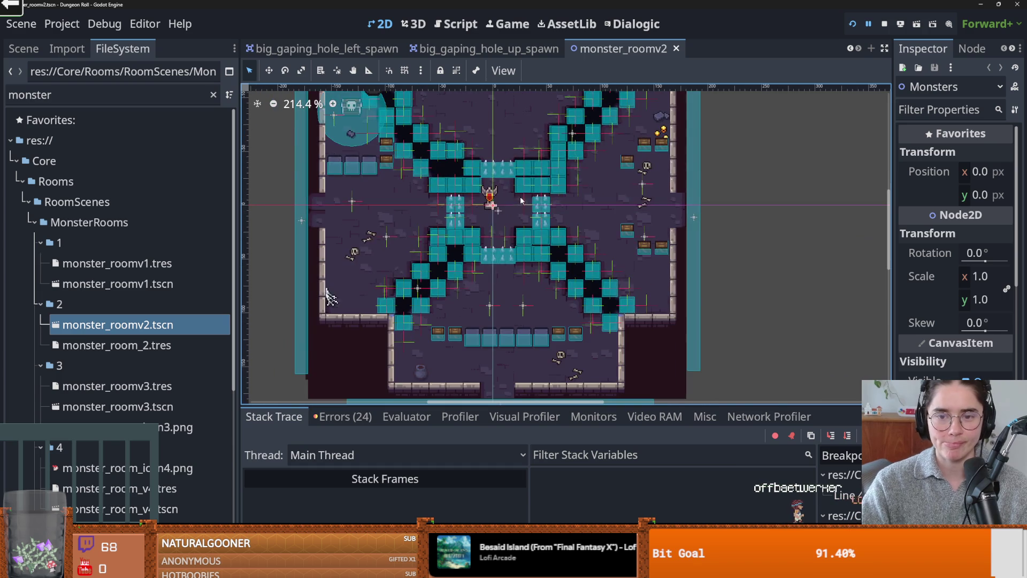
left_click(22, 49)
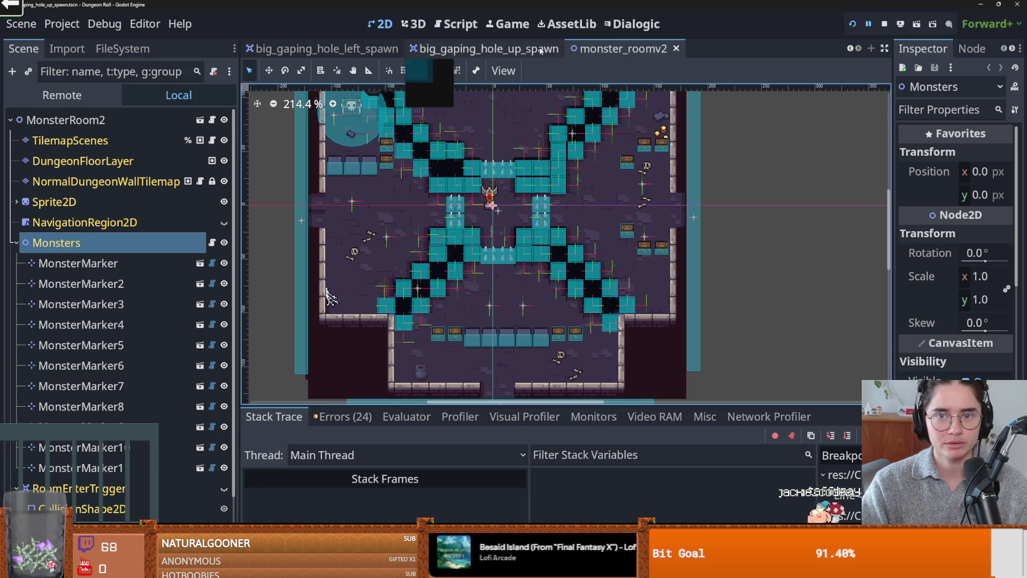
Close the big_gaping_hole scene tabs, including big_gaping_hole_down_spawn, and switch to monster_roomv1
left_click(433, 49)
left_click(502, 49)
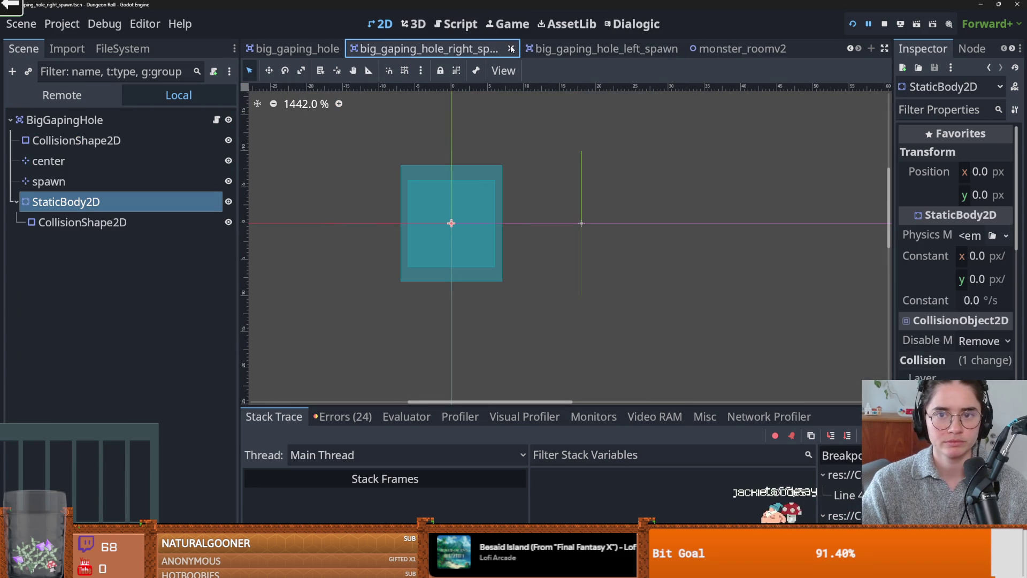
left_click(525, 50)
left_click(588, 49)
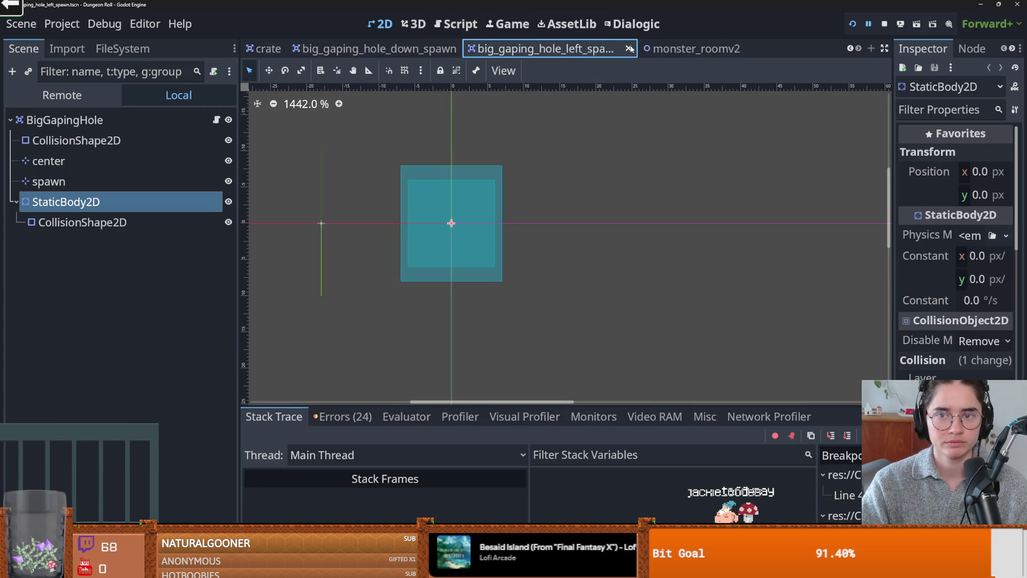
left_click(645, 49)
left_click(668, 49)
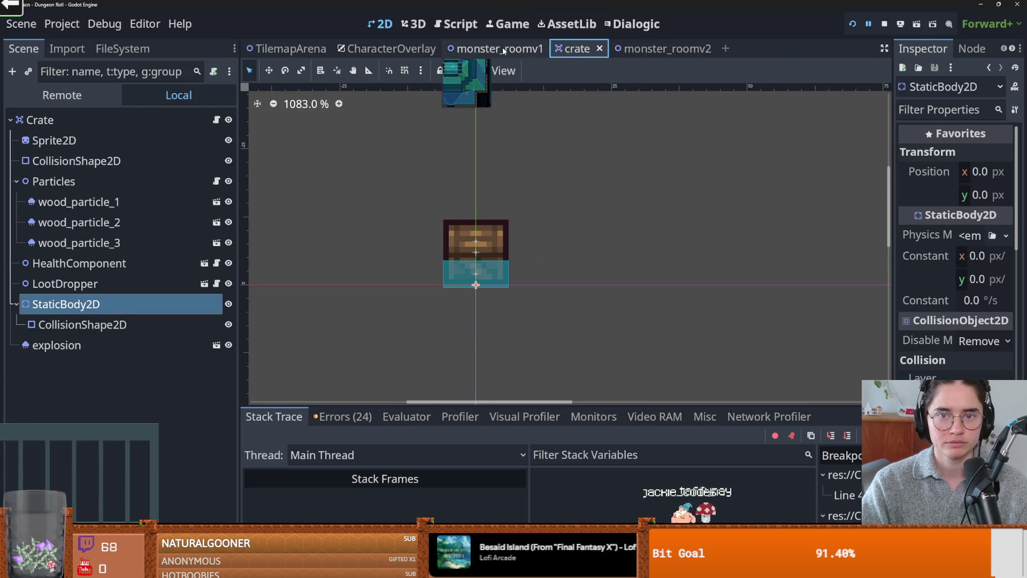
left_click(503, 49)
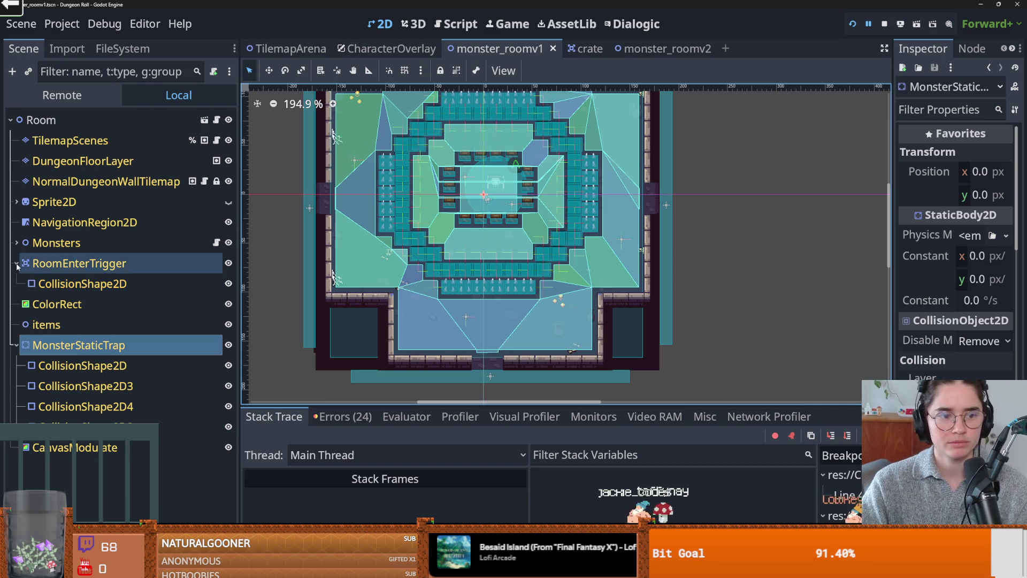
Delete MonsterMarker2 and MonsterMarker7–9 from the Monsters group and save the scene
left_click(17, 242)
left_click(96, 267)
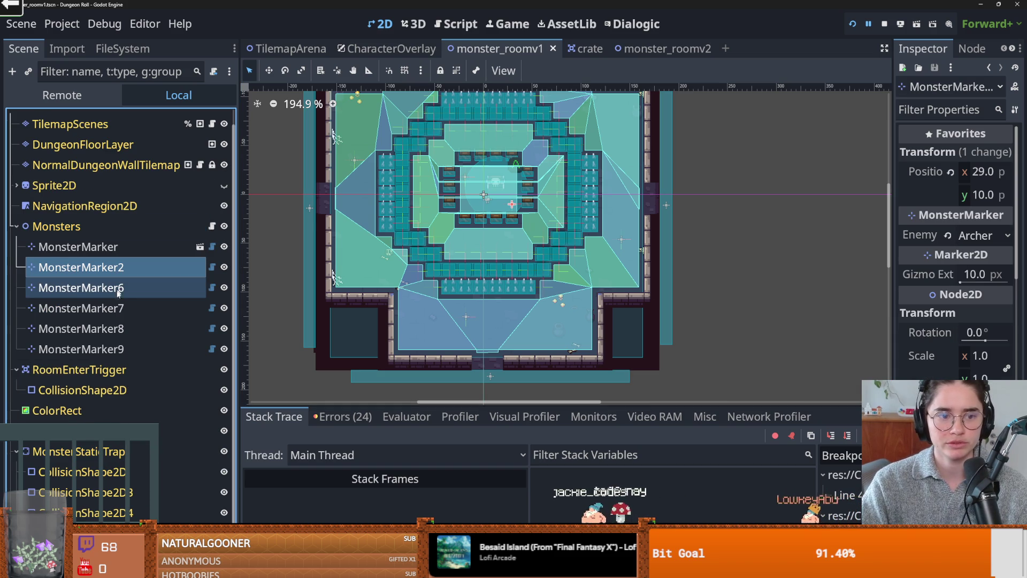
right_click(105, 267)
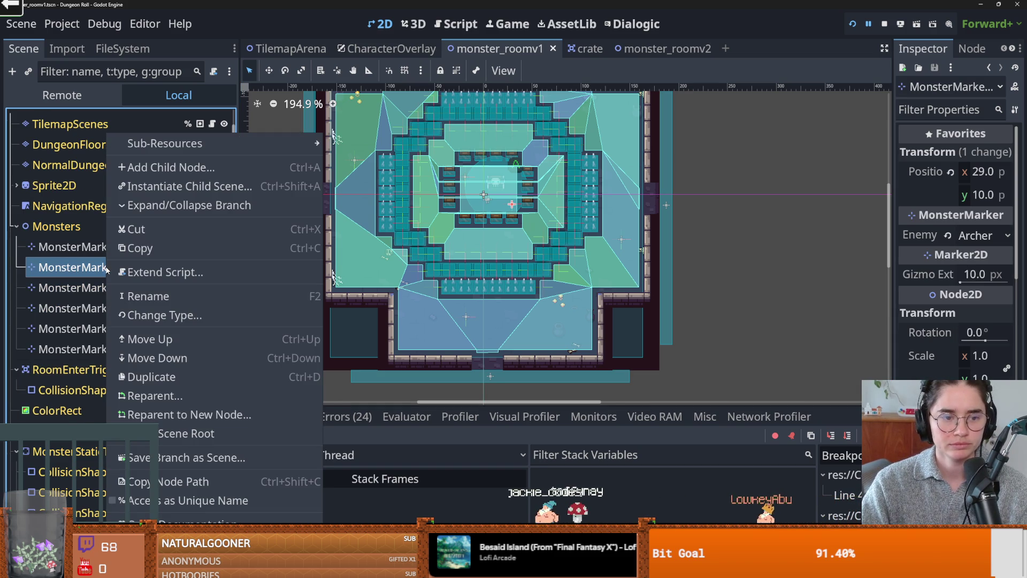
key("Delete")
key("Return")
left_click(135, 295)
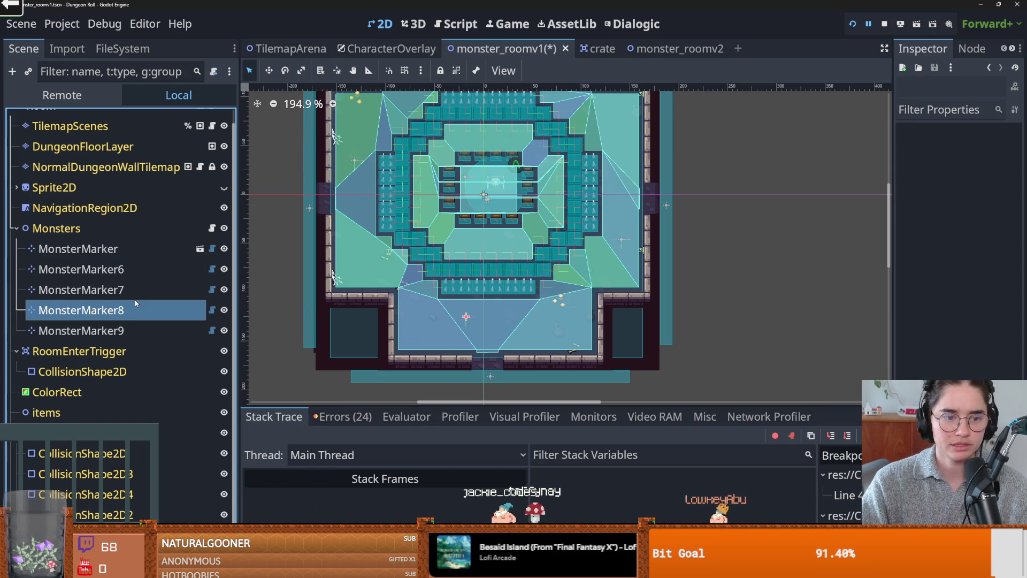
left_click(123, 330, "shift")
right_click(119, 295)
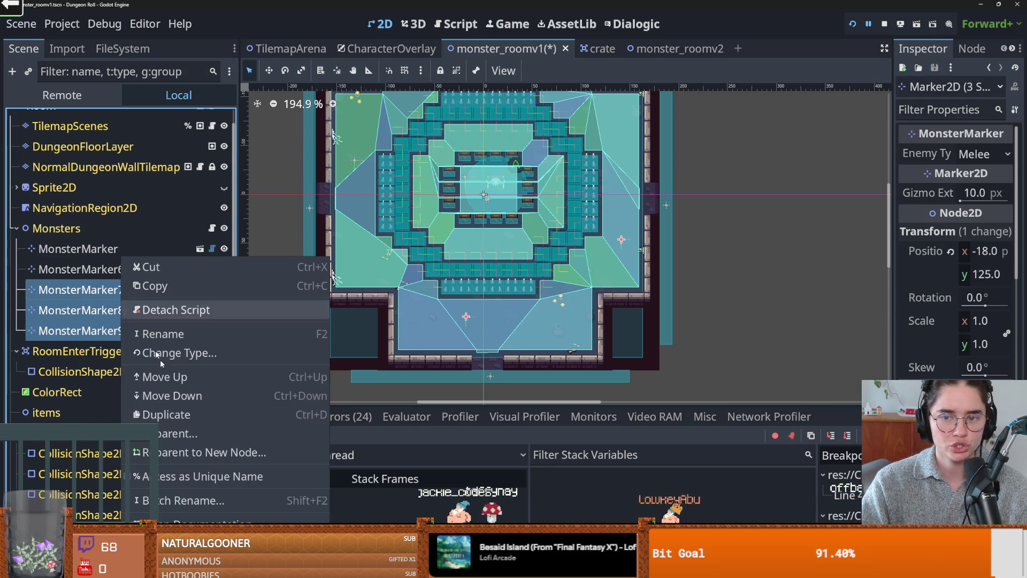
key("Escape")
key("Delete")
key("Return")
key("ctrl+s")
Delete MonsterMarker, save, and move the remaining MonsterMarker6 toward the room's right side
left_click(149, 250)
left_click(140, 263)
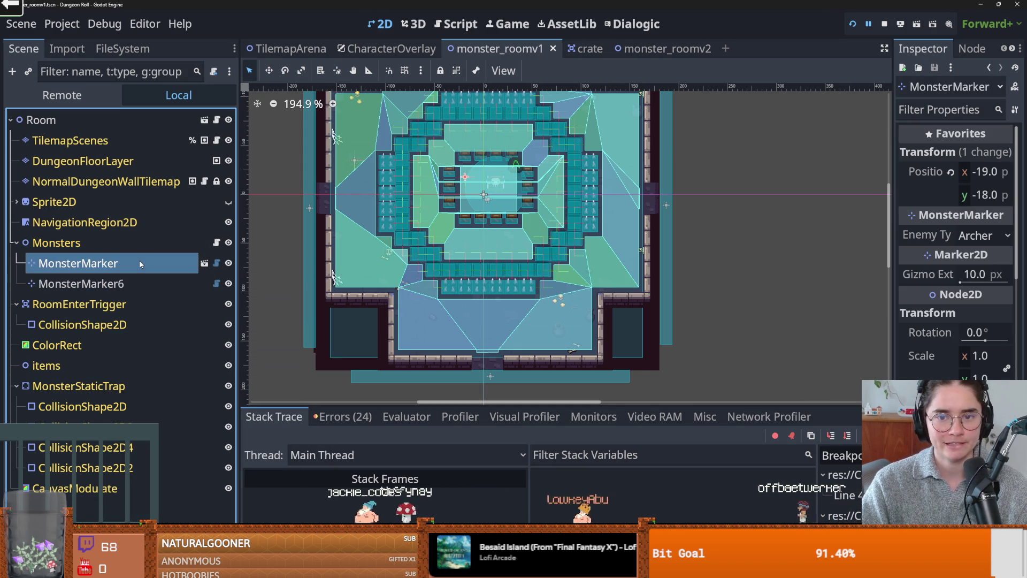
right_click(139, 258)
key("Delete")
key("Return")
key("ctrl+s")
left_click(89, 263)
left_click_drag(337, 195, 597, 234)
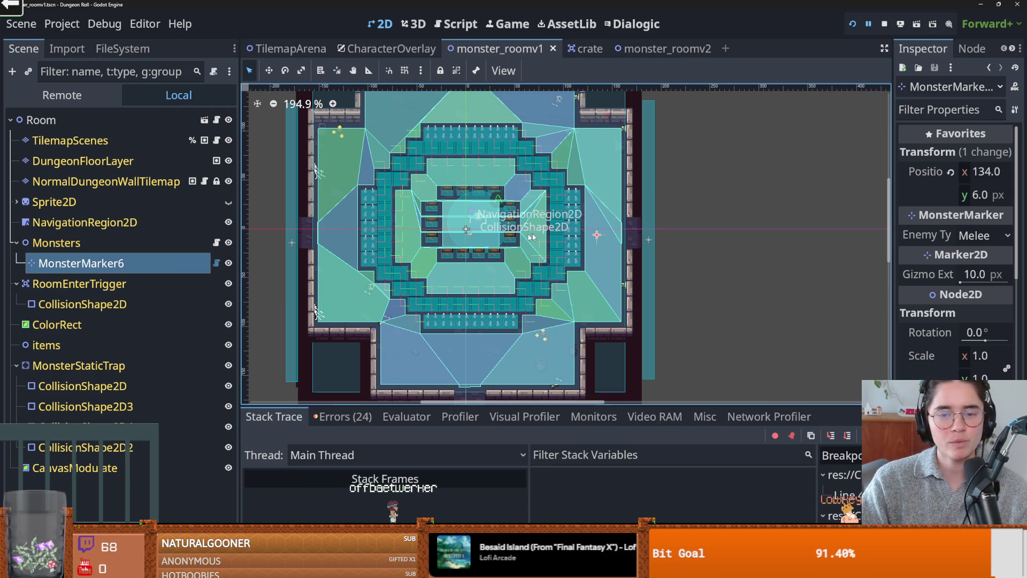
scroll(434, 276, "up", 3)
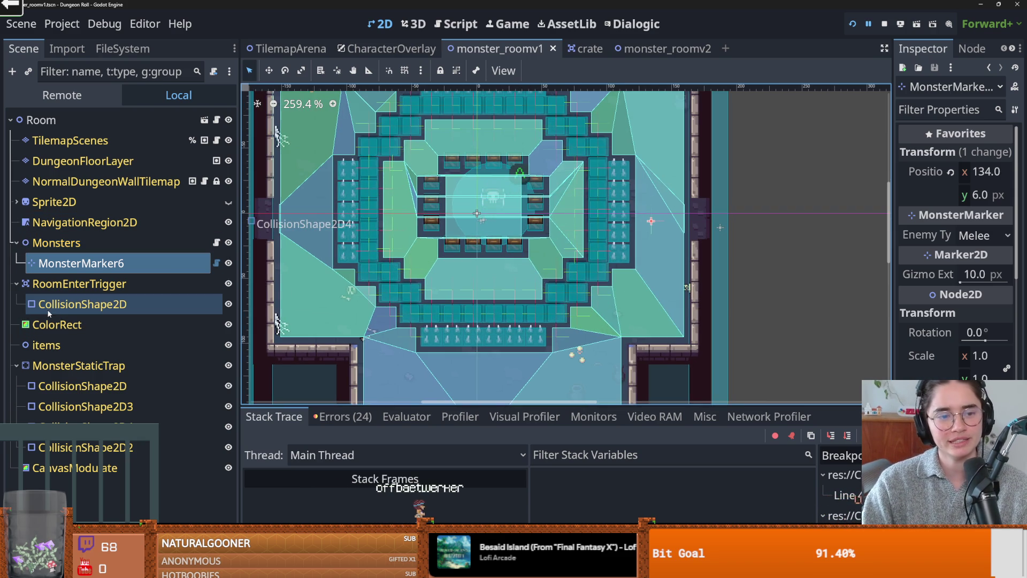
Open monsters.gd, launch the game with F5, and start a new game as the Crusader
left_click(217, 243)
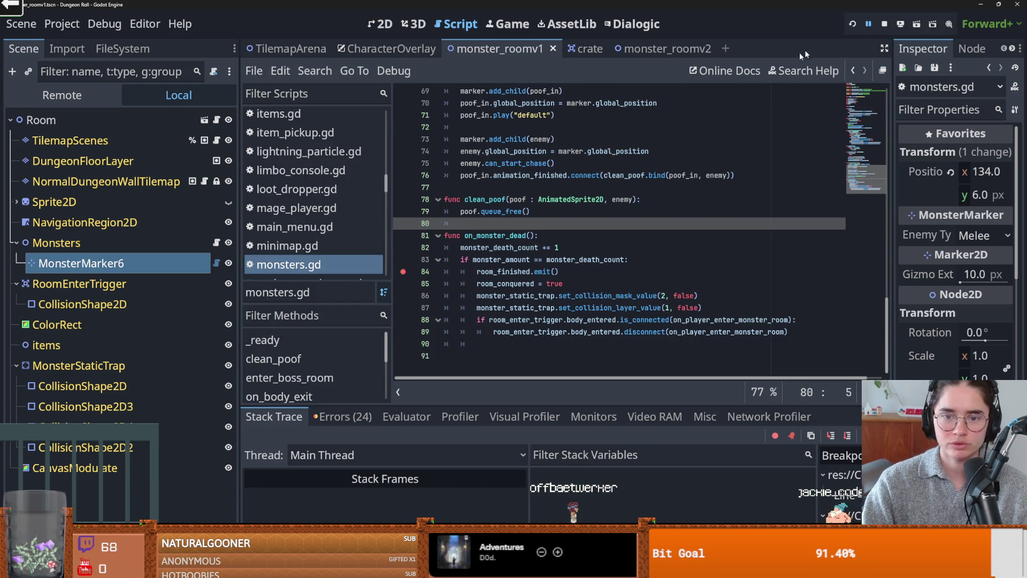
key("F5")
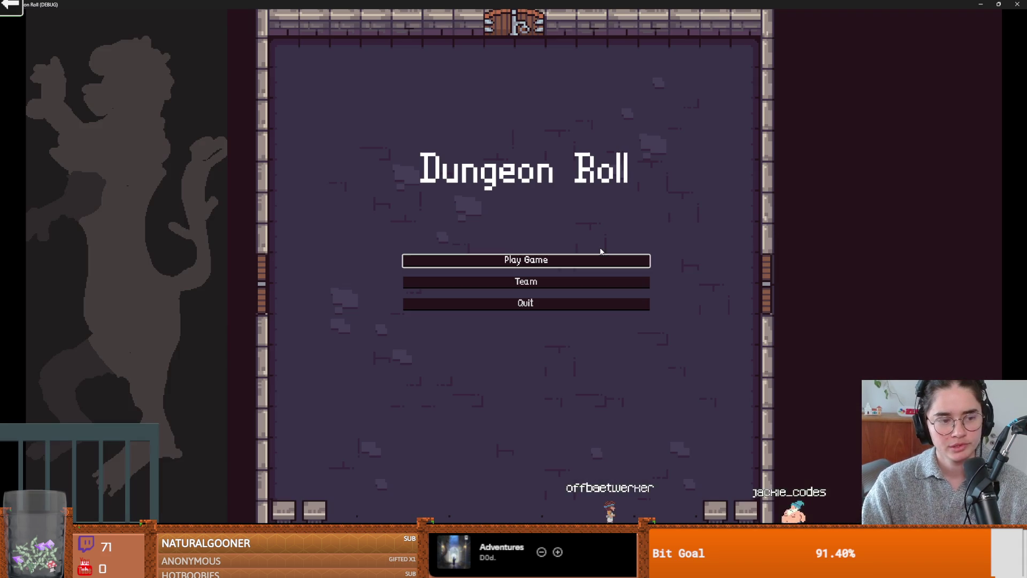
left_click(533, 283)
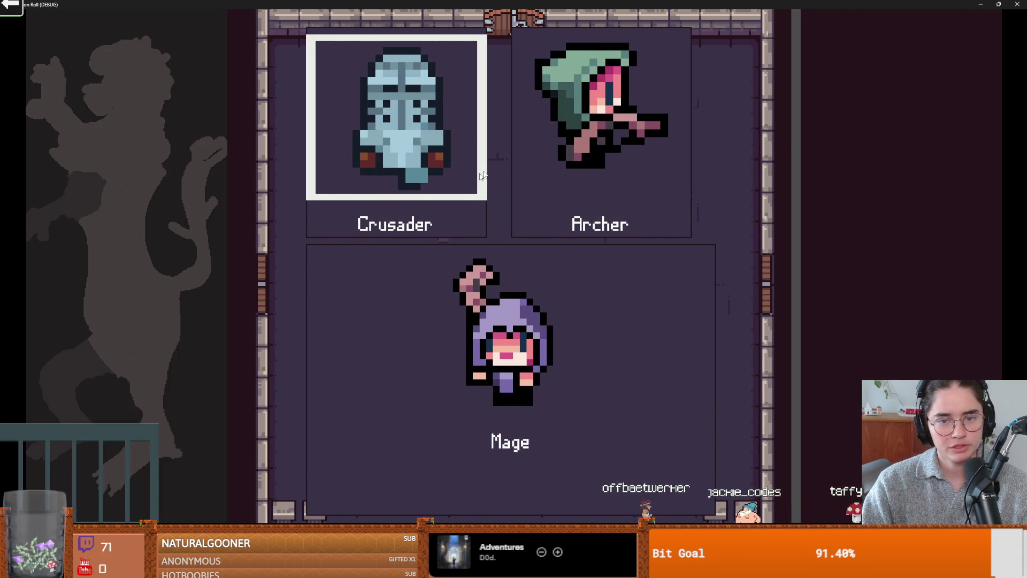
left_click(436, 158)
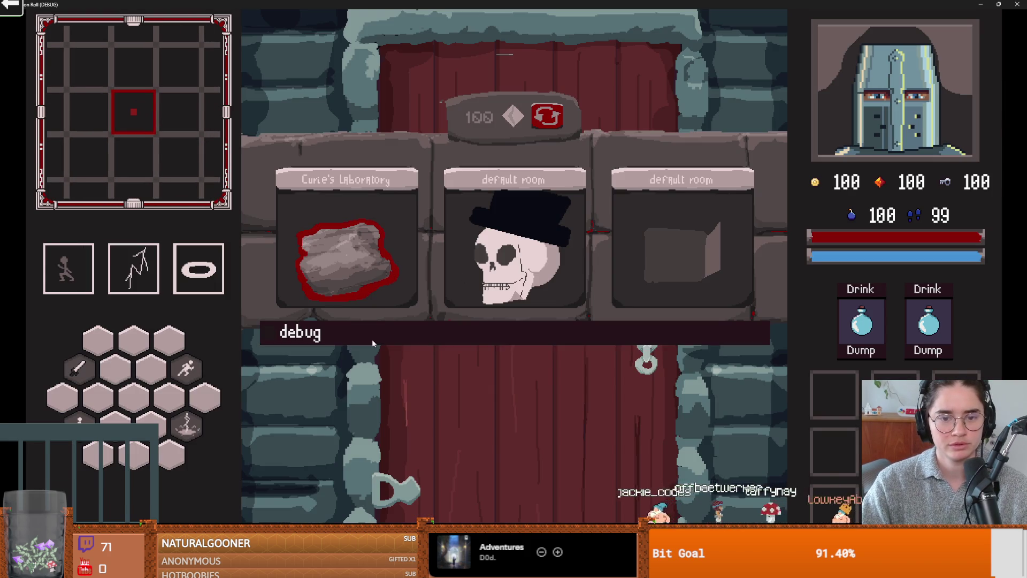
left_click(647, 395)
Enter the monster room and kill the enemy with lightning, the ring ability and sword slashes
key("a")
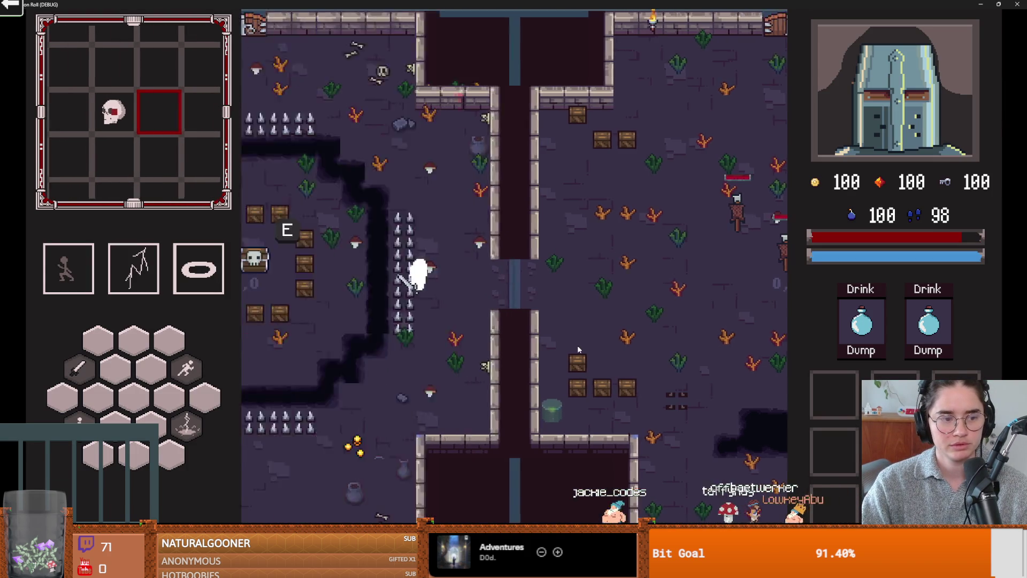
right_click(719, 289)
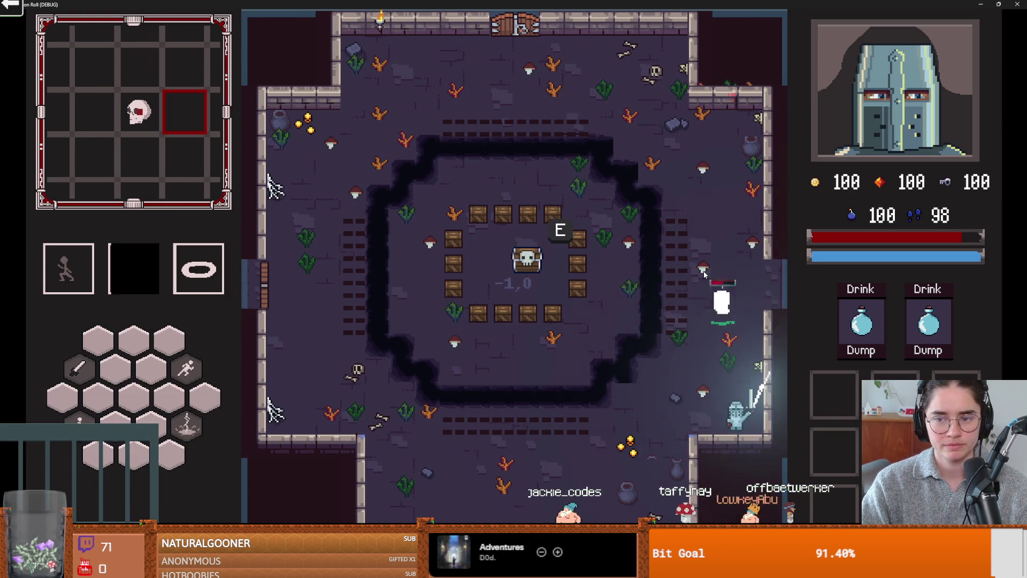
key("s")
key("space")
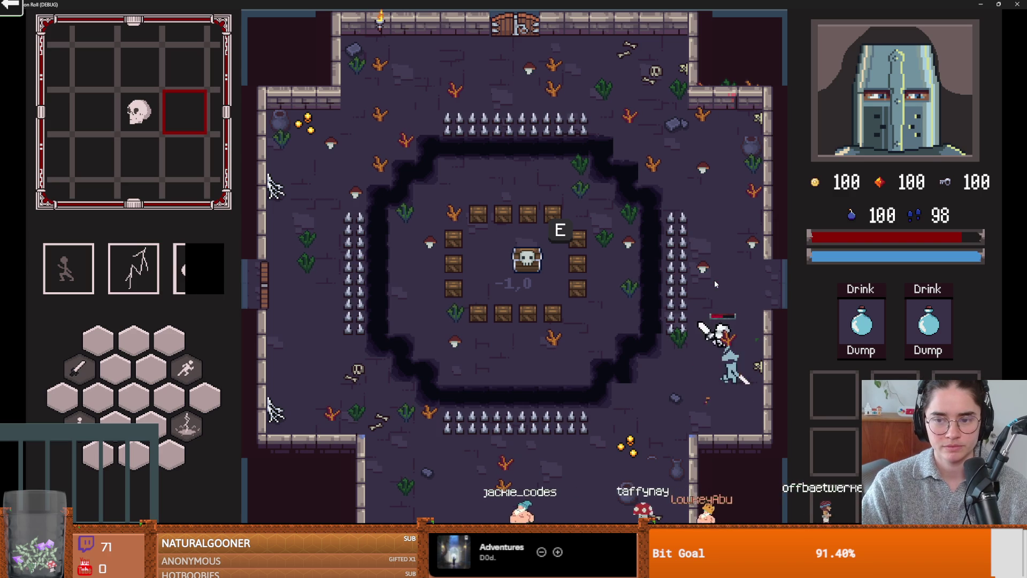
key("w")
left_click(727, 291)
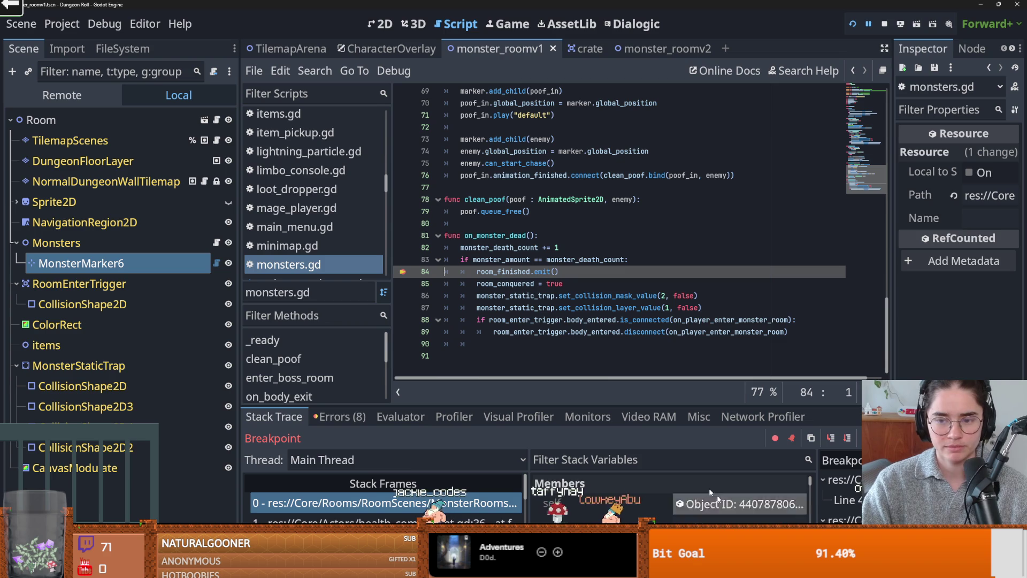
Step past the room_conquered line, then switch the Scene dock to the live Remote tree
left_click(832, 438)
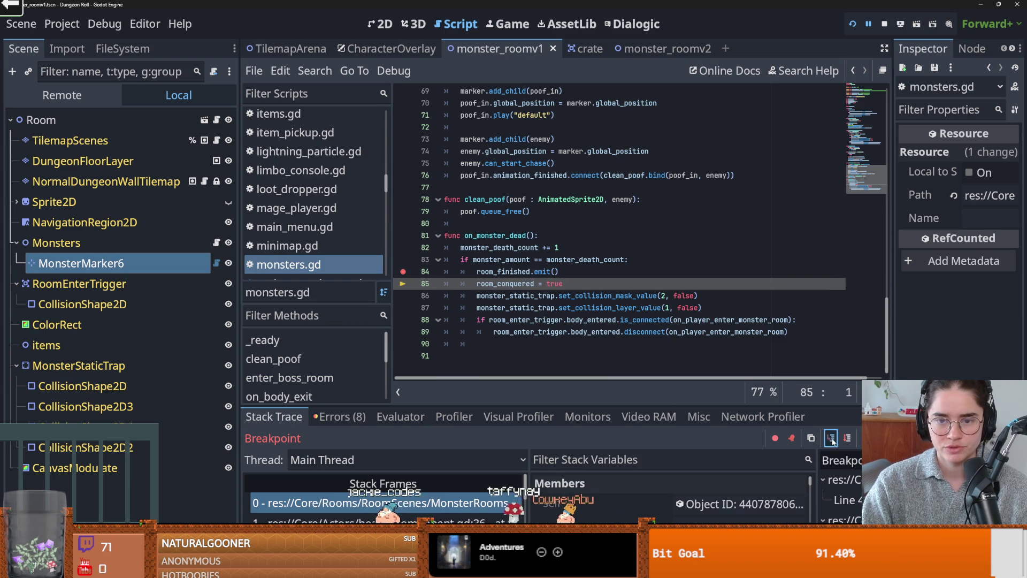
left_click(831, 439)
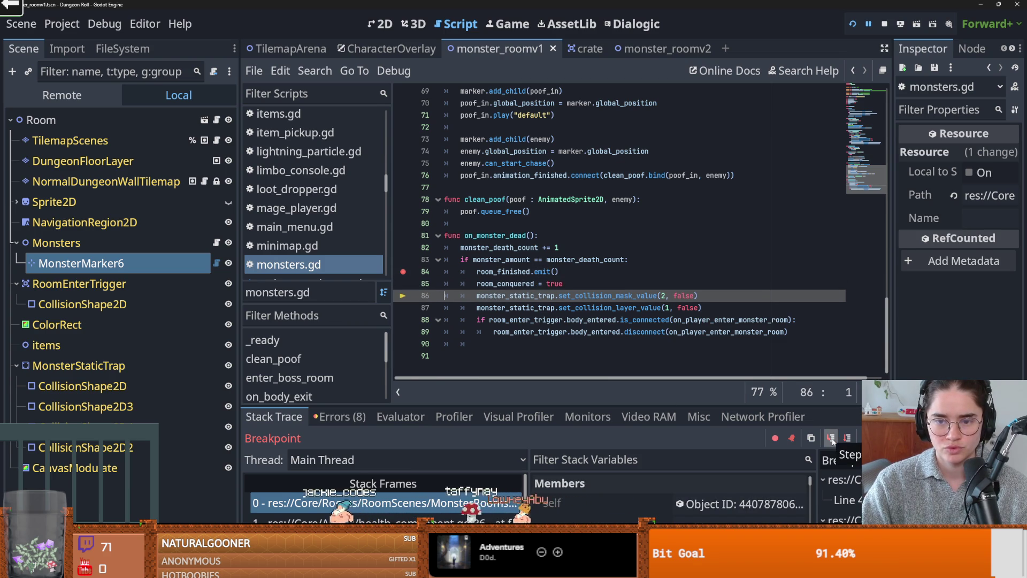
left_click(60, 96)
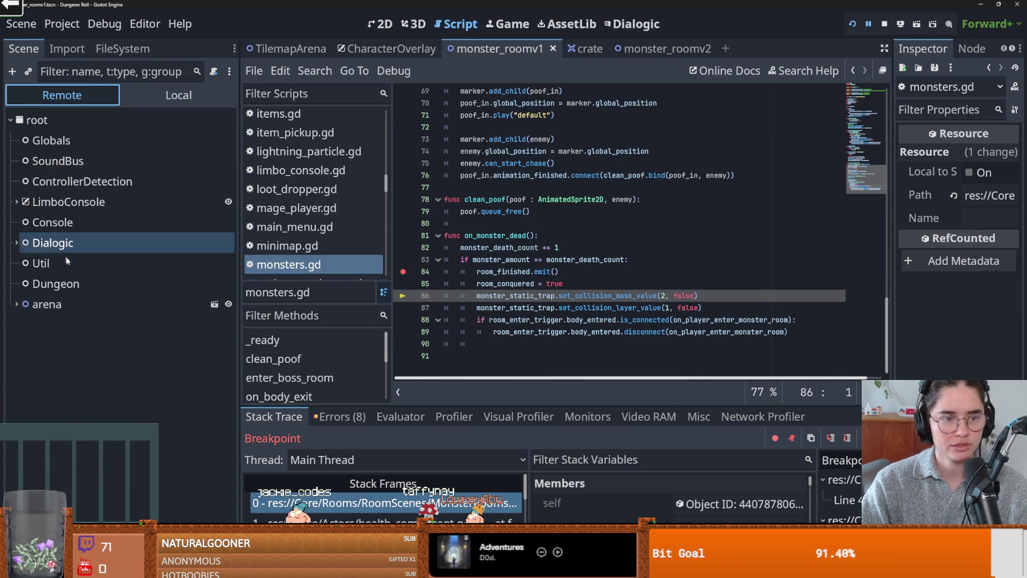
left_click(17, 304)
left_click(85, 324)
left_click(22, 324)
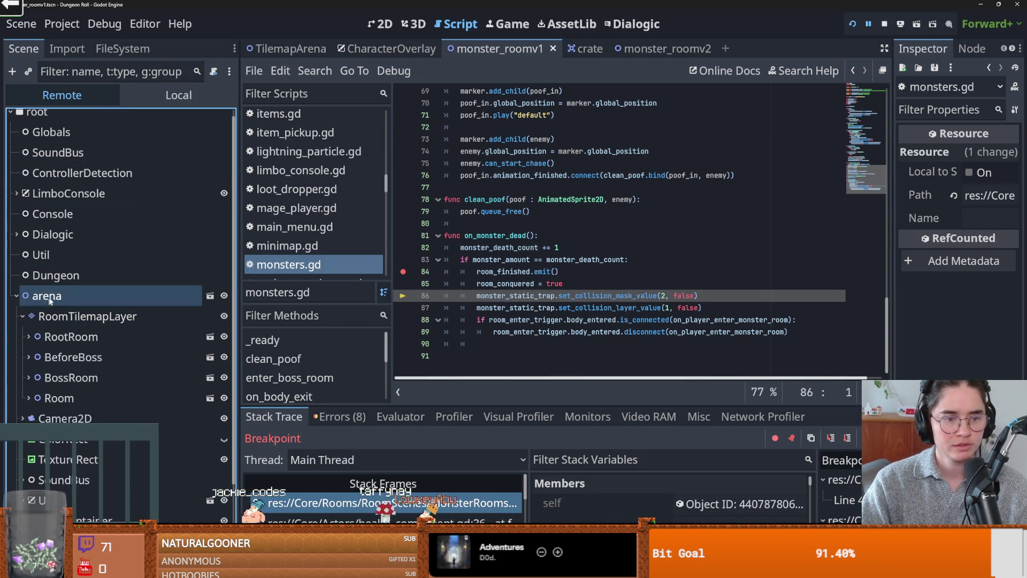
Find the live MonsterStaticTrap under the Room node and inspect its collision properties
scroll(66, 299, "down", 2)
left_click(66, 299)
left_click(59, 316)
left_click(29, 316)
scroll(81, 300, "down", 3)
left_click(85, 328)
left_click(81, 370)
left_click(80, 411)
left_click(35, 410)
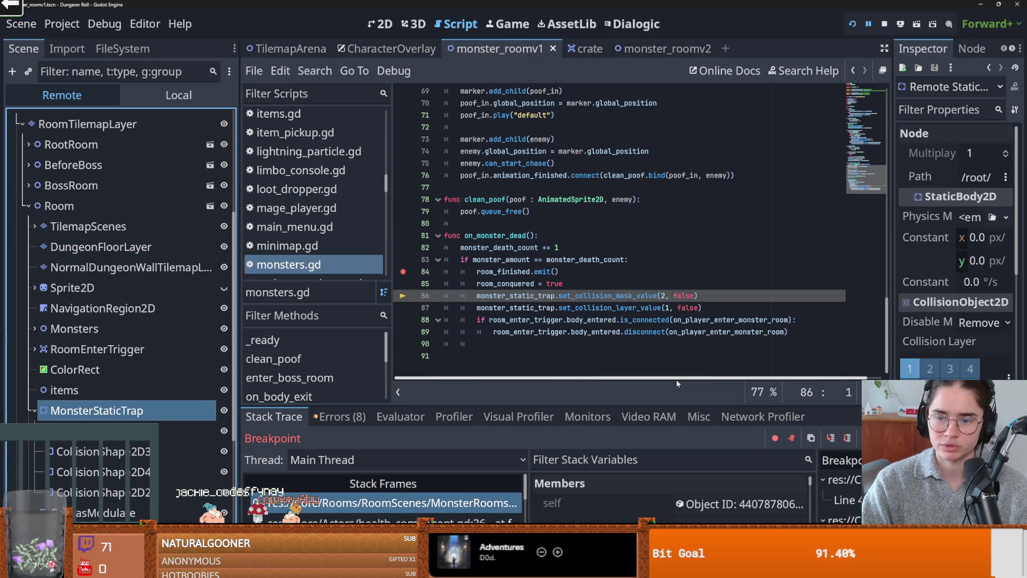
Step over the collision mask and layer lines, rechecking MonsterStaticTrap's collision in between
left_click(830, 437)
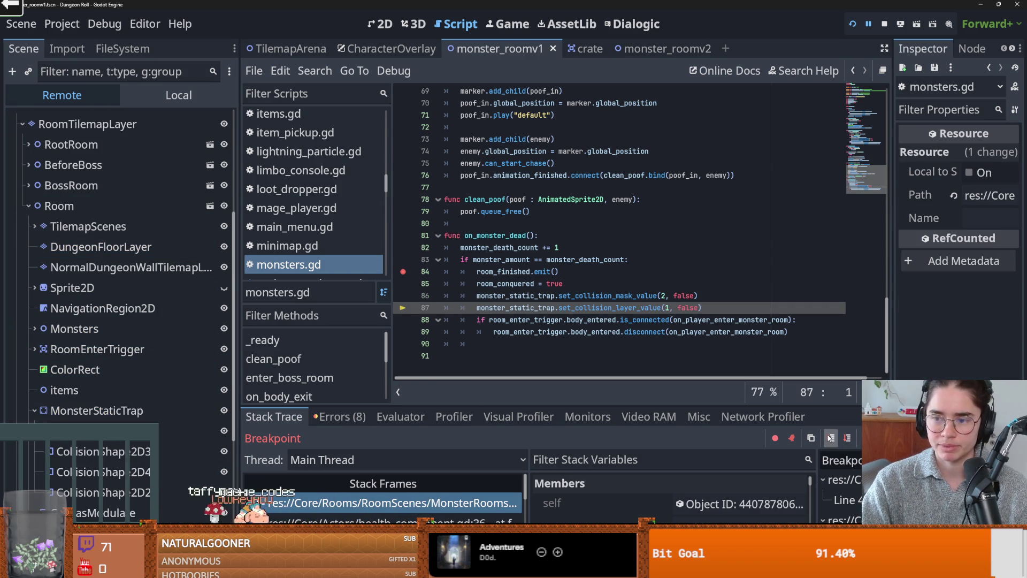
left_click(201, 410)
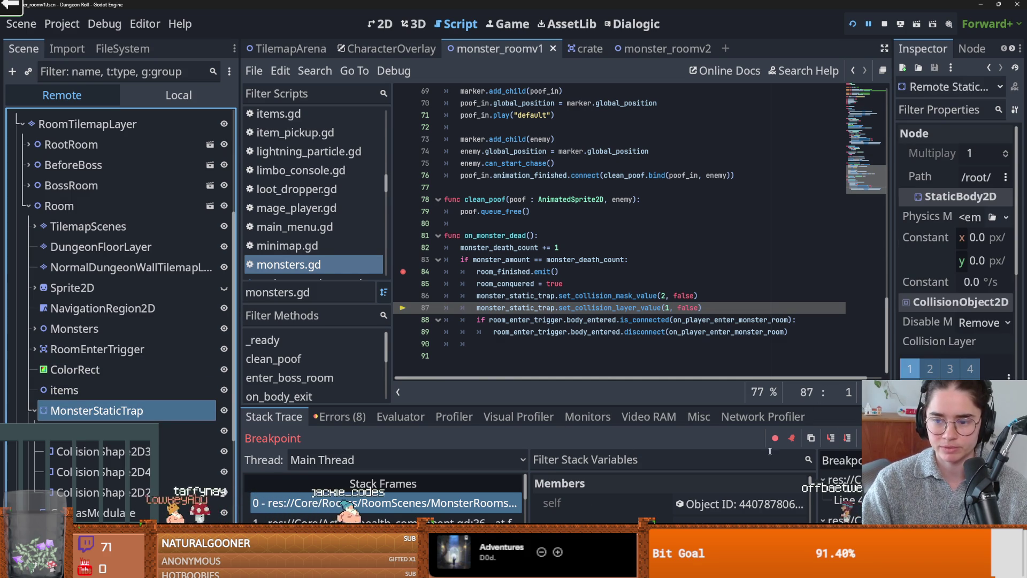
left_click(830, 438)
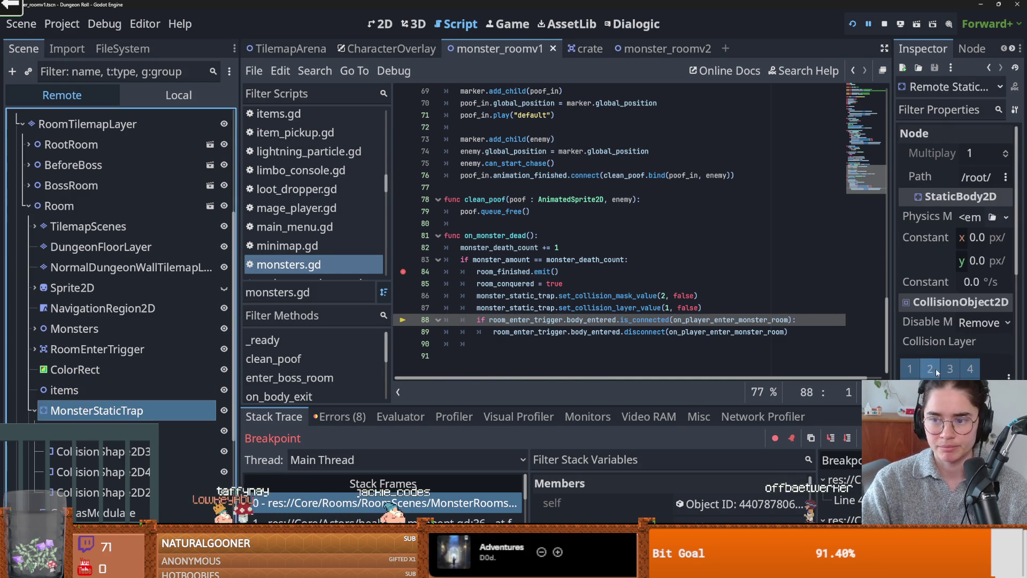
Step through the trigger check and the calling state_machine.gd code, then resume the game
left_click(831, 438)
left_click(832, 438)
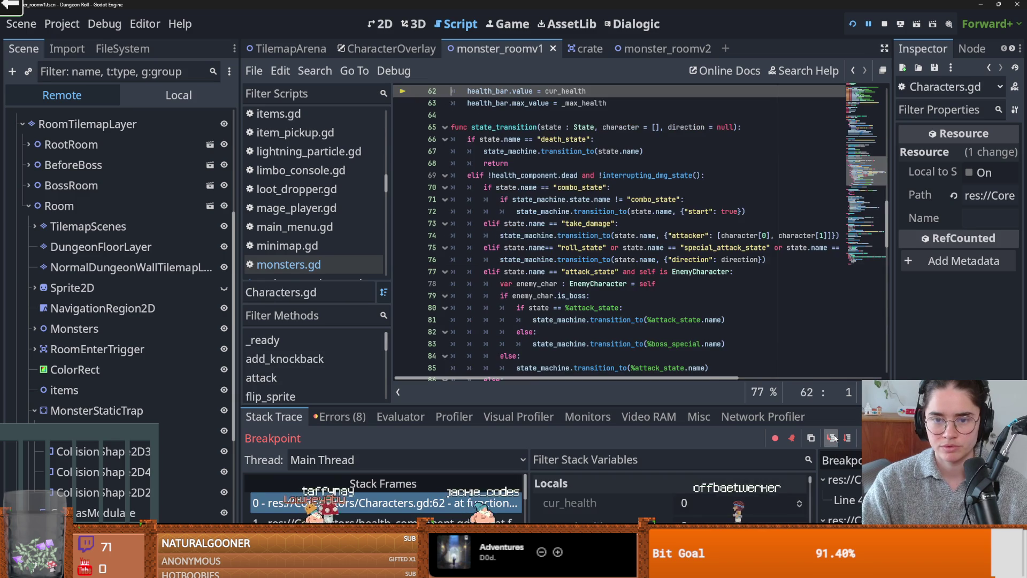
left_click(832, 438)
left_click(833, 438)
left_click(832, 438)
left_click(833, 438)
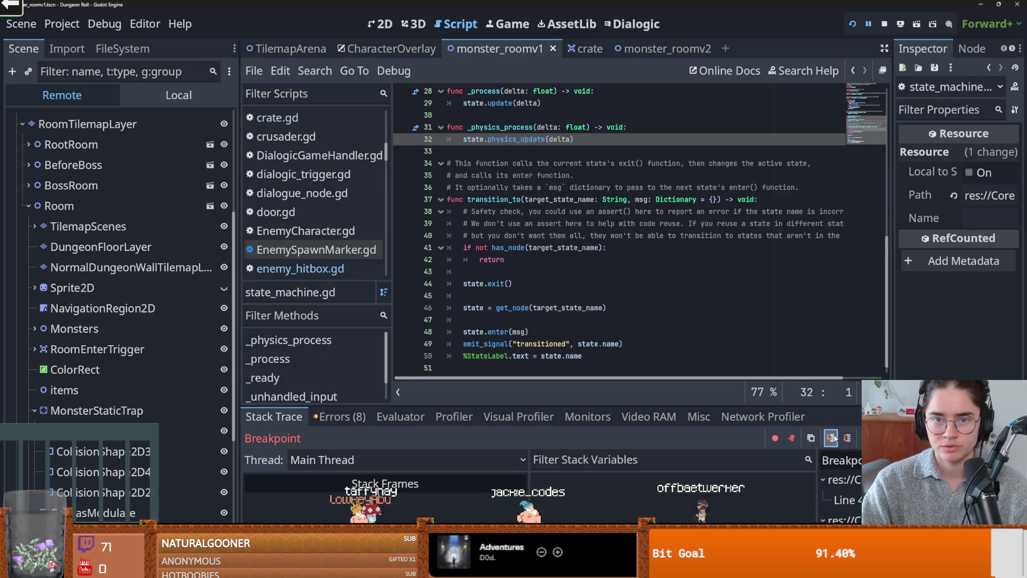
left_click(833, 438)
left_click(832, 438)
left_click(832, 438)
key("w")
key("w")
Walk the knight around the cleared room with WASD, swinging the sword twice
left_click(739, 319)
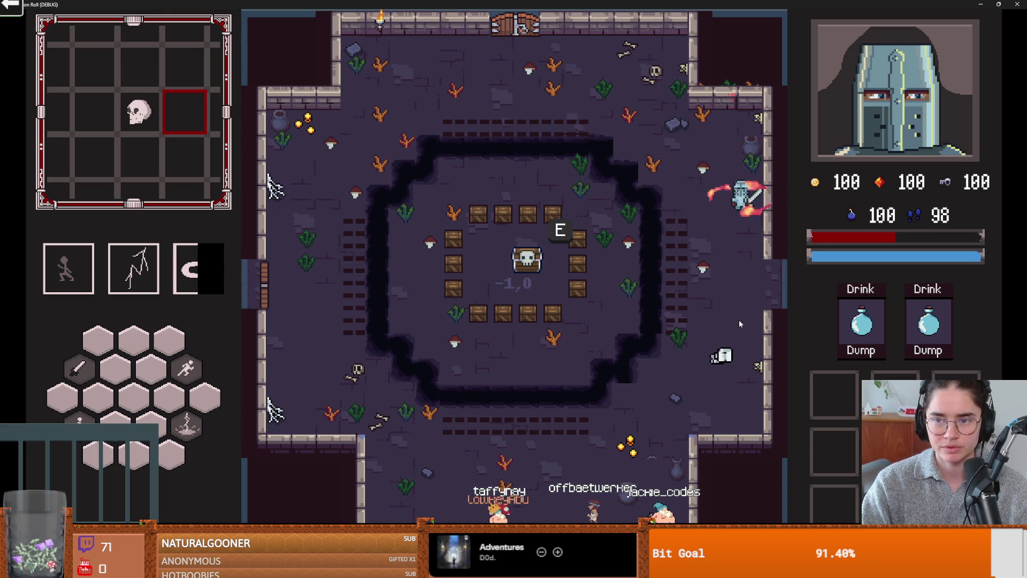
key("w")
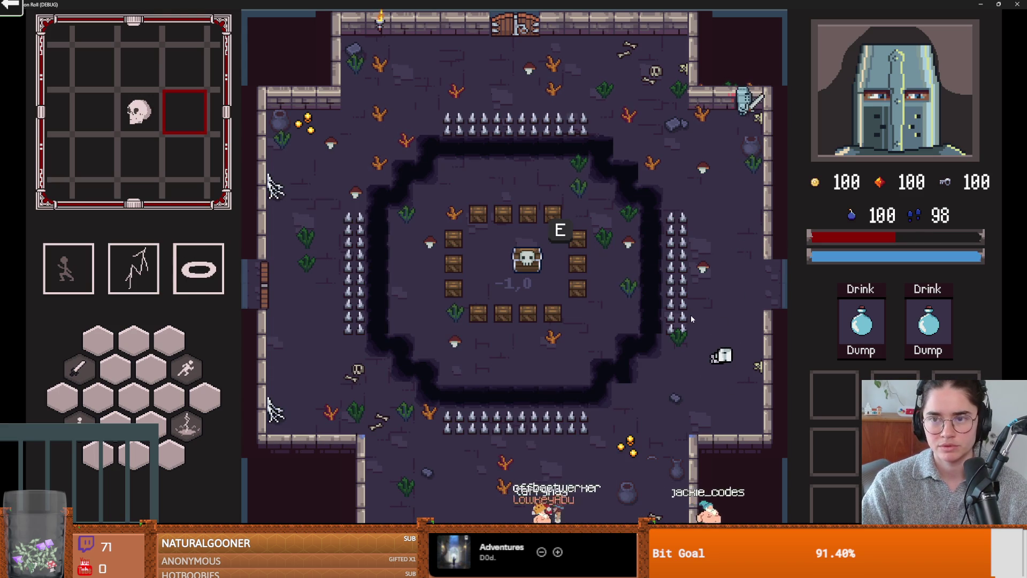
key("a")
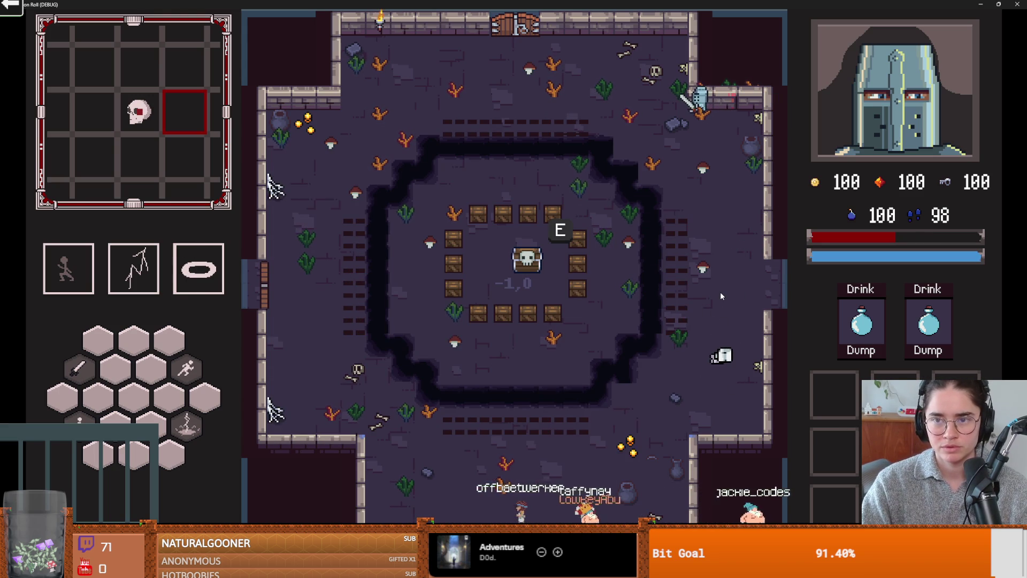
left_click(682, 219)
key("s")
key("d")
key("w")
key("s")
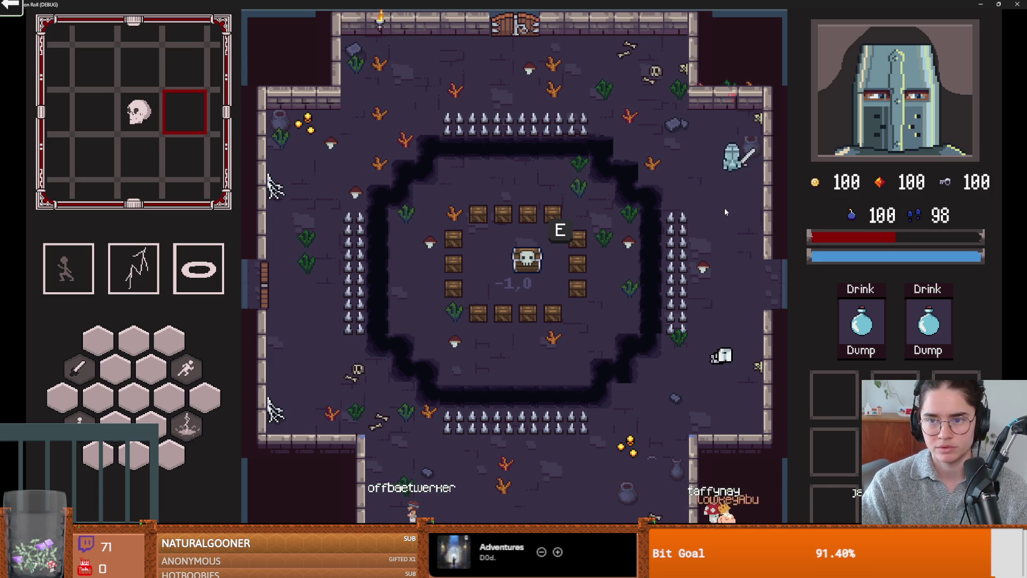
key("s")
key("s")
Check the dungeon map with M, then restore and stop the running game
key("m")
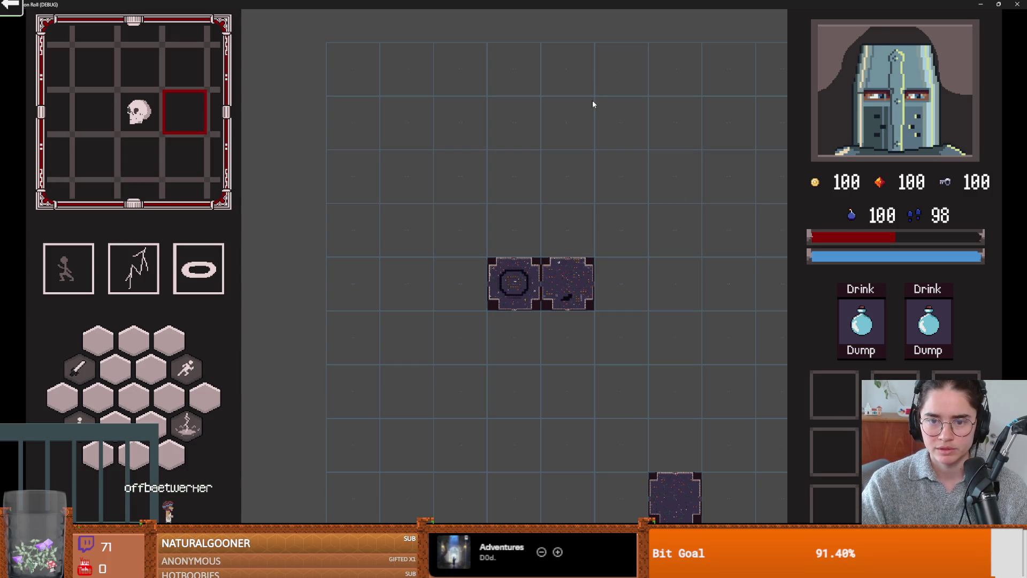
double_click(618, 4)
left_click(705, 153)
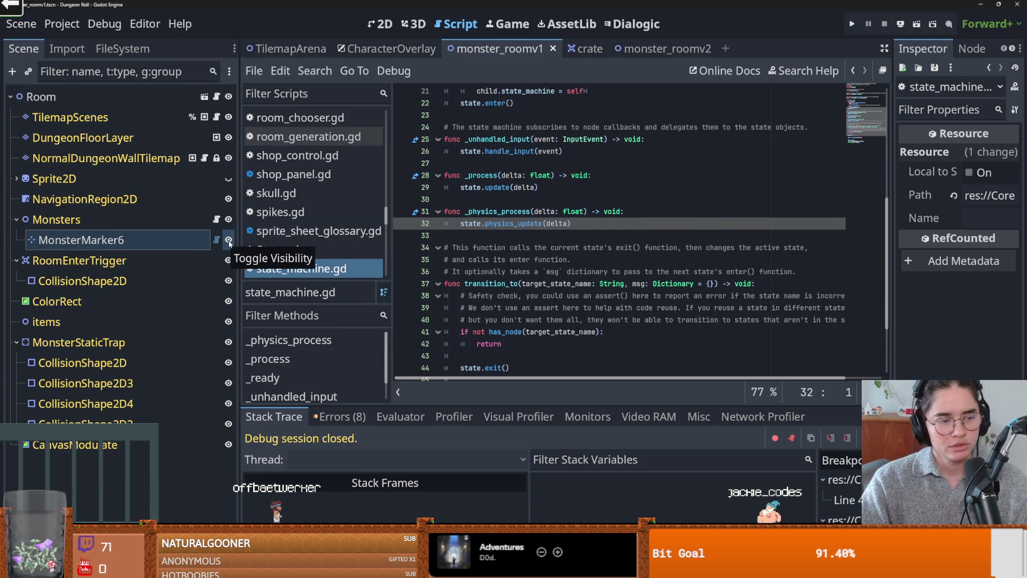
Inspect RoomEnterTrigger and its CollisionShape2D, then open MonsterMarker6 in the 2D view
left_click(196, 272)
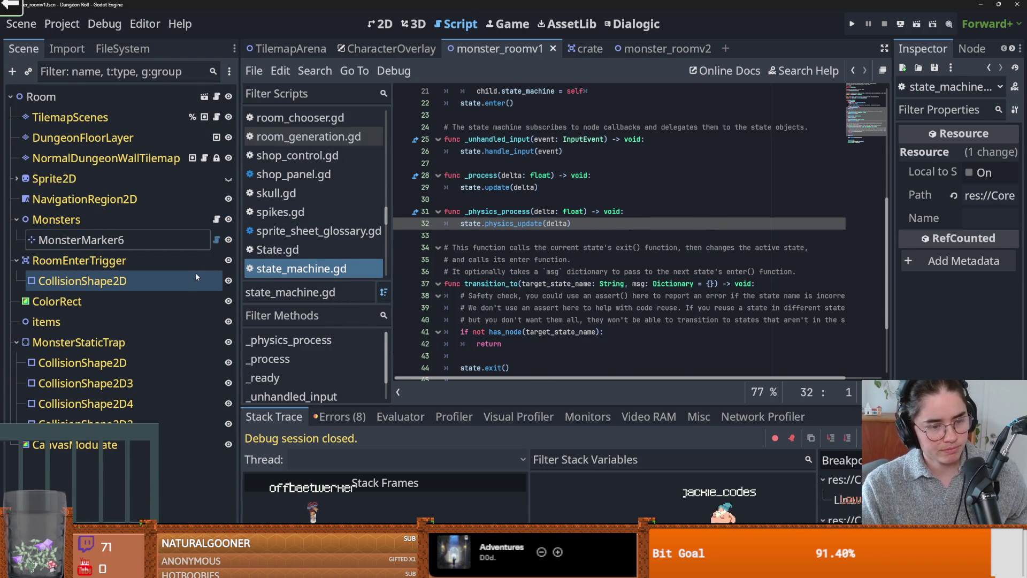
left_click(194, 265)
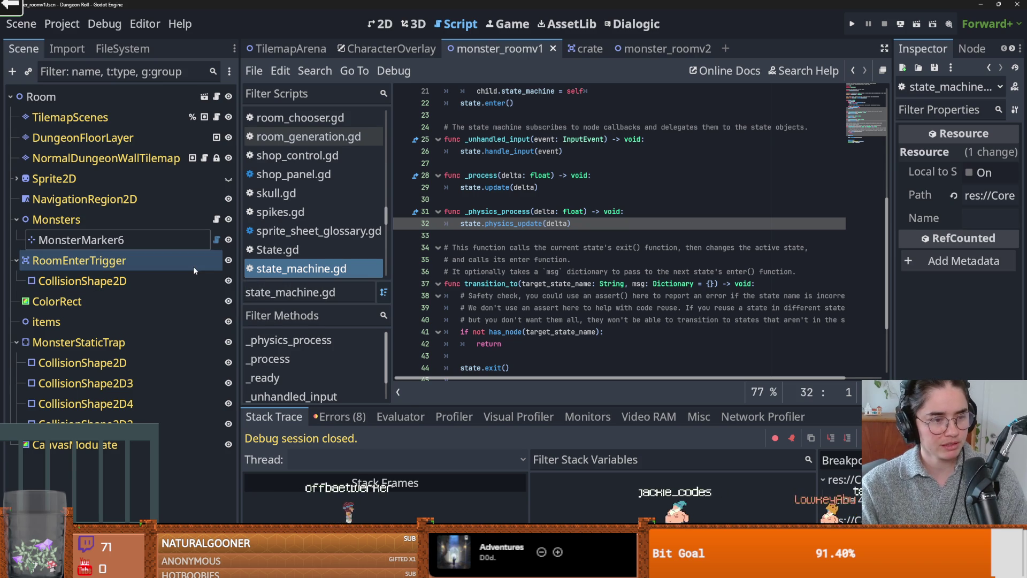
left_click(190, 272)
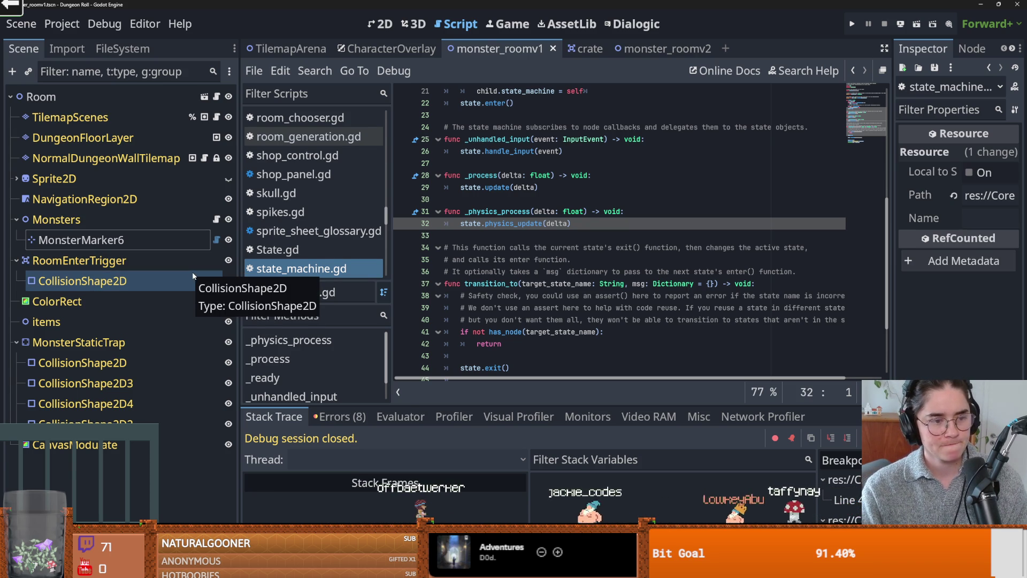
double_click(189, 240)
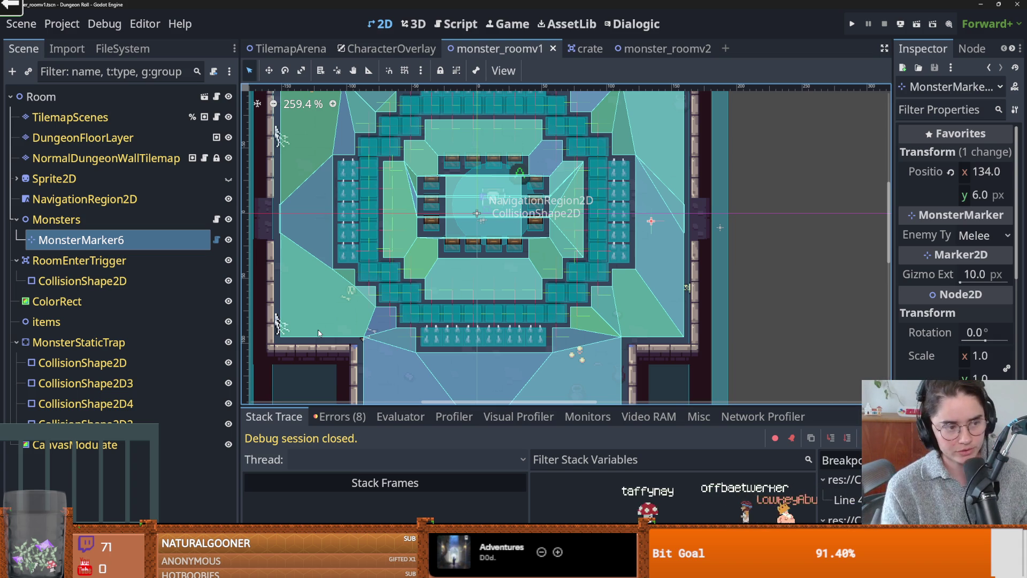
Save monster_roomv1 with Ctrl+S several times and collapse the Monsters node's children
scroll(514, 268, "left", 2)
key("ctrl+s")
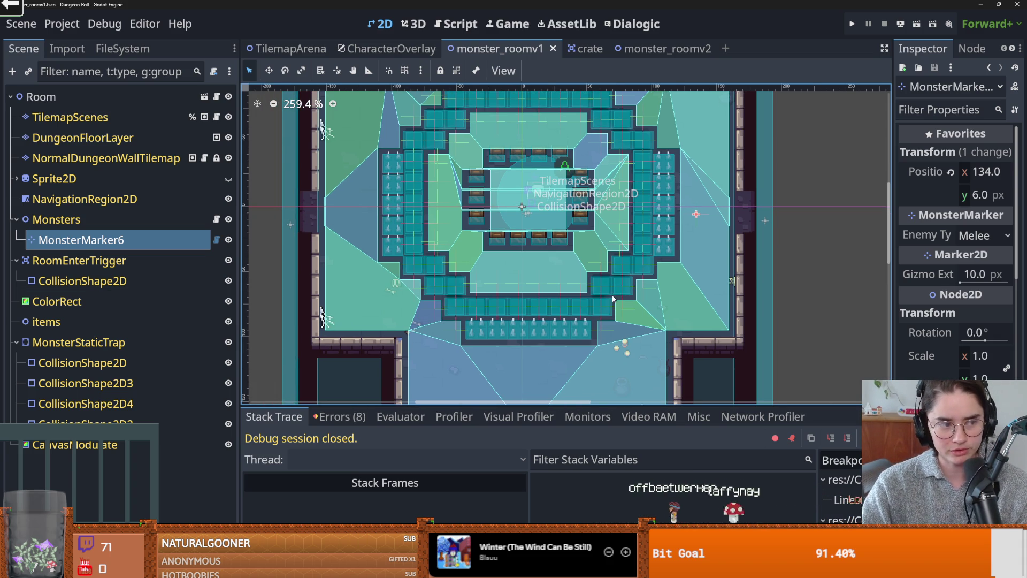
scroll(502, 307, "up", 2)
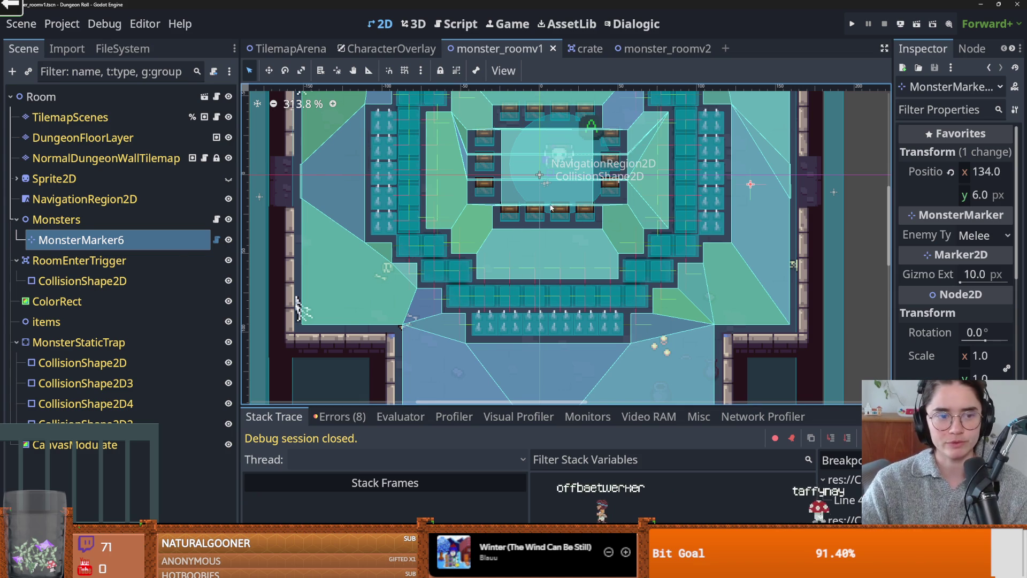
scroll(550, 210, "up", 1)
key("ctrl+s")
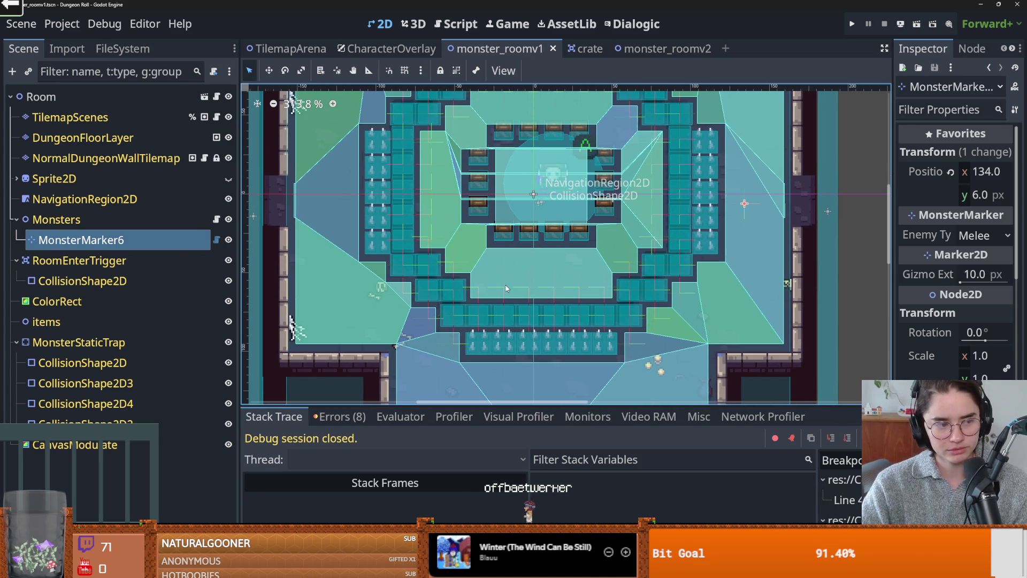
scroll(537, 287, "up", 1)
key("ctrl+s")
left_click(18, 220)
key("ctrl+s")
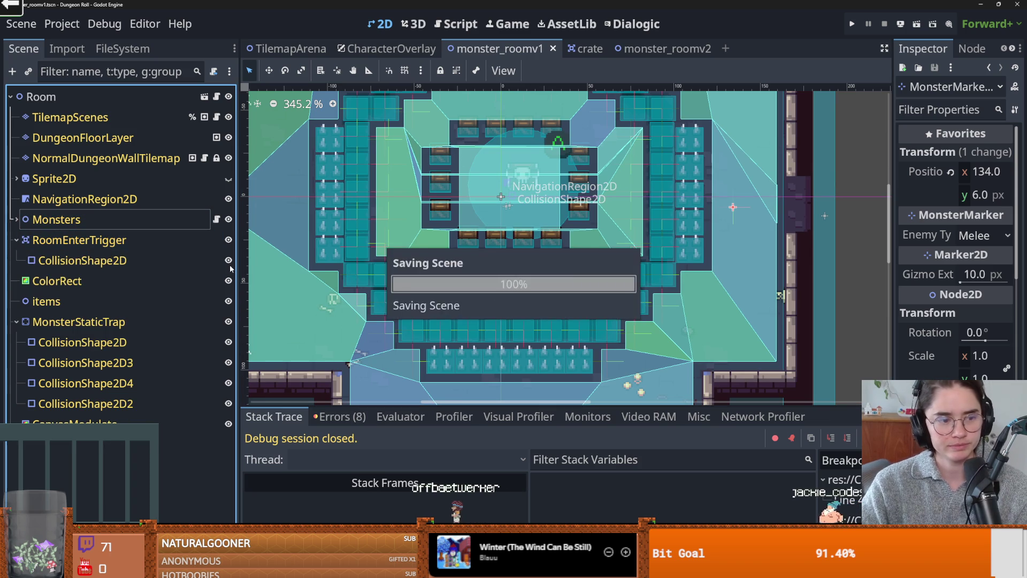
scroll(445, 290, "up", 1)
scroll(374, 279, "up", 1)
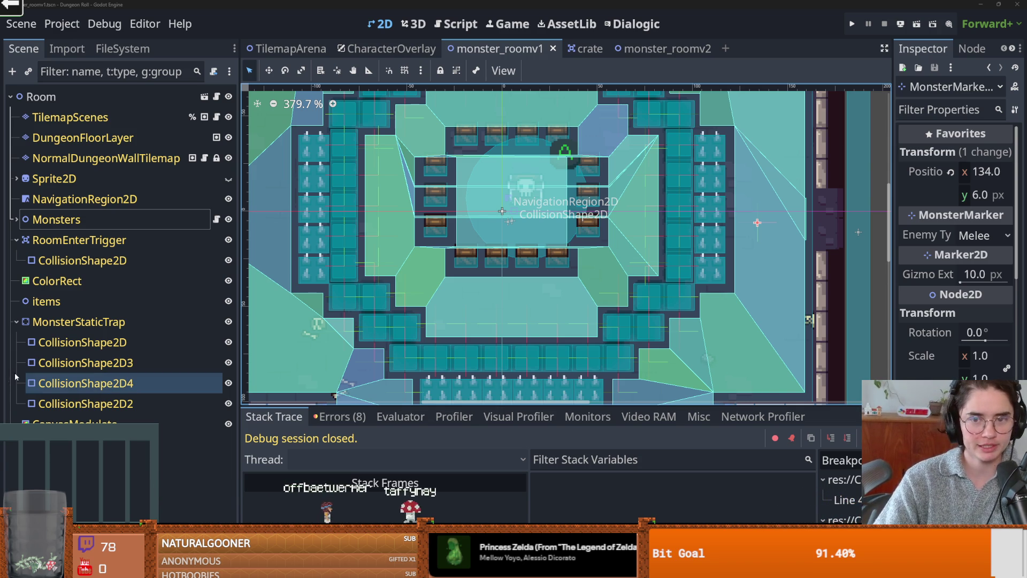
scroll(483, 230, "right", 2)
Save the monster room, zoom out the viewport, and open the Room node's room_generation.gd
key("ctrl+s")
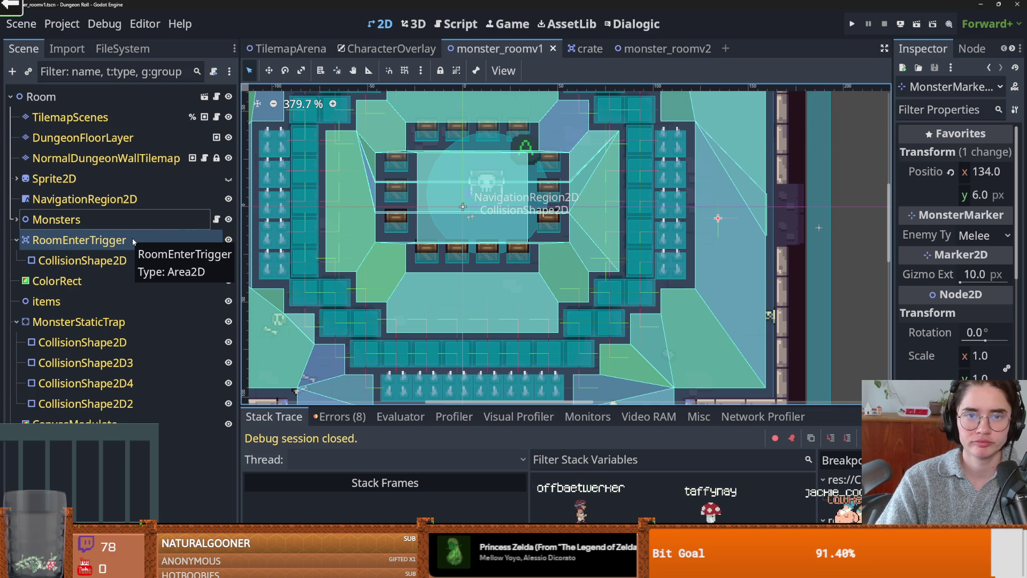
scroll(463, 296, "down", 6)
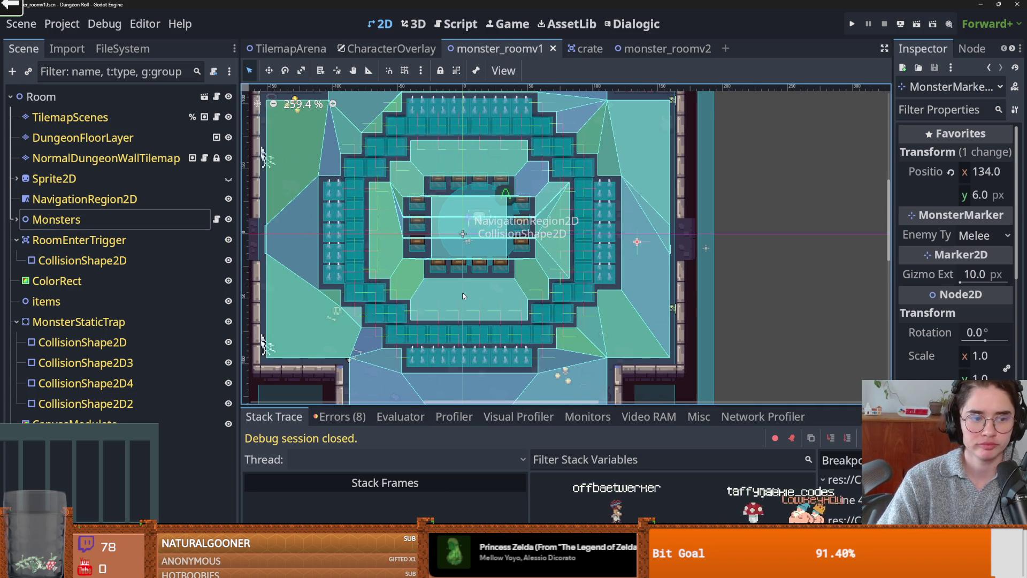
scroll(463, 296, "down", 1)
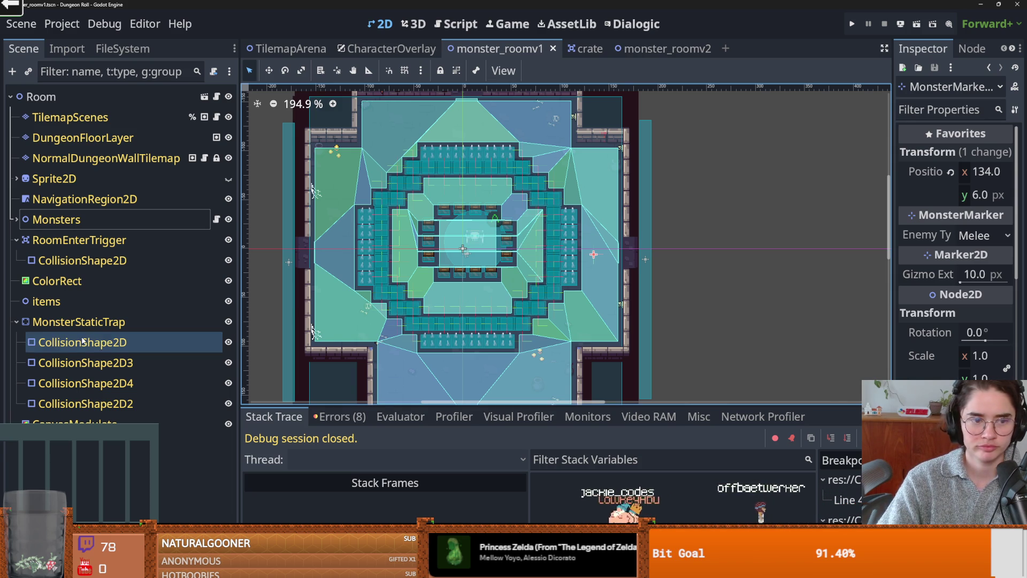
left_click(218, 96)
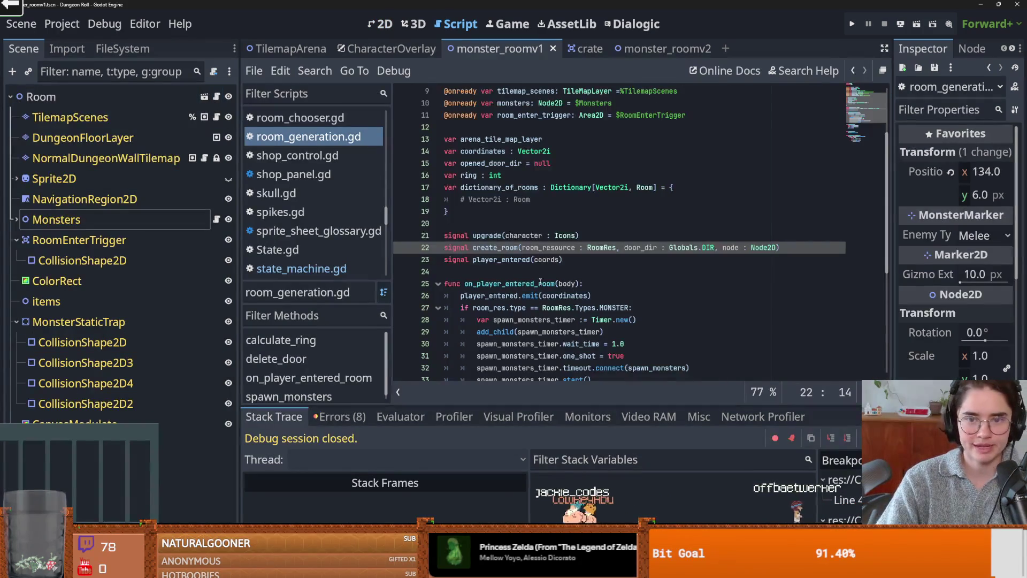
scroll(482, 241, "down", 1)
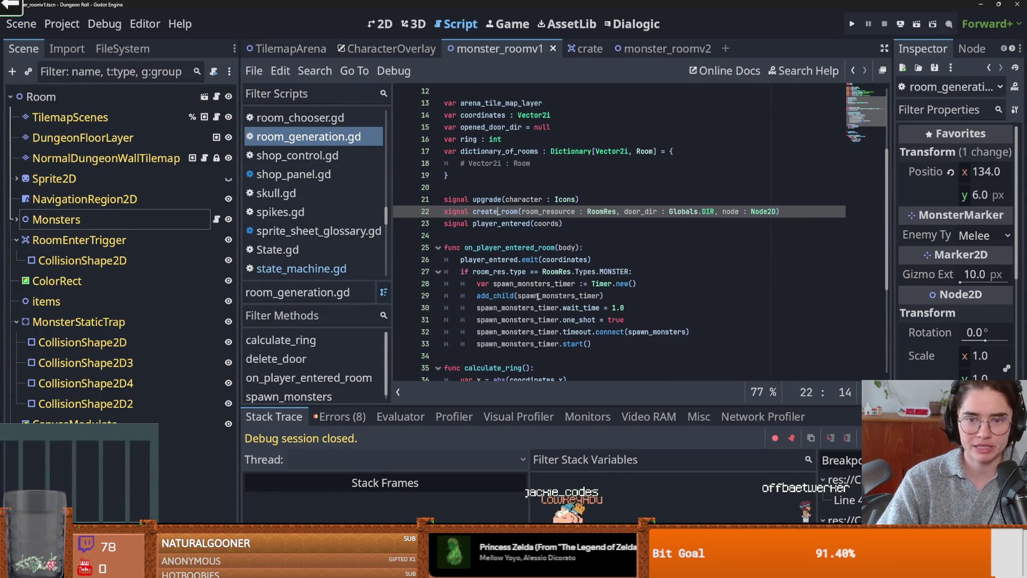
left_click(216, 220)
left_click_drag(514, 318, 522, 332)
left_click(505, 319)
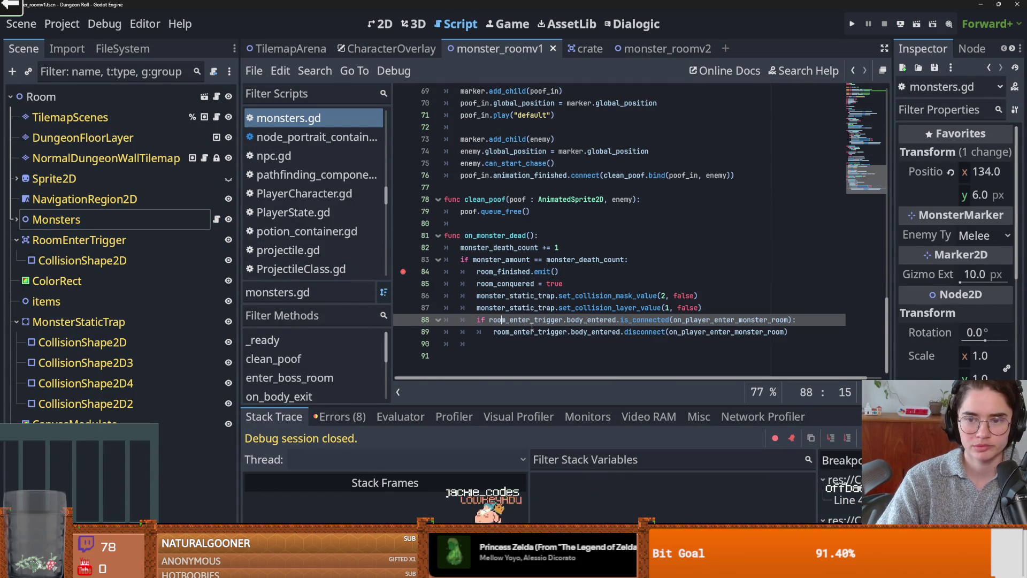
left_click_drag(791, 319, 533, 326)
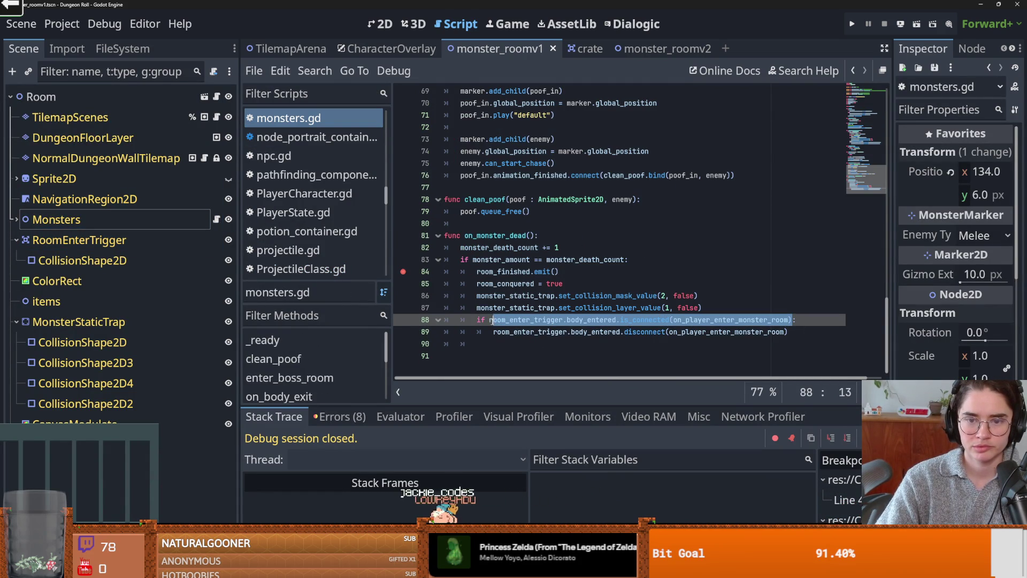
scroll(573, 332, "up", 12)
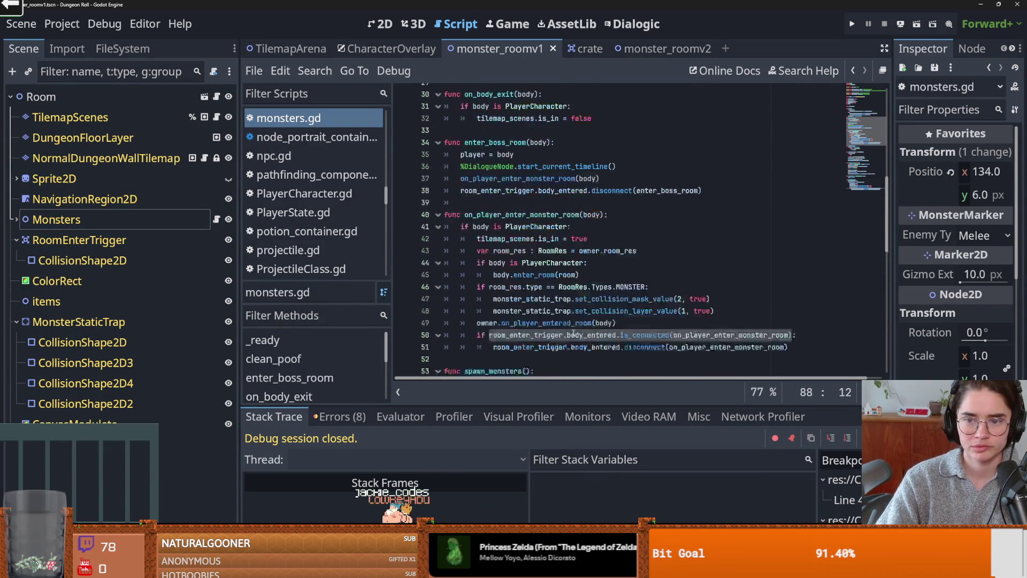
scroll(573, 332, "down", 3)
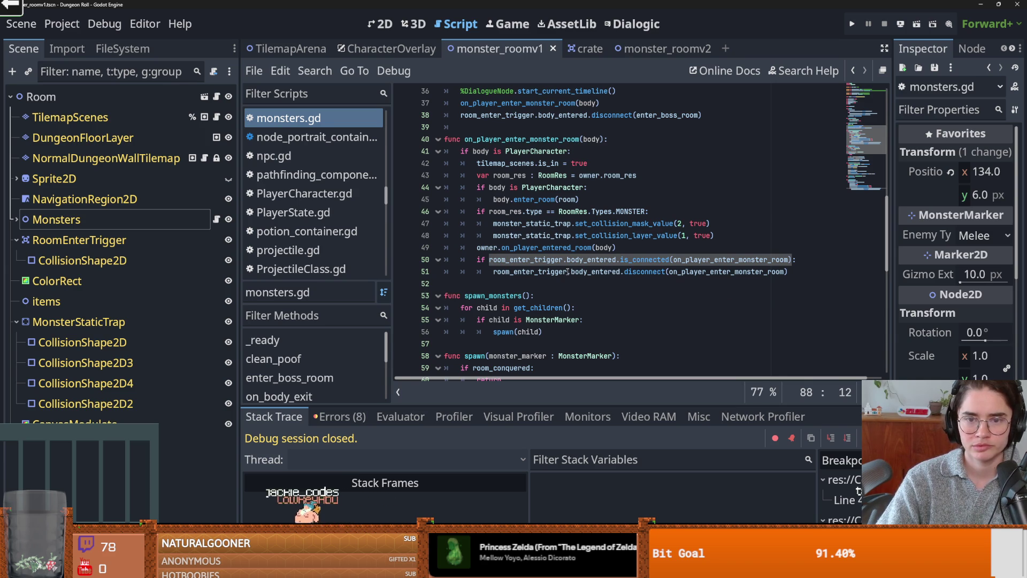
left_click(531, 261)
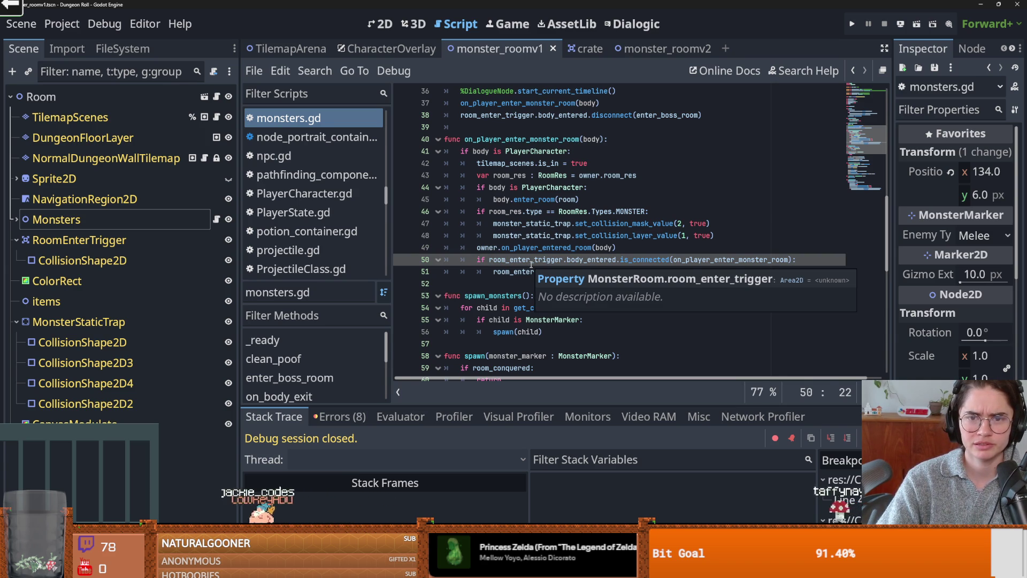
double_click(532, 261)
scroll(608, 300, "down", 3)
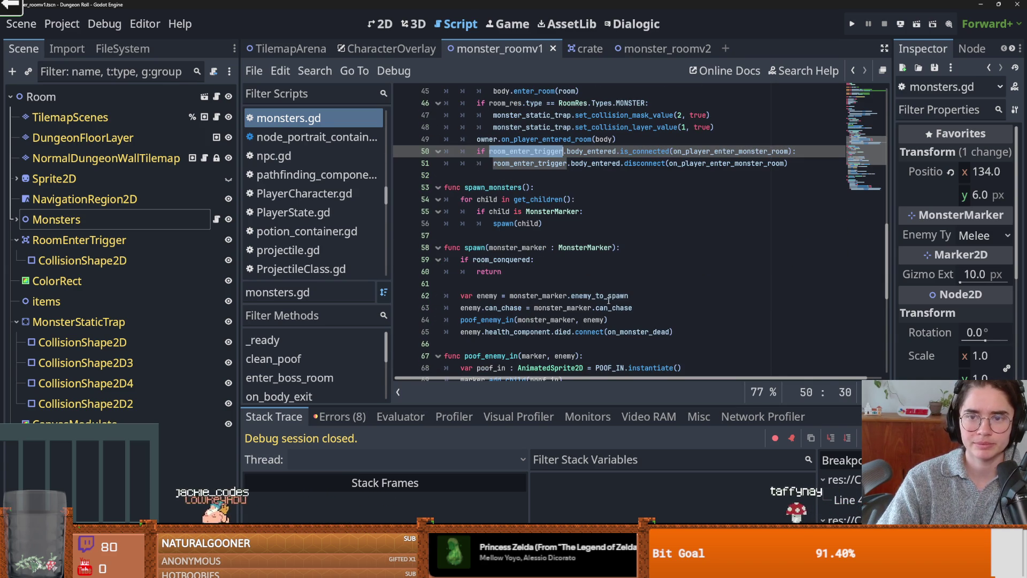
scroll(664, 202, "down", 8)
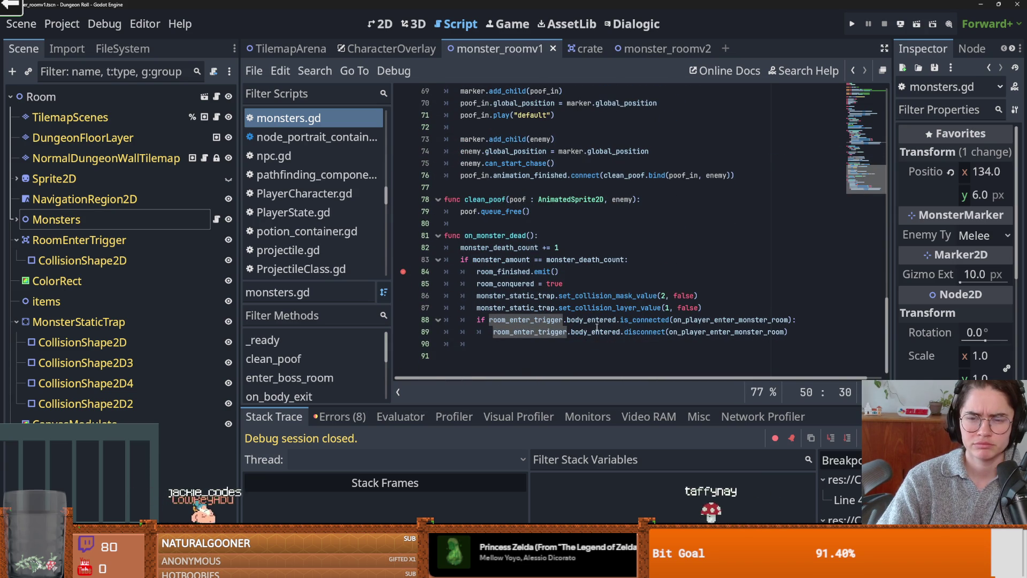
double_click(539, 331)
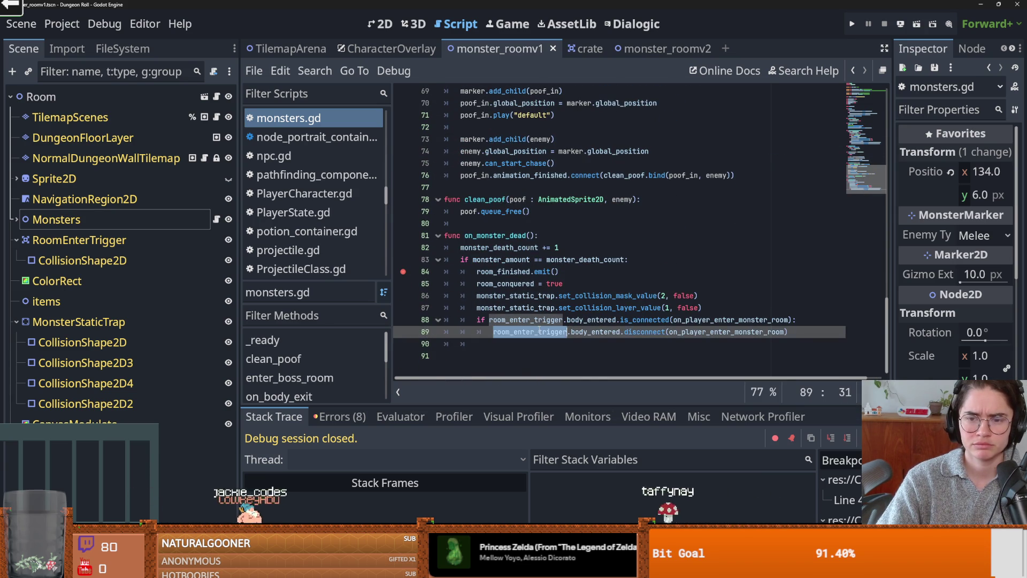
double_click(637, 321)
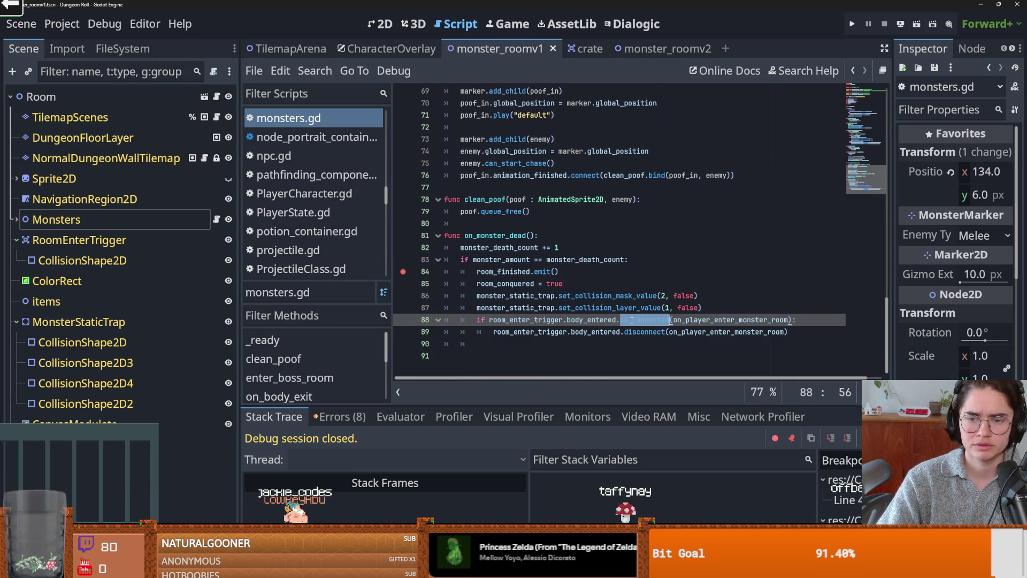
left_click(490, 320)
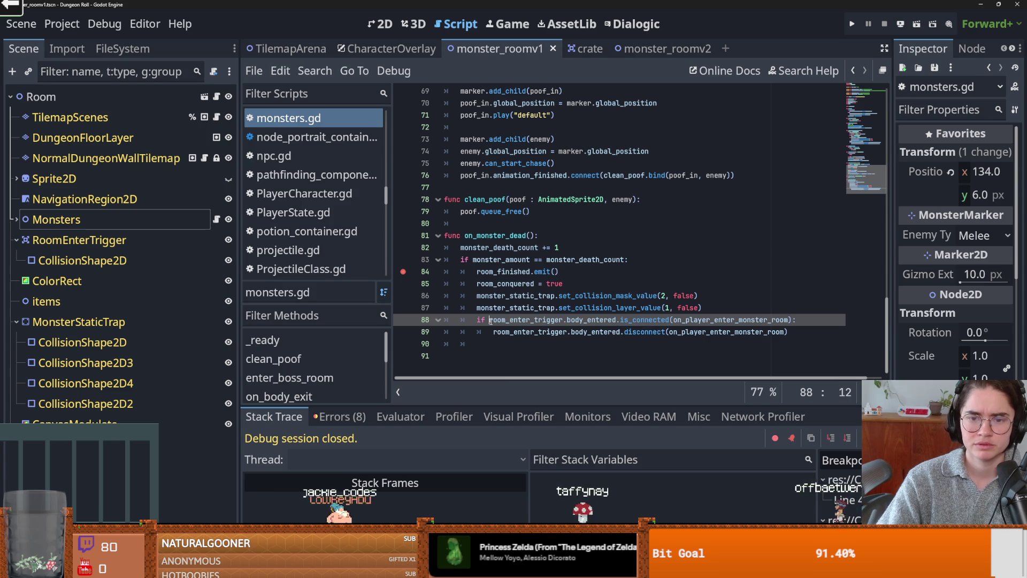
Add a '!' negation and change line 89's disconnect to connect for on_player_enter_monster_room
type("!")
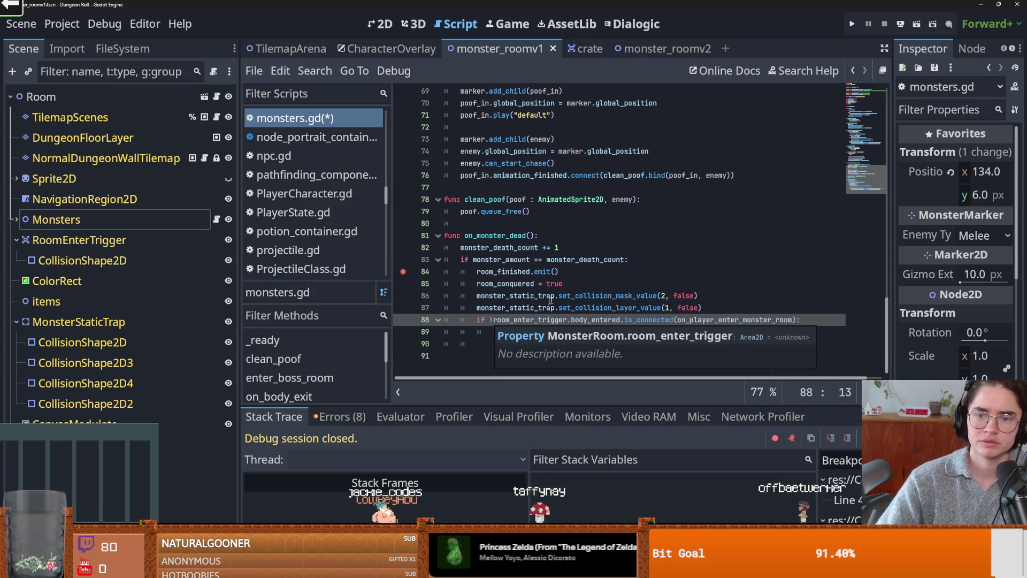
double_click(643, 333)
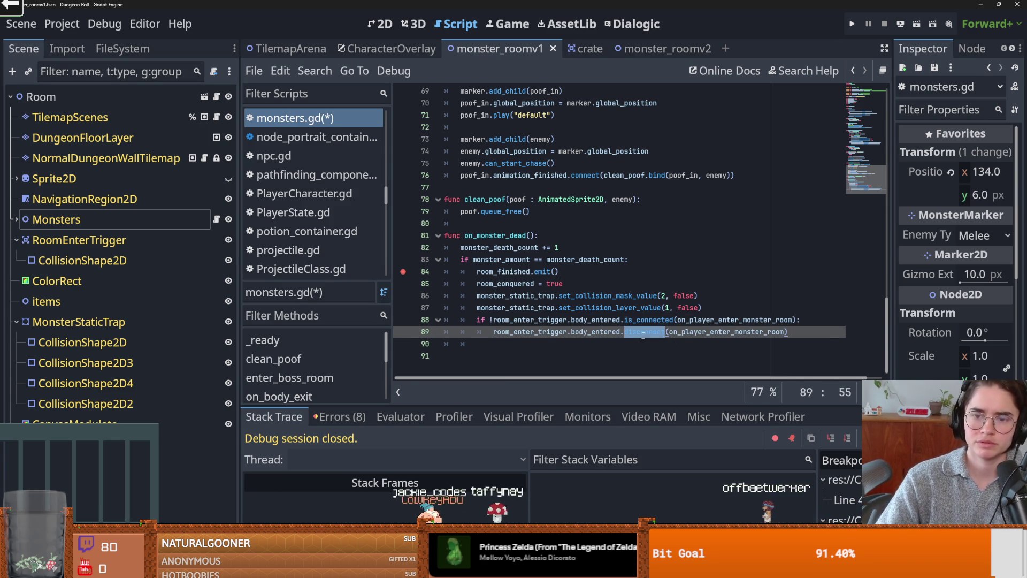
type("conn")
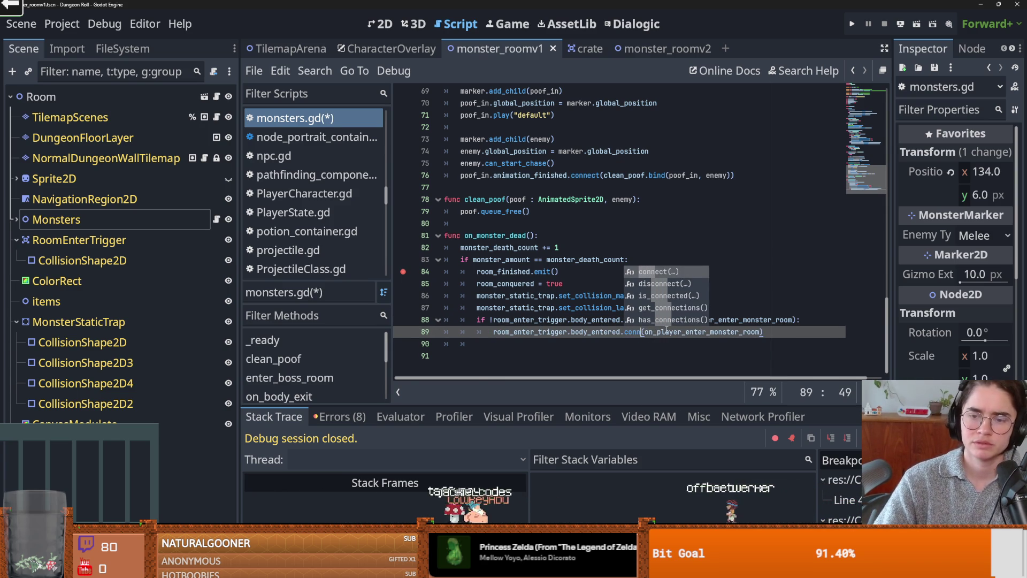
key("Return")
double_click(686, 334)
mouse_move(686, 338)
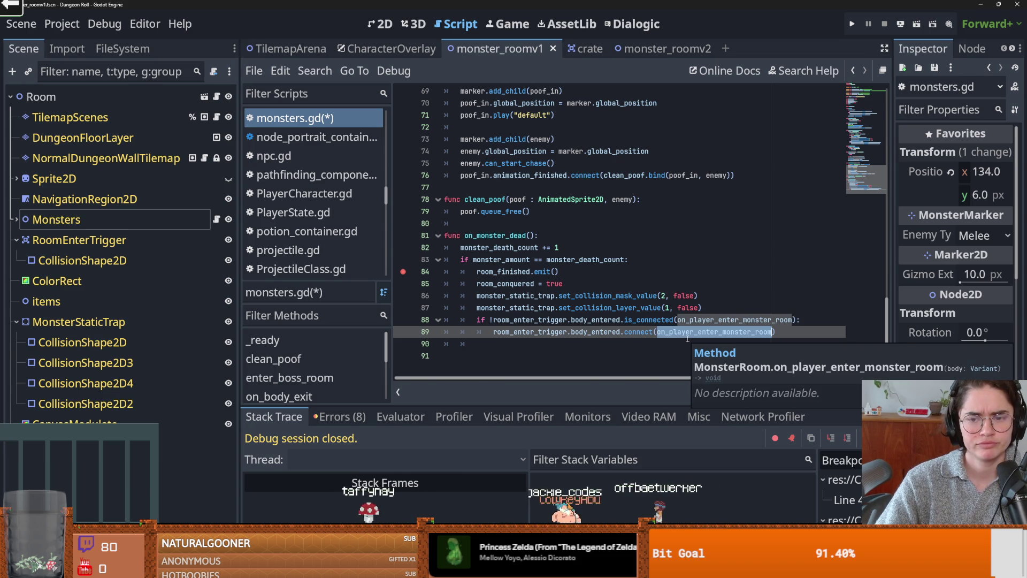
left_click(688, 334)
scroll(696, 349, "up", 3)
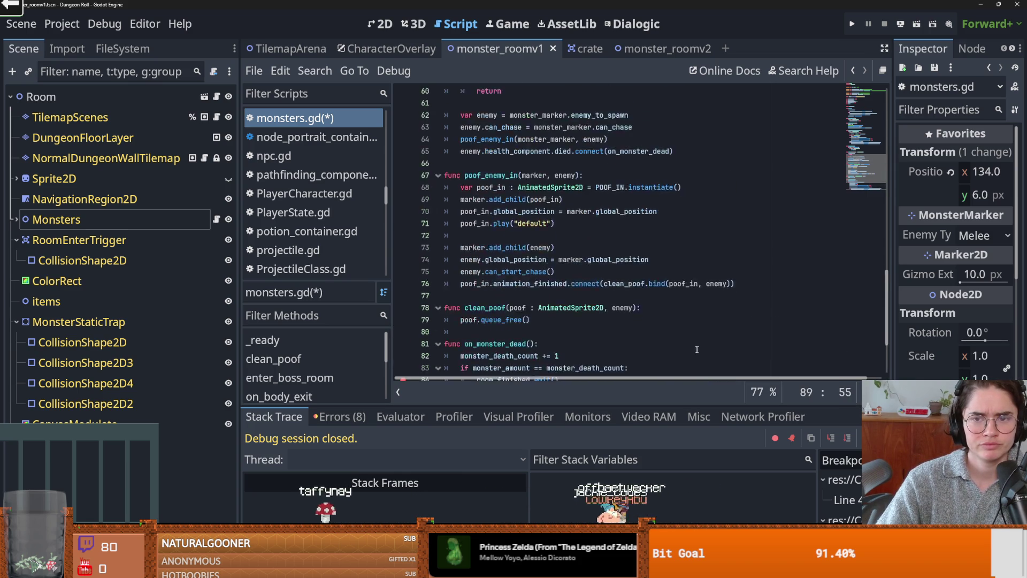
Save monsters.gd and launch the game with F5 to test the change
scroll(696, 349, "up", 9)
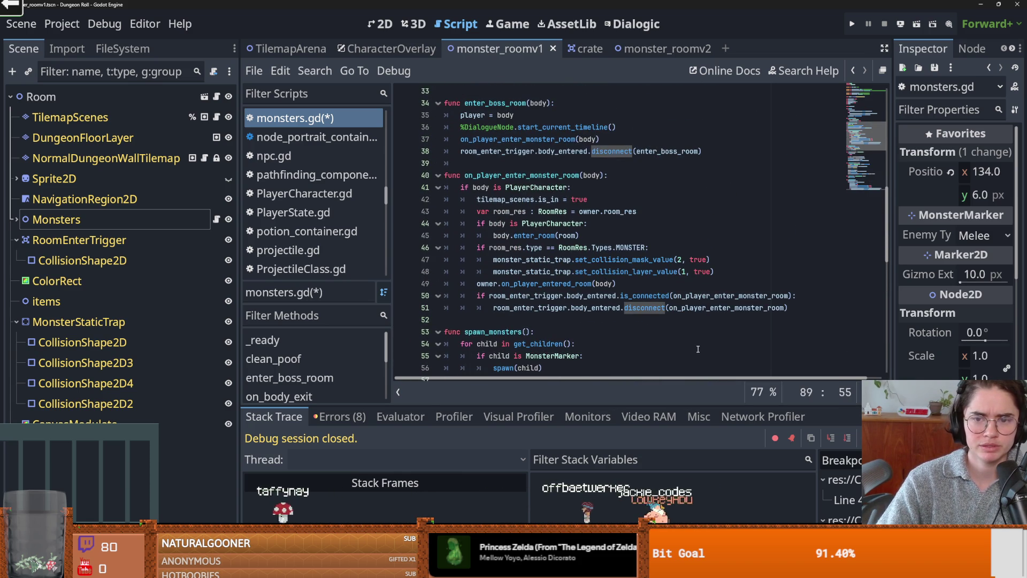
scroll(698, 348, "up", 4)
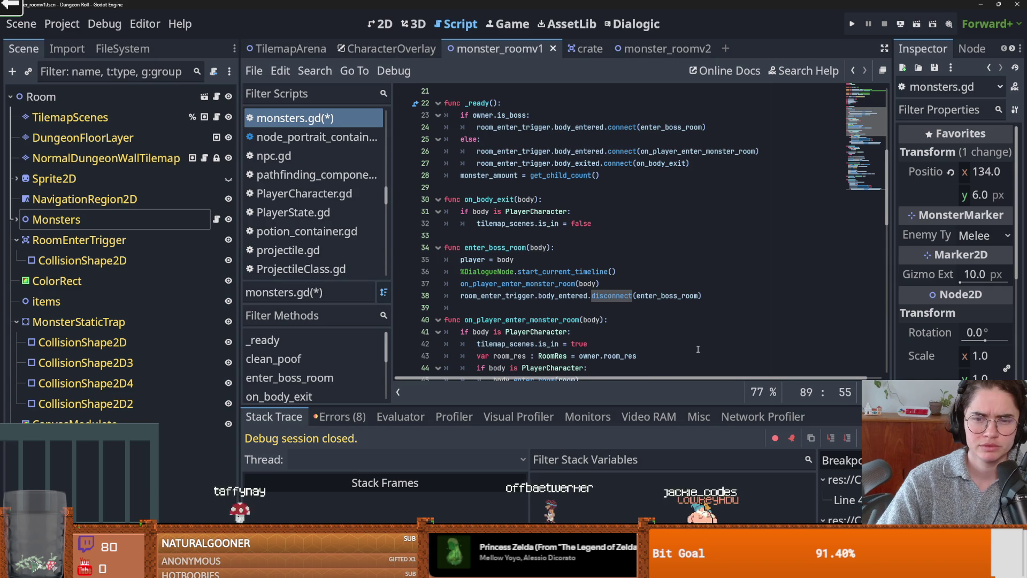
scroll(698, 349, "up", 2)
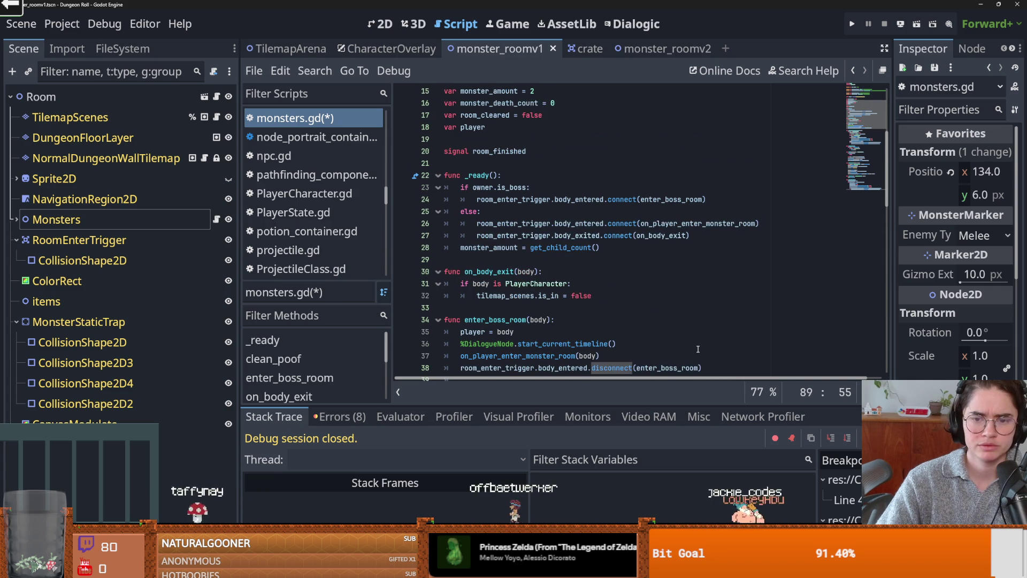
scroll(698, 349, "down", 1)
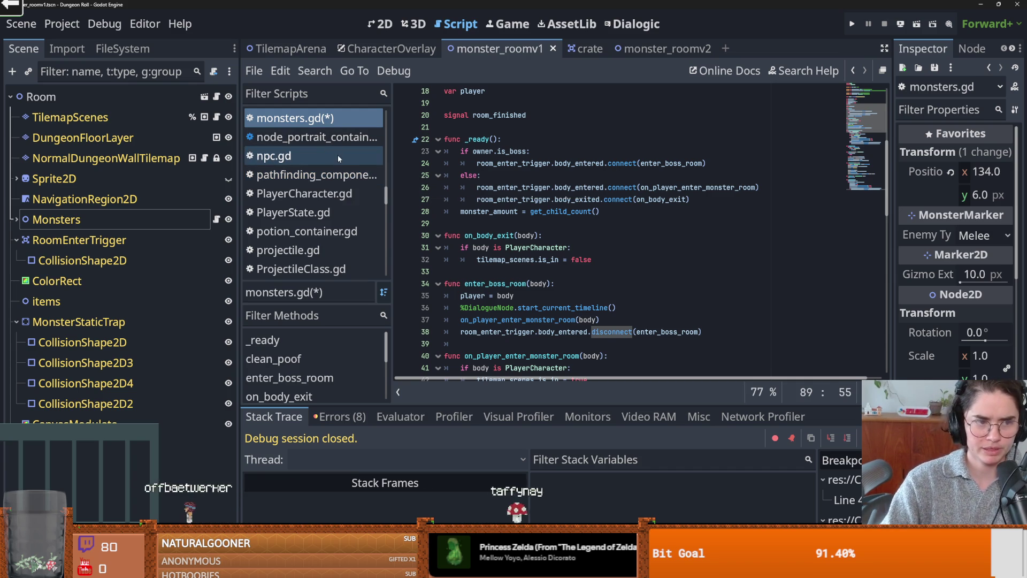
left_click(594, 260)
key("ctrl+s")
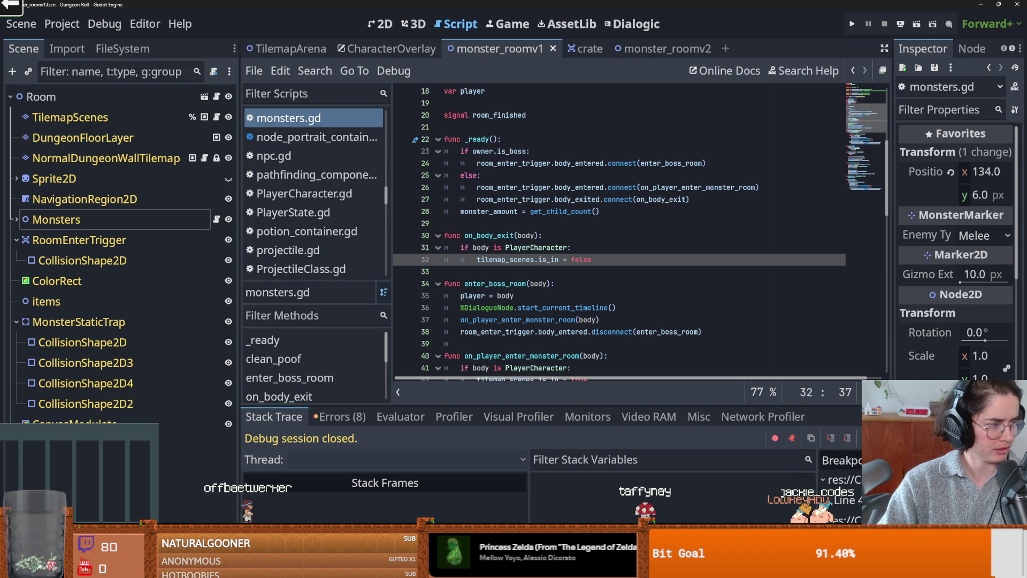
key("F5")
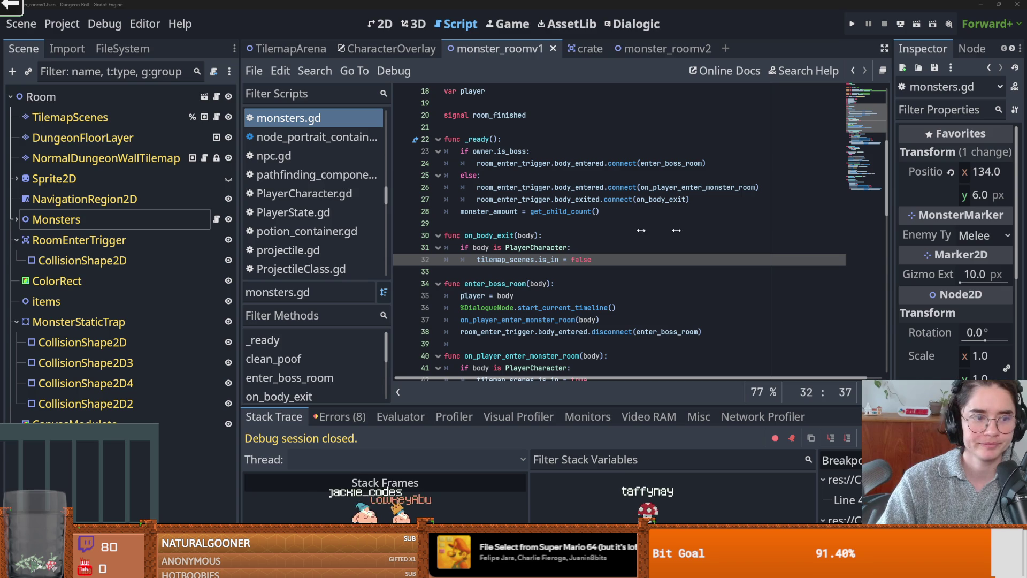
Save the script again and run the project once more
left_click(592, 213)
key("ctrl+s")
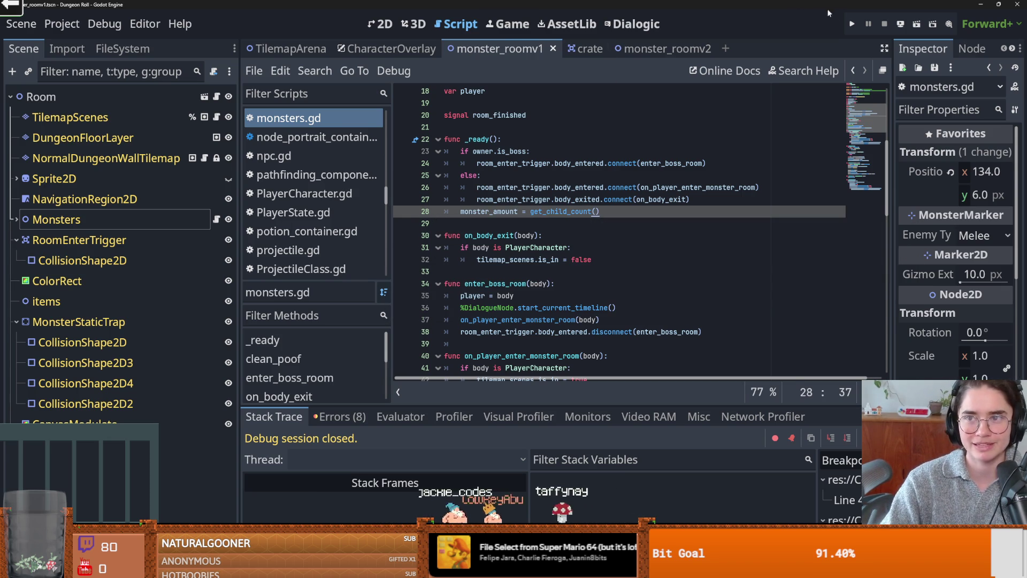
left_click(852, 24)
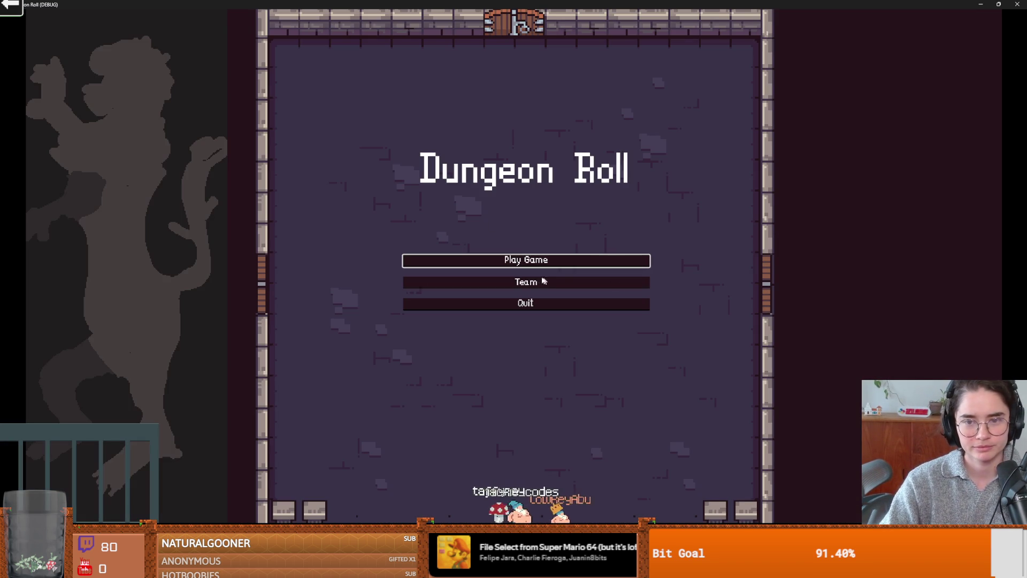
Start a new game as the Crusader and enter a monster room from the debug list
left_click(508, 262)
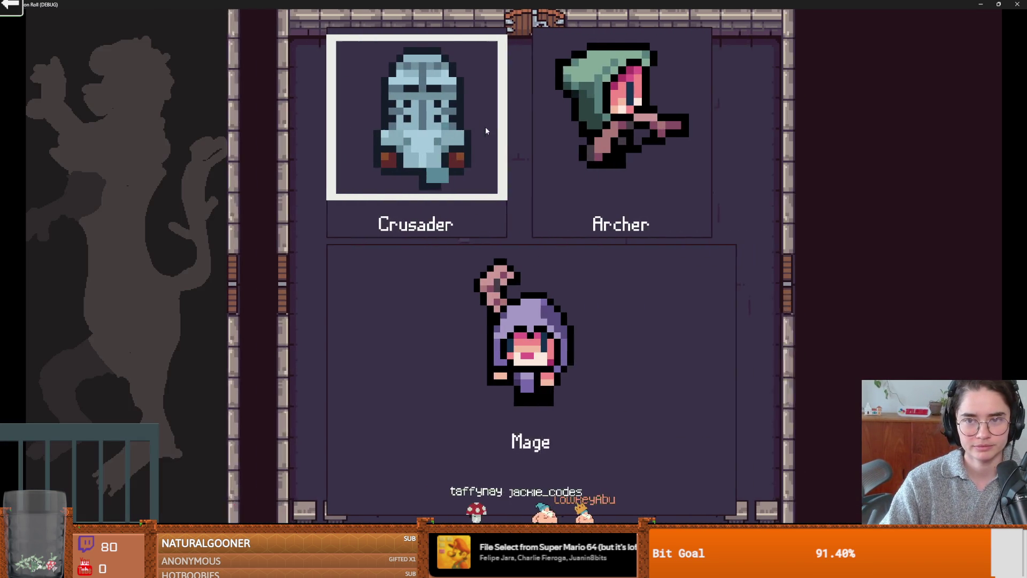
left_click(451, 191)
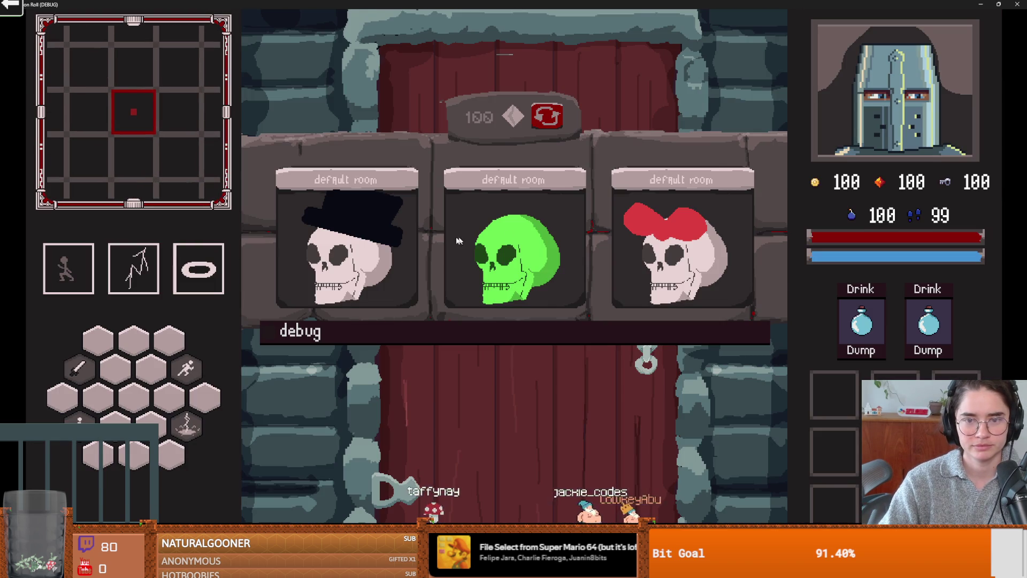
left_click(448, 331)
left_click(470, 347)
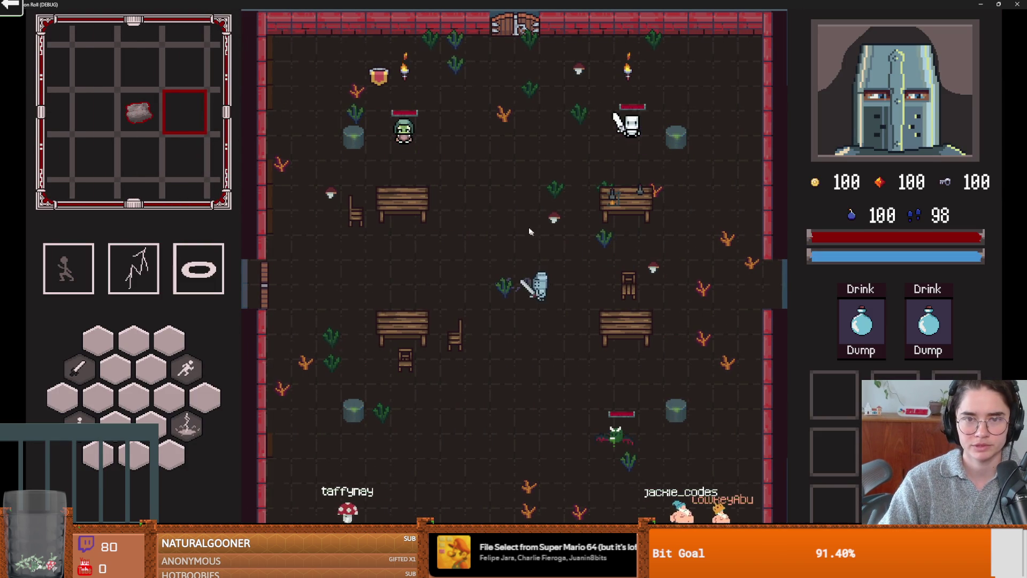
Fight the monsters with the lightning skill and sword, circling the goblin
key("2")
key("w")
key("a")
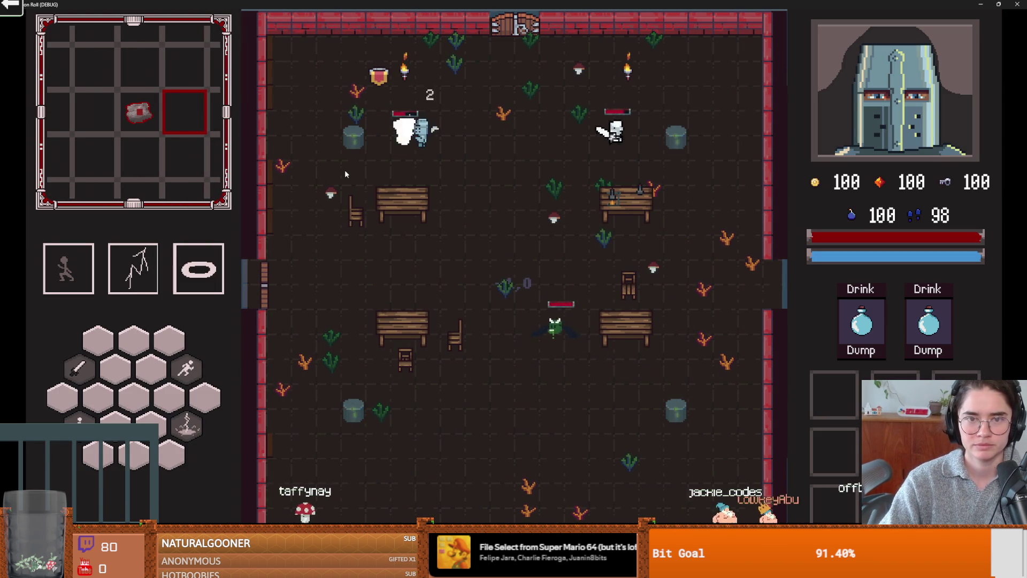
key("s")
key("2")
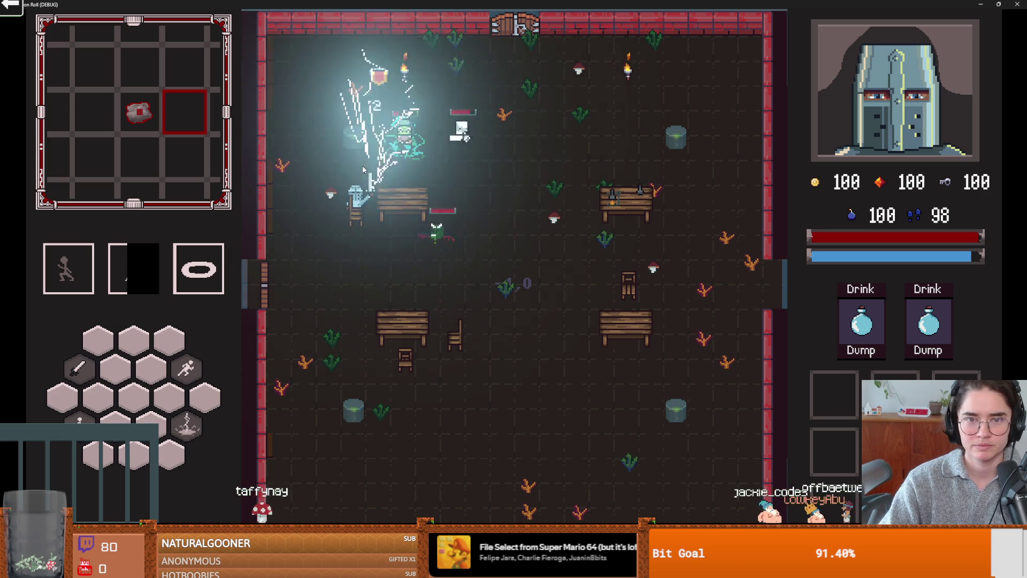
key("w")
key("d")
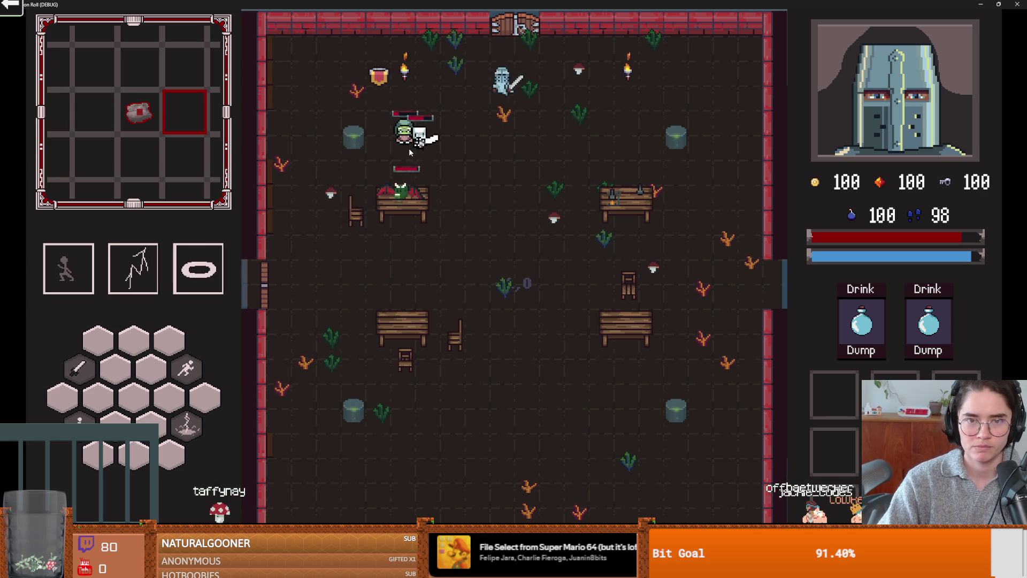
key("a")
key("d")
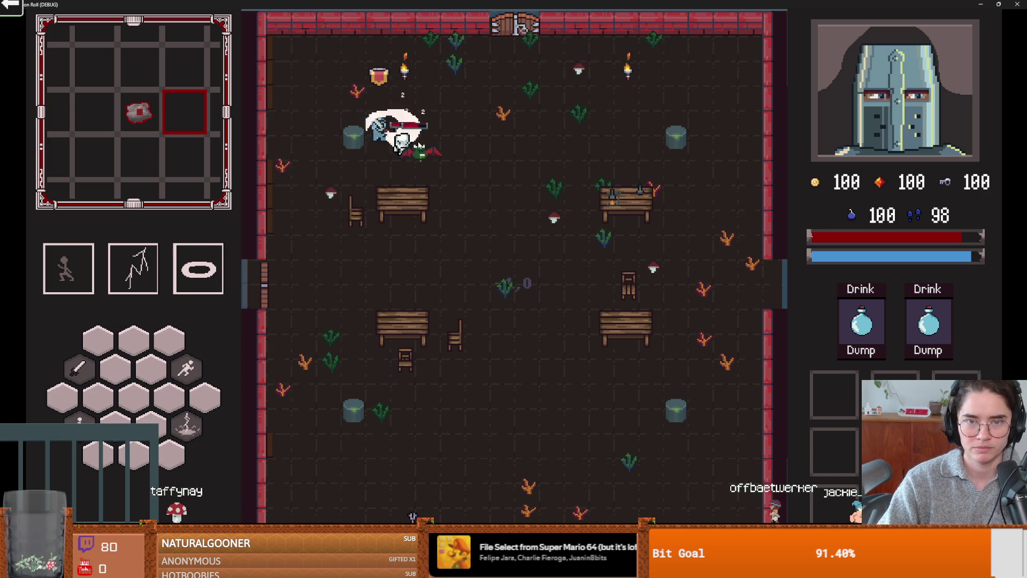
key("d")
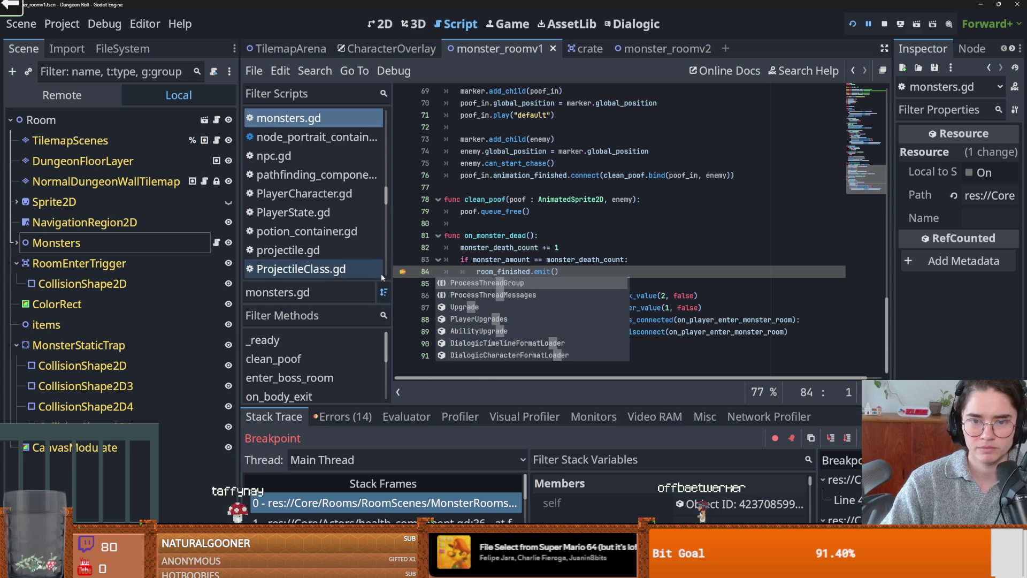
Resume past the line-84 breakpoint with F12 and walk the knight around the cleared room
key("F12")
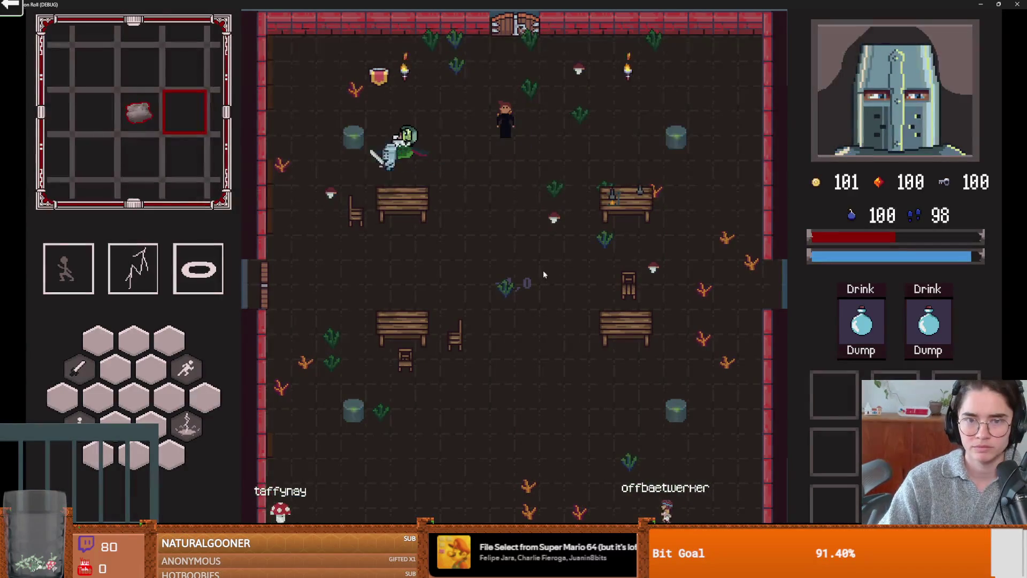
key("a")
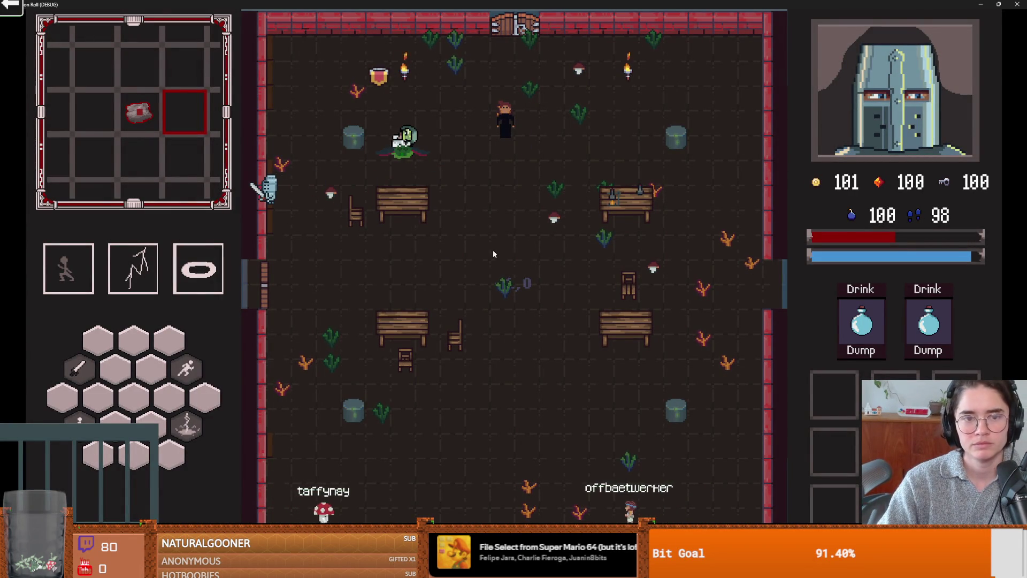
key("d")
key("w")
key("a")
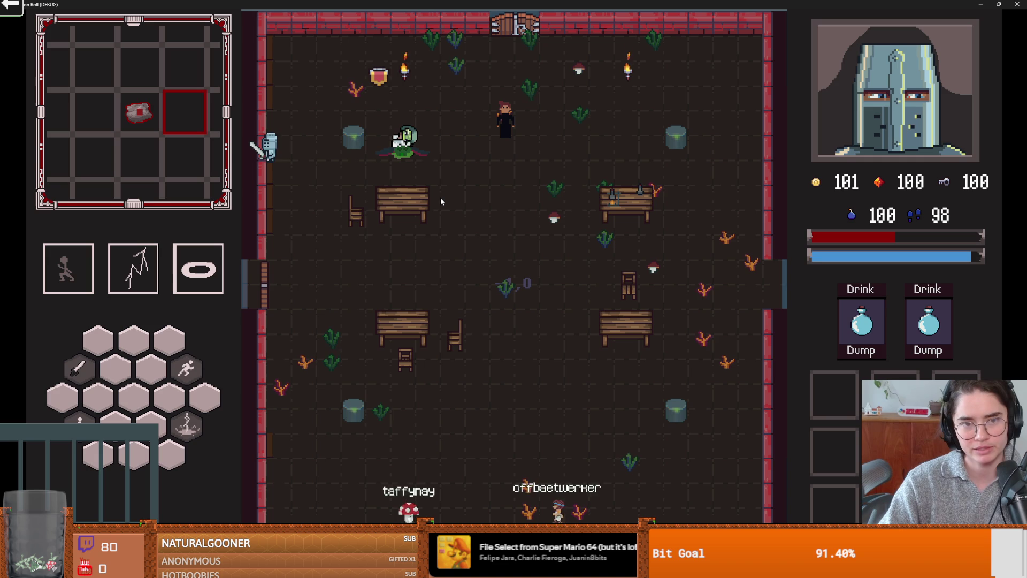
key("d")
key("s")
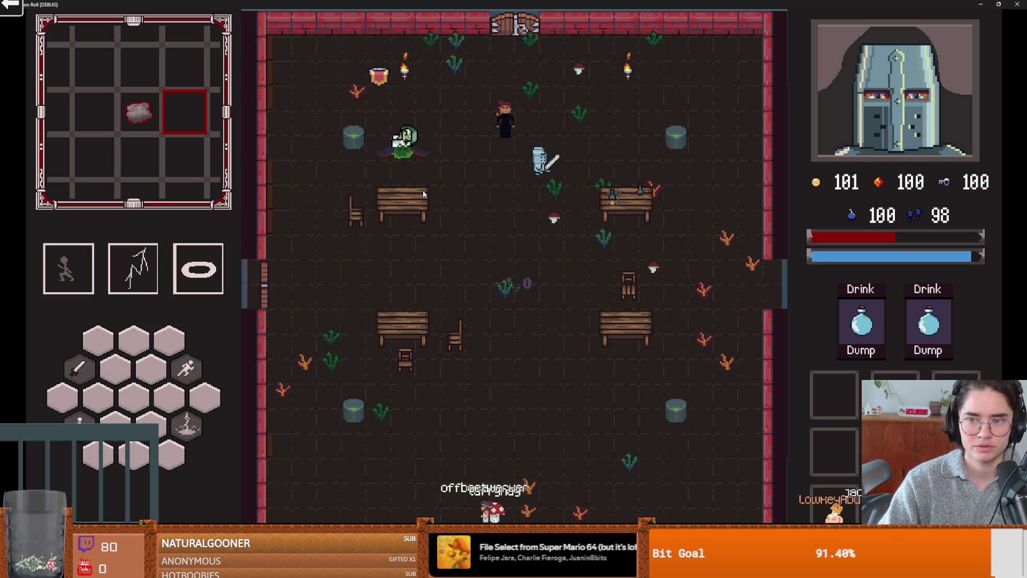
key("d")
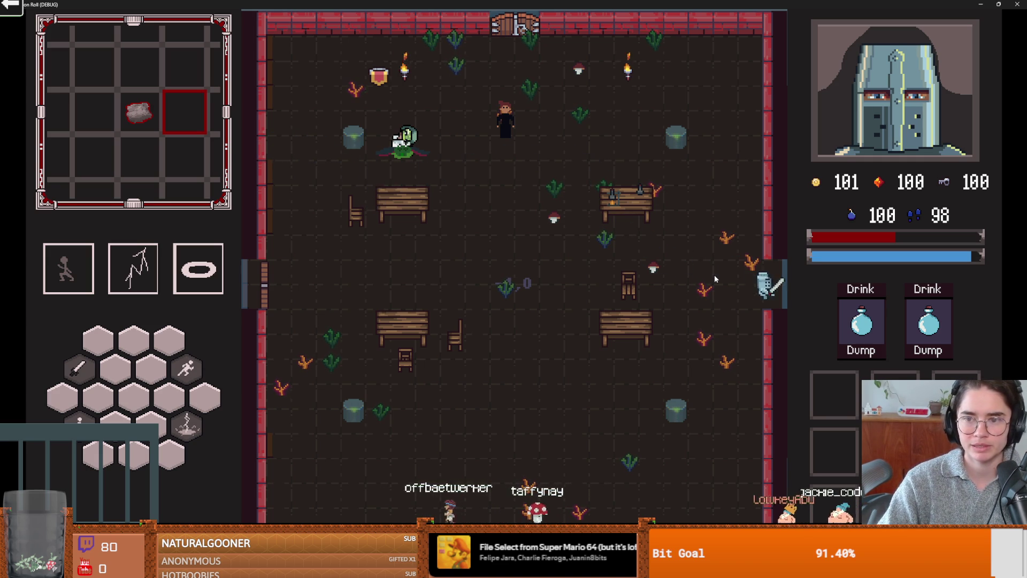
key("a")
key("w")
key("w")
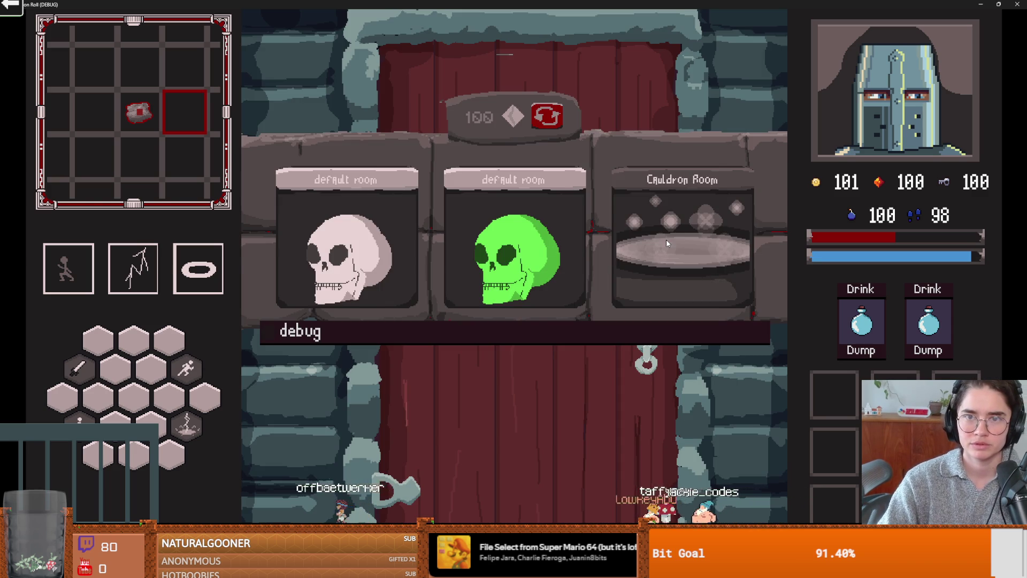
Choose the Cauldron Room as the next room, then restore and close the game window
left_click(667, 244)
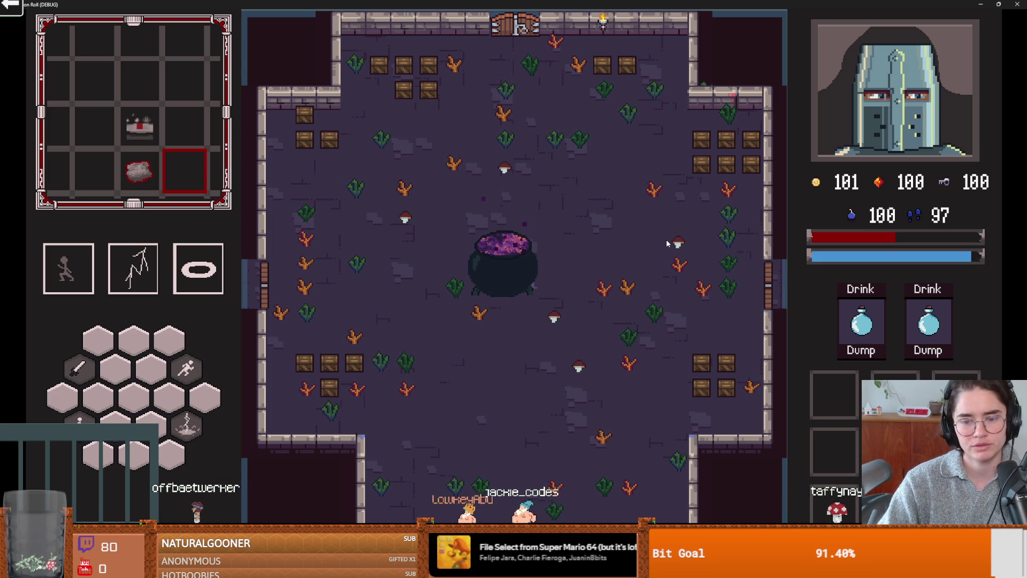
key("super+Down")
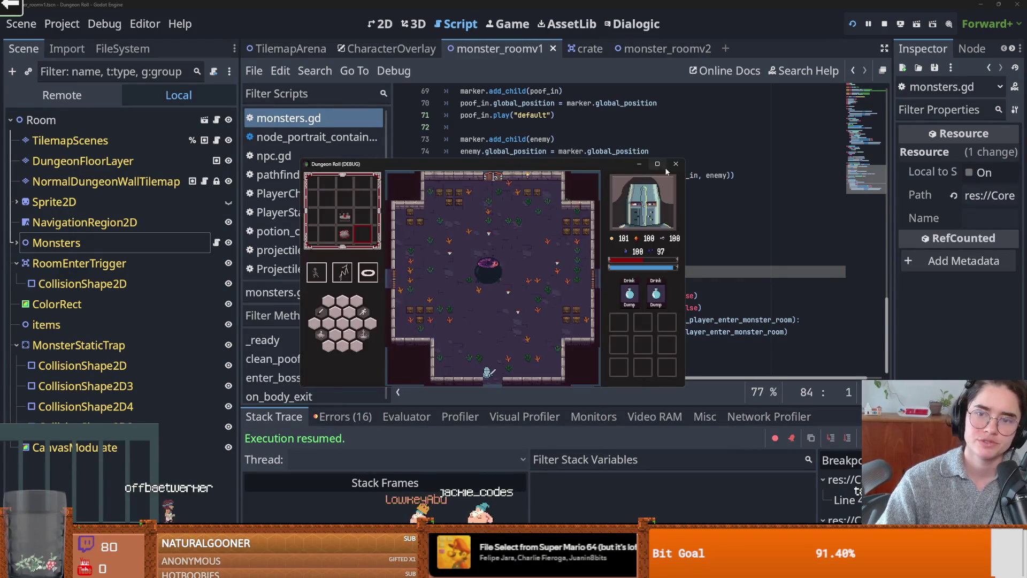
left_click(674, 165)
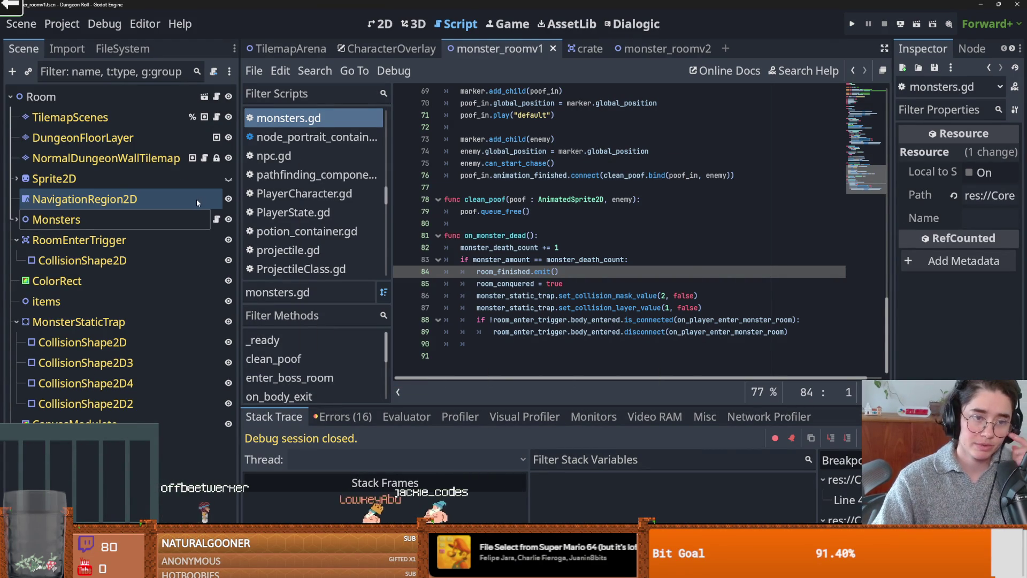
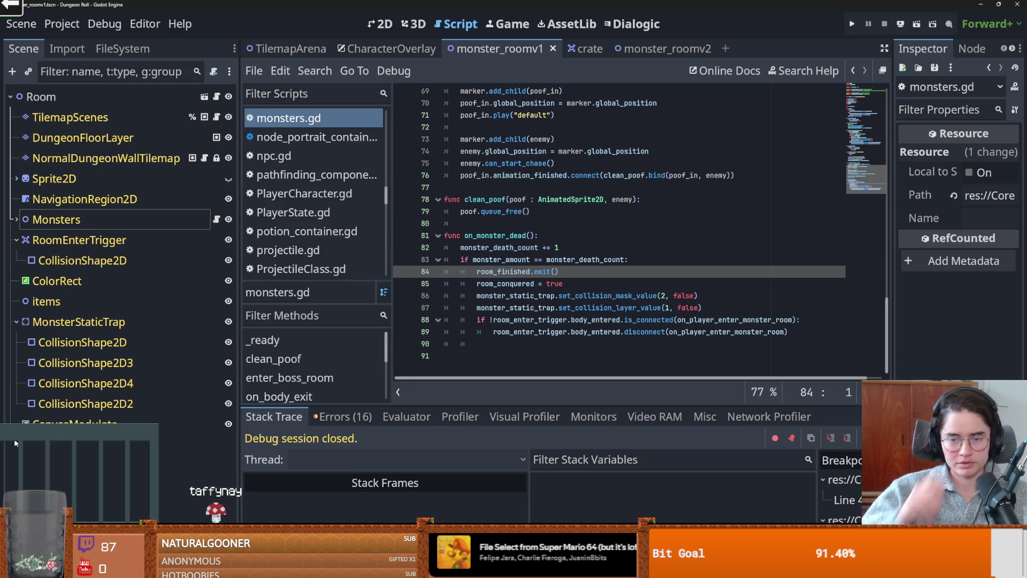
Collapse RoomEnterTrigger in the Scene dock and select room_enter_trigger on line 50 of monsters.gd
left_click(25, 258)
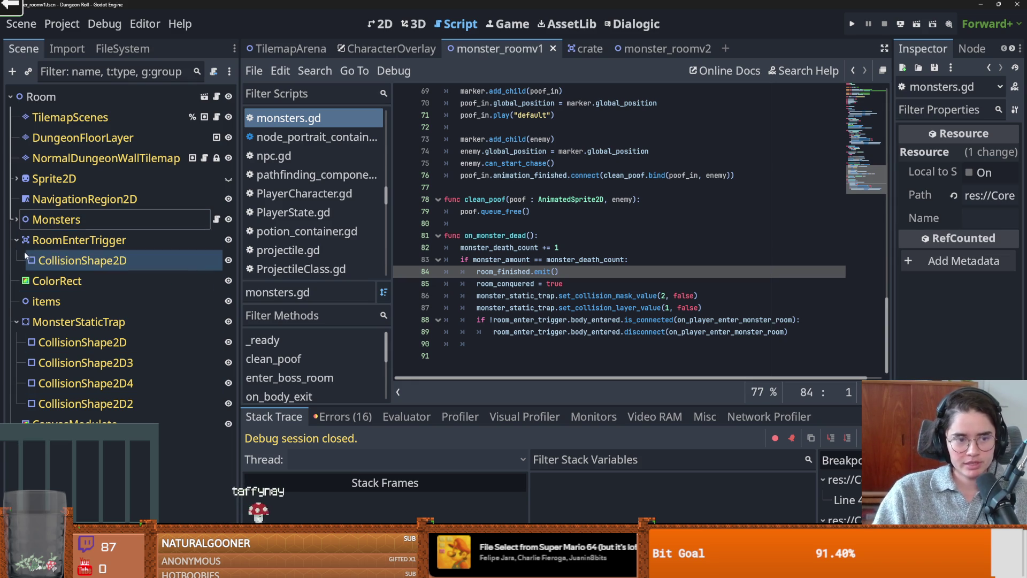
left_click(17, 239)
scroll(480, 275, "up", 5)
scroll(479, 274, "up", 7)
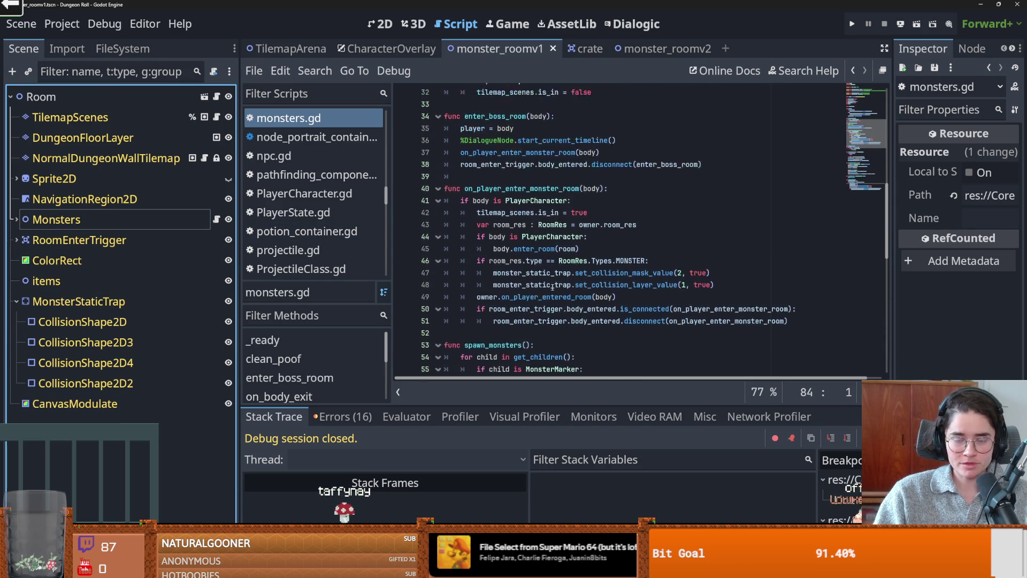
scroll(553, 286, "up", 1)
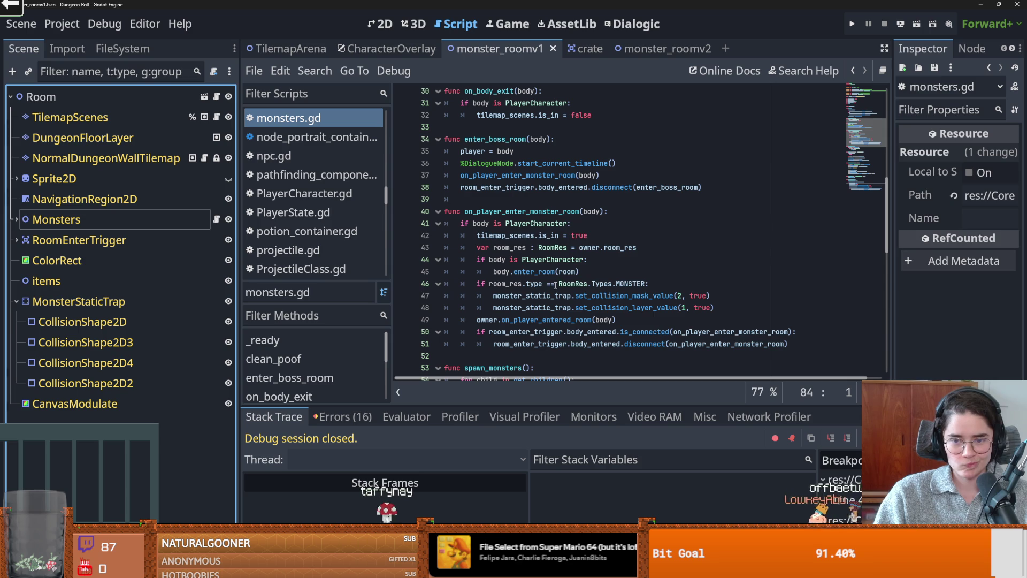
double_click(524, 332)
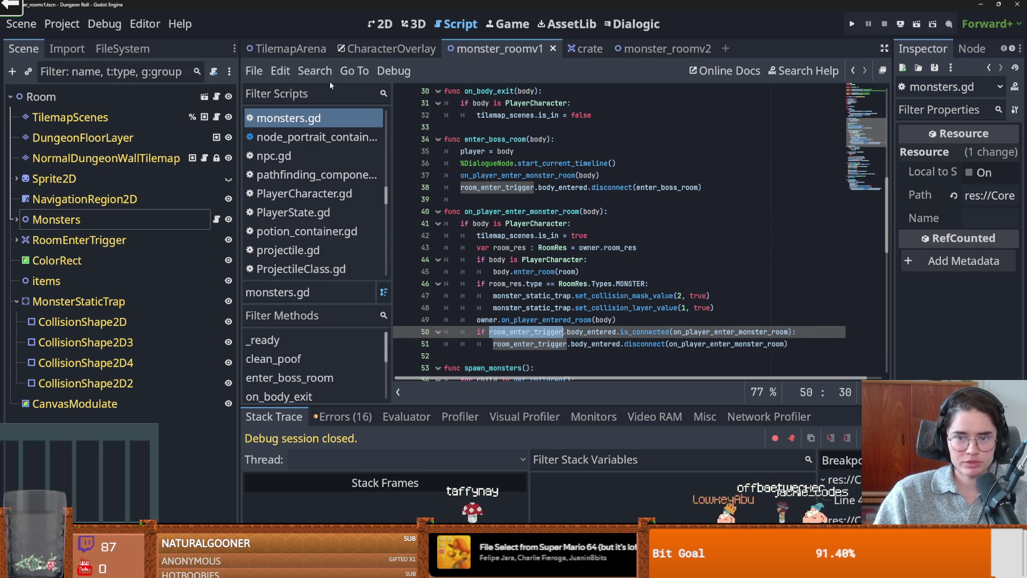
left_click(315, 72)
Find room_enter_trigger.body_exit across the project and open its line 27 match in monsters.gd
left_click(348, 174)
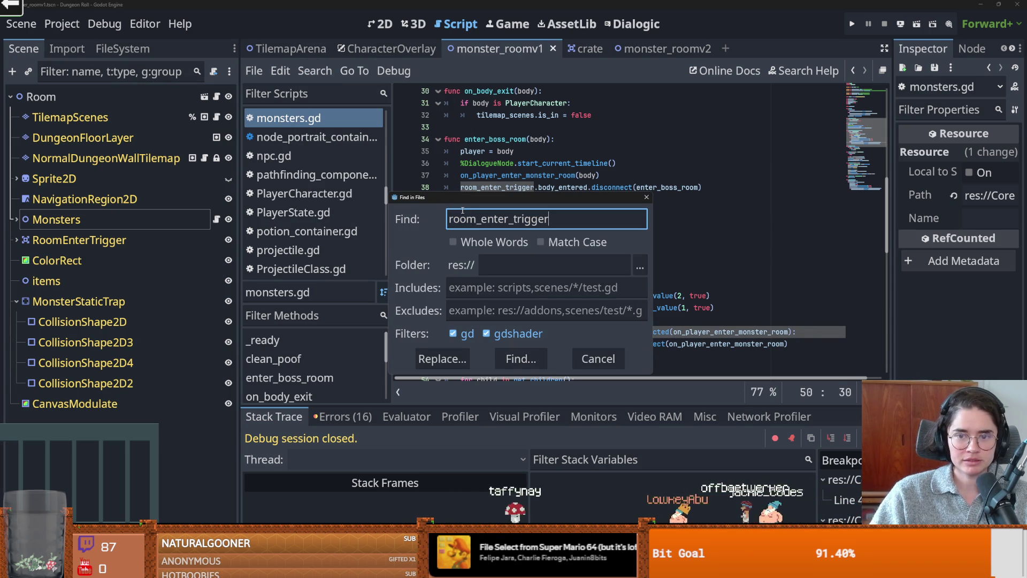
type(".body_exit")
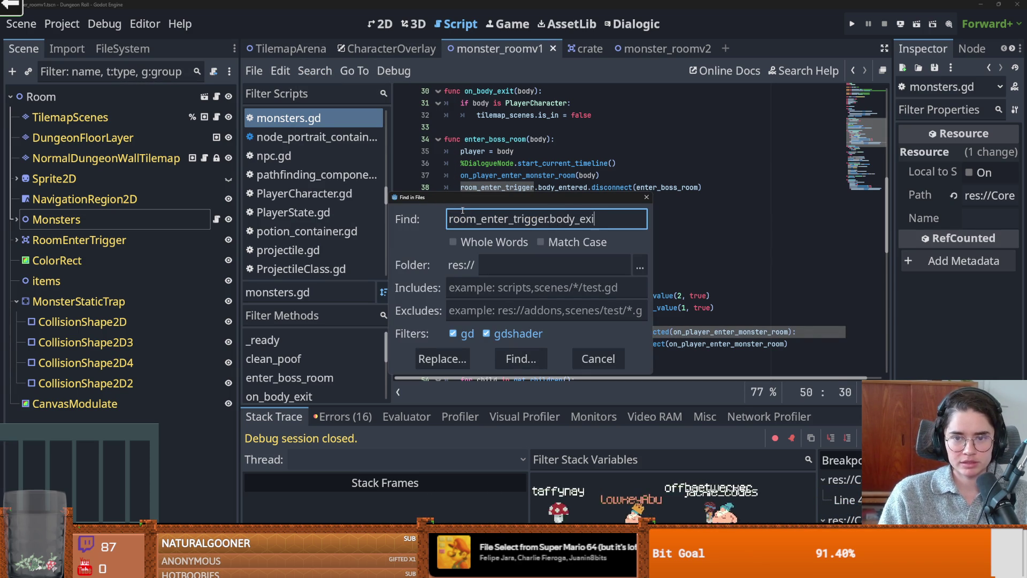
key("Return")
left_click(442, 461)
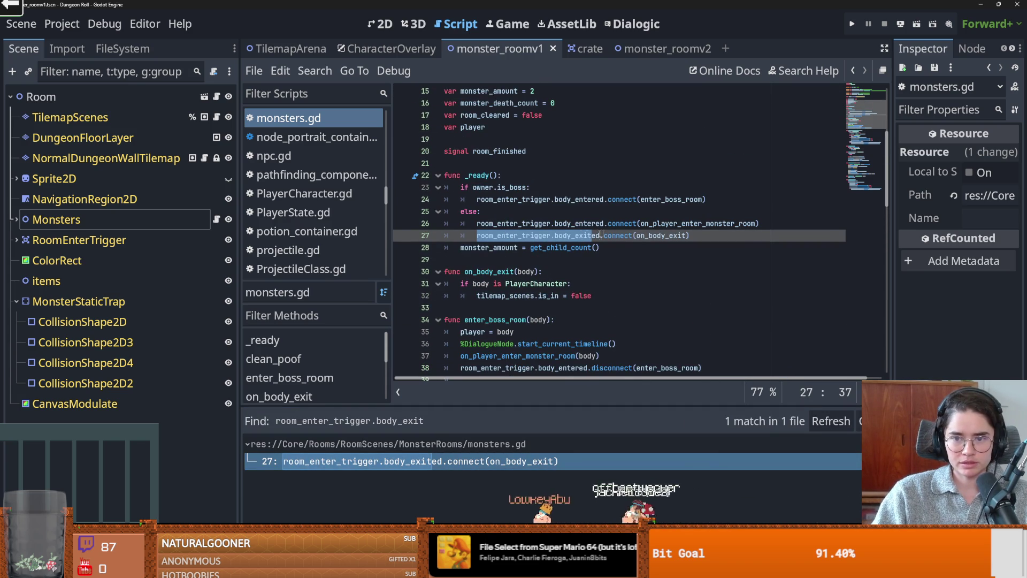
key("ctrl+shift+Left")
key("ctrl+shift+Left")
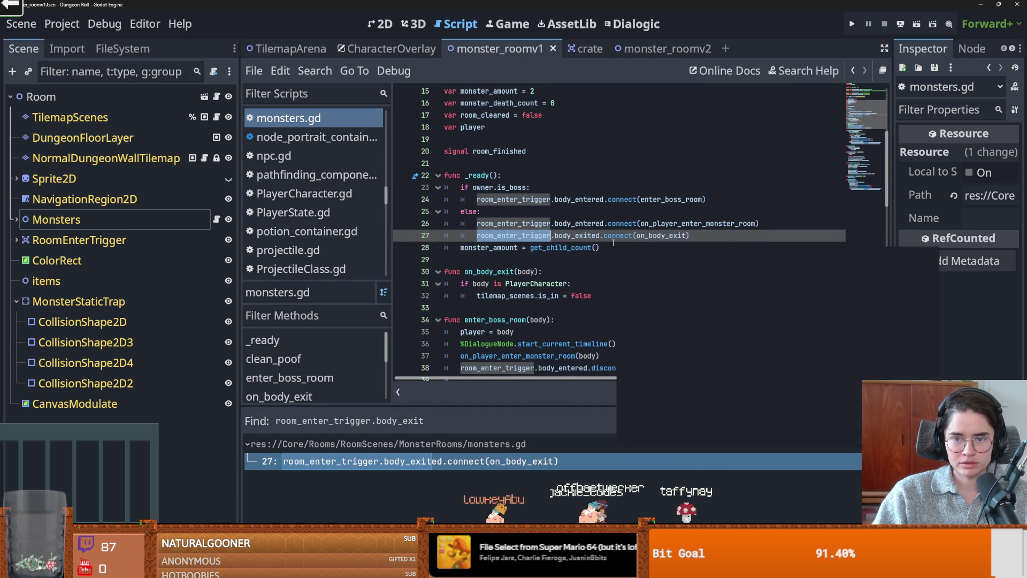
Trace on_body_exit to its tilemap_scenes reference and open the TilemapScenes node's script
left_click(662, 236, "ctrl")
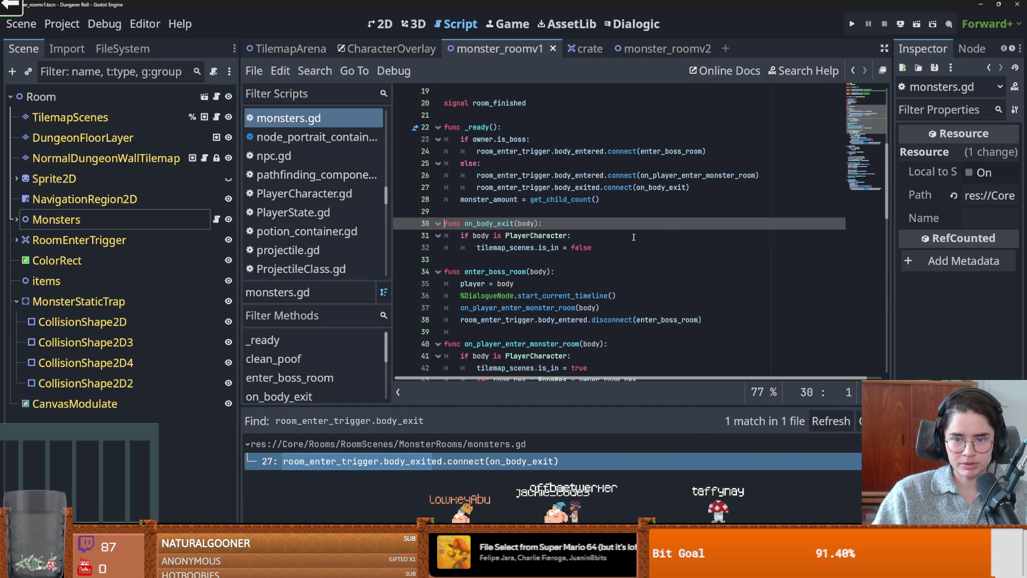
left_click(541, 235)
left_click(493, 247)
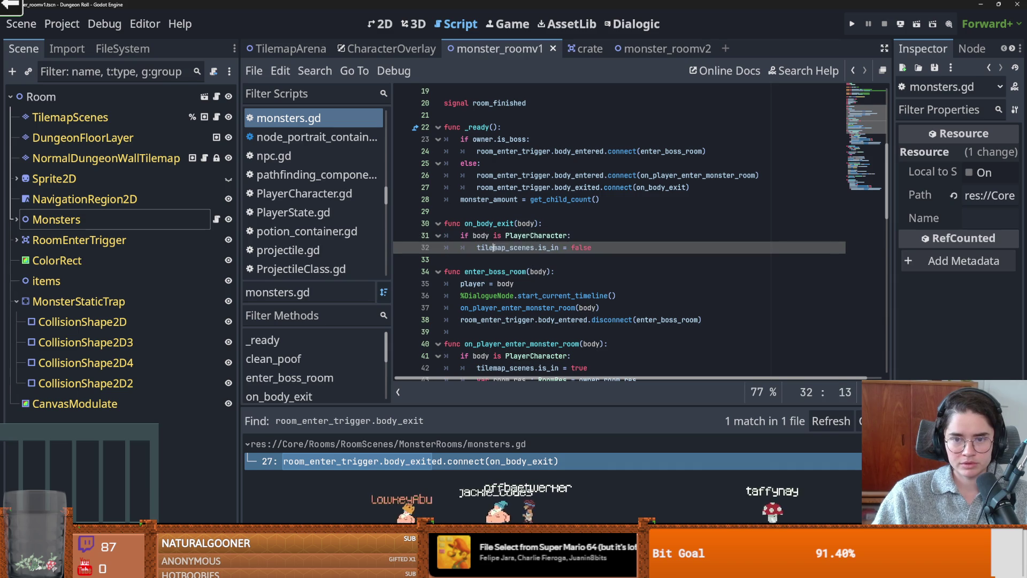
double_click(493, 247)
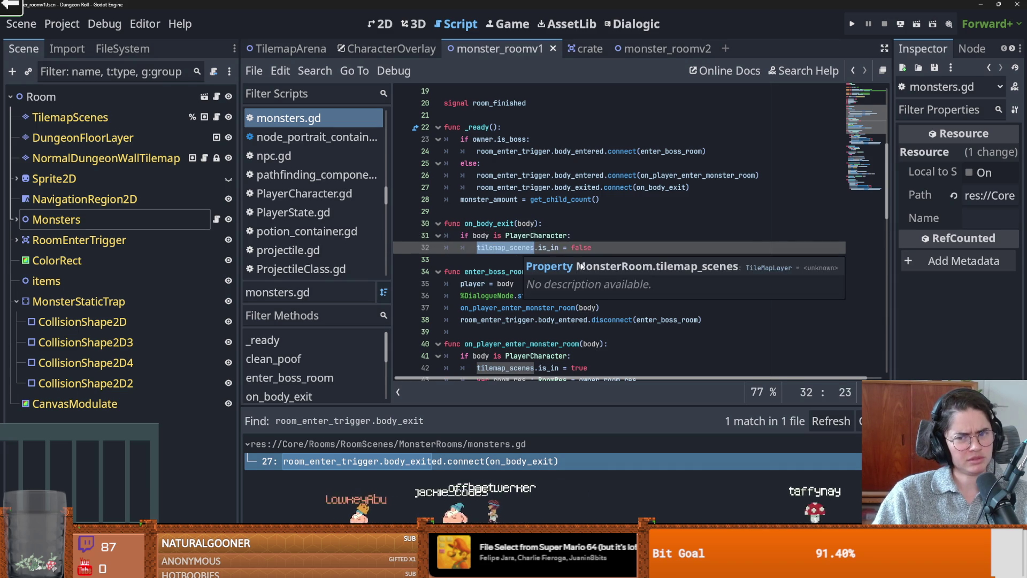
scroll(535, 257, "down", 1)
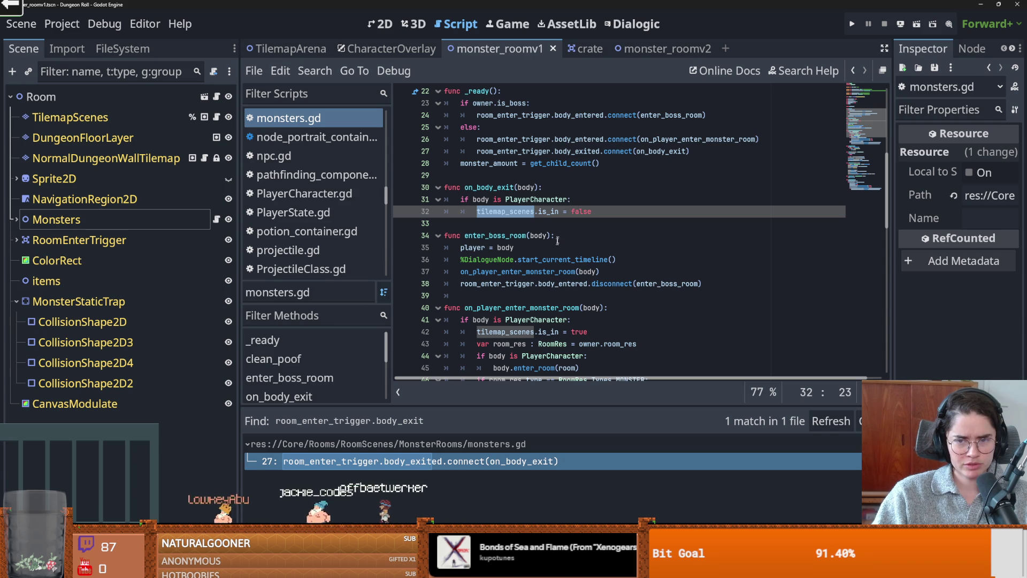
scroll(527, 214, "up", 4)
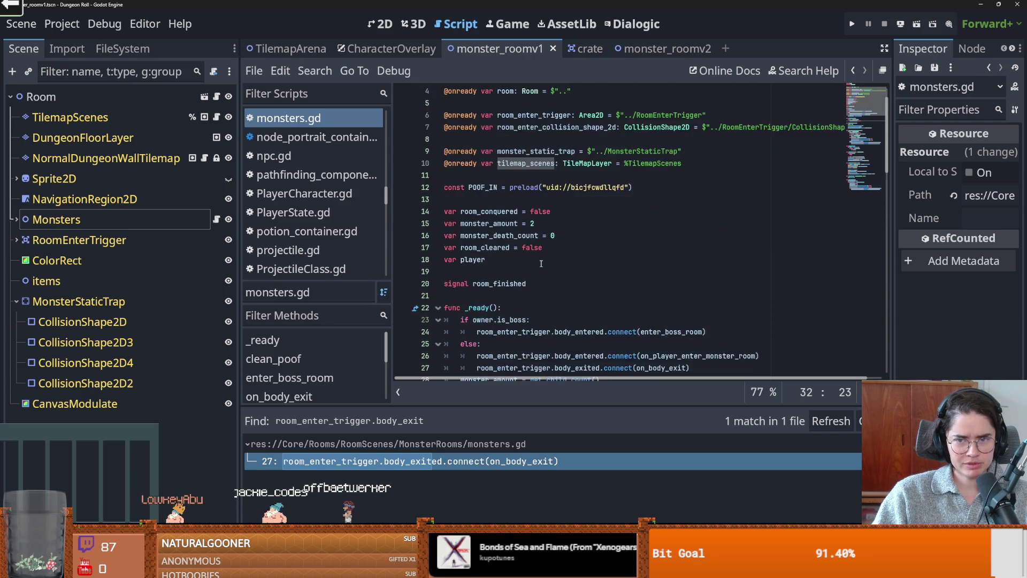
left_click(205, 116)
scroll(514, 225, "up", 3)
scroll(513, 225, "up", 4)
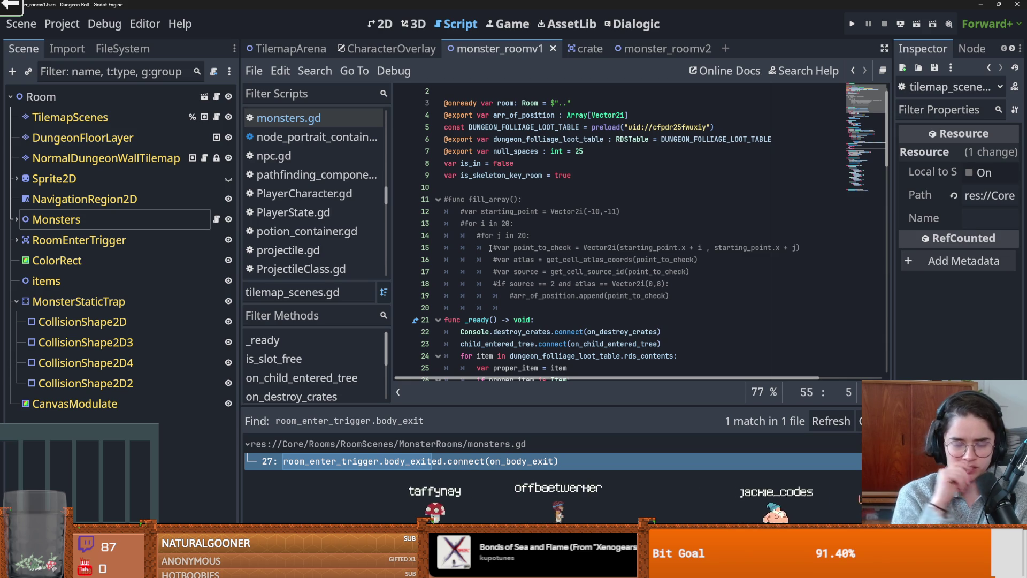
Scroll through tilemap_scenes.gd, comparing it briefly with monsters.gd
scroll(562, 308, "down", 4)
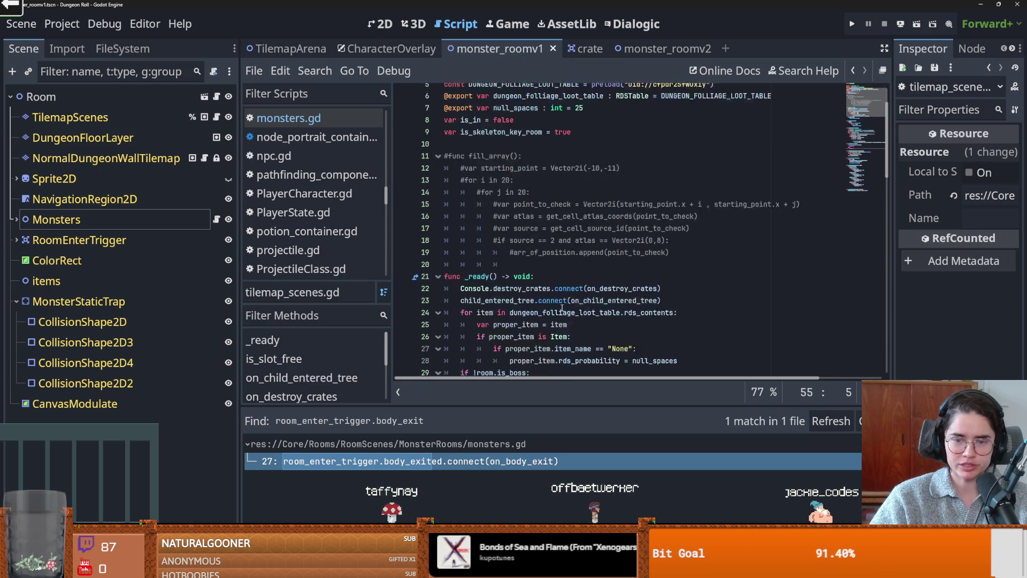
scroll(562, 308, "down", 4)
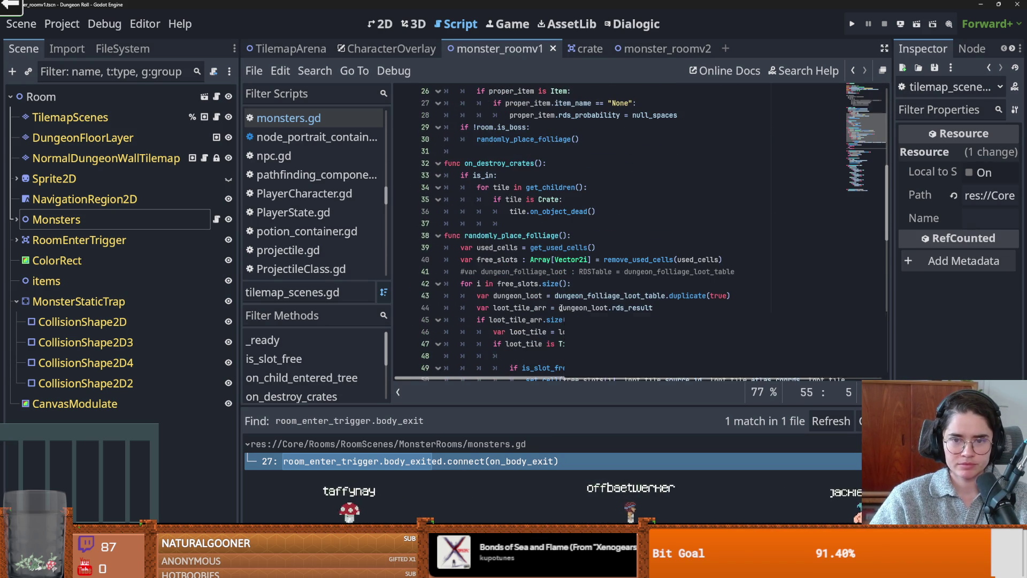
scroll(672, 282, "down", 5)
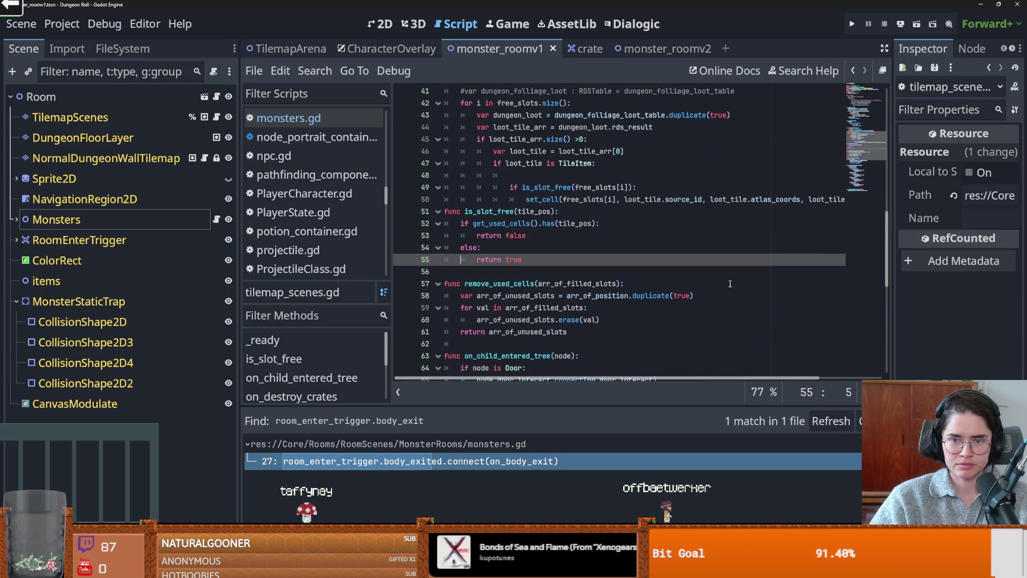
scroll(729, 283, "down", 3)
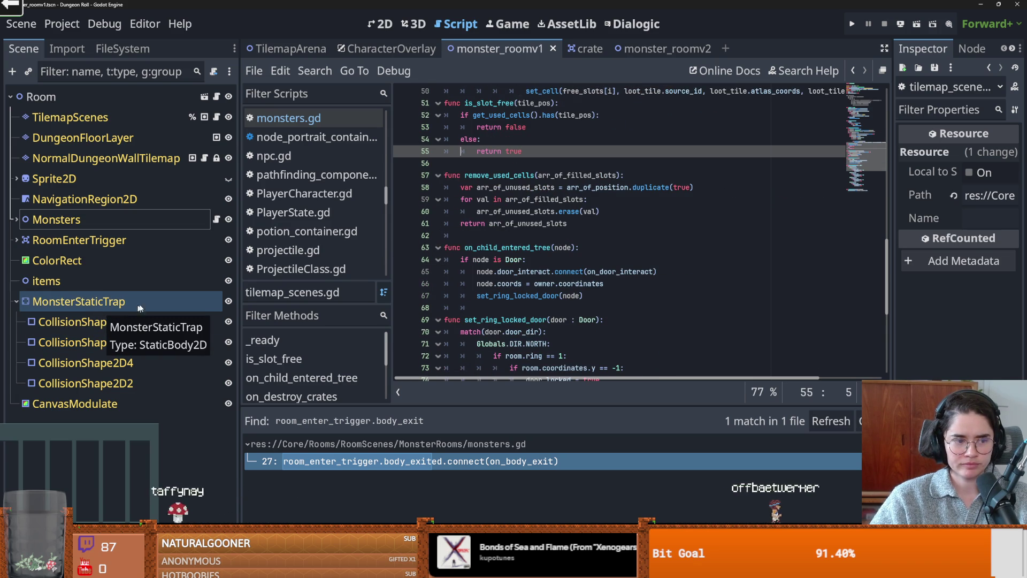
left_click(216, 219)
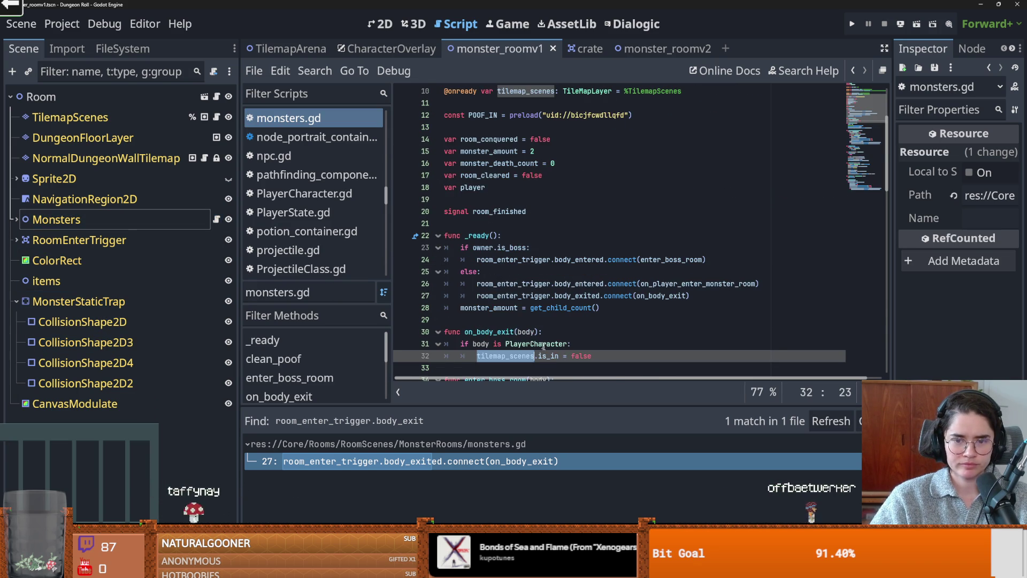
scroll(540, 346, "down", 2)
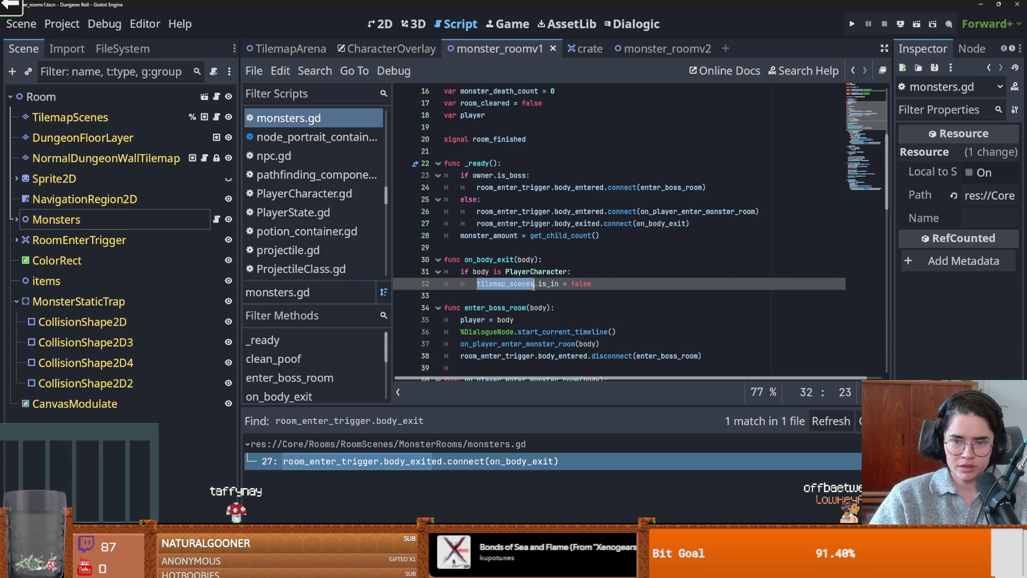
left_click(216, 117)
scroll(660, 169, "up", 15)
Search tilemap_scenes.gd for is_in, landing on its line 33 check in on_destroy_crates
double_click(471, 175)
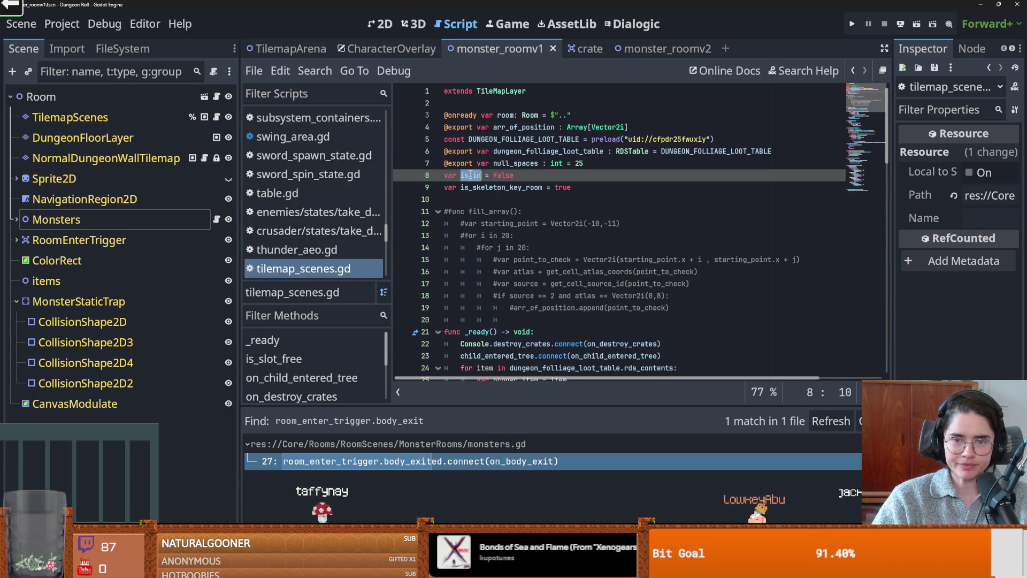
key("ctrl+f")
key("Return")
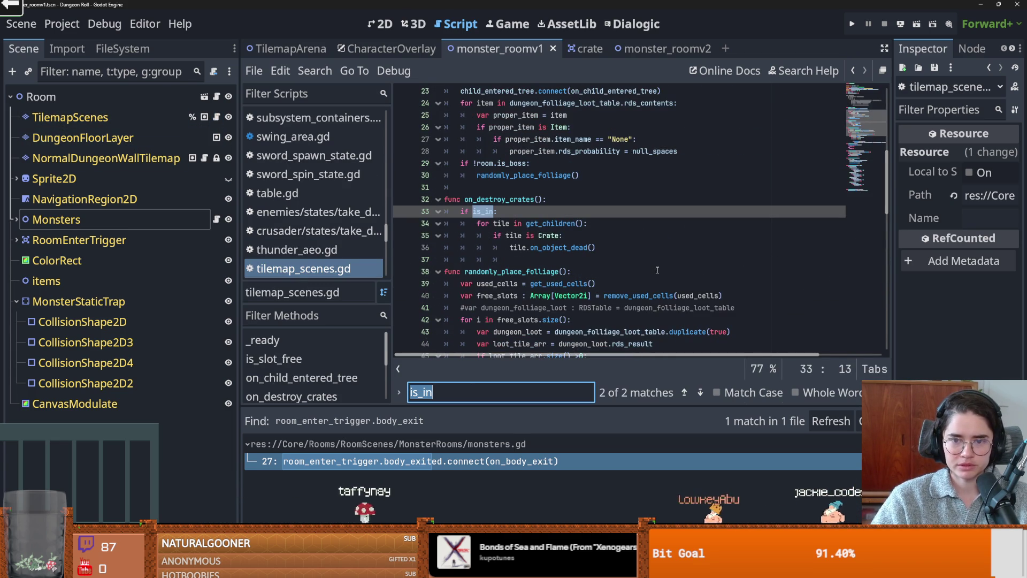
double_click(481, 210)
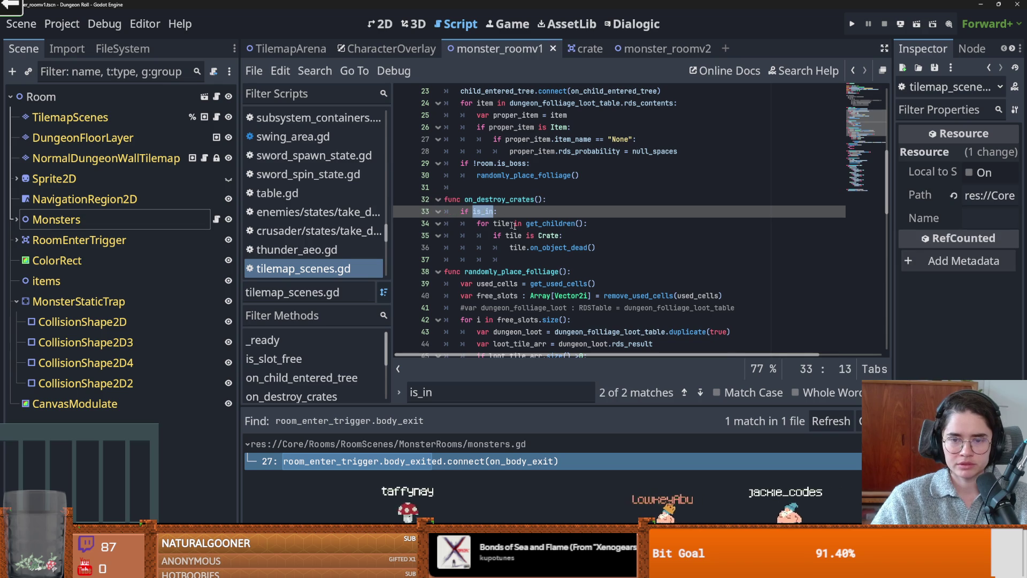
left_click(529, 225)
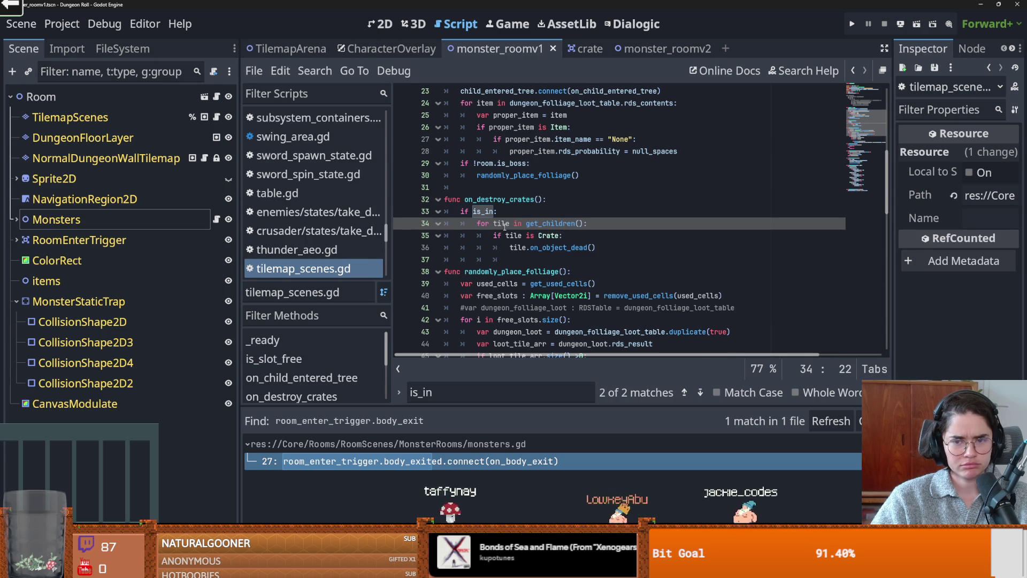
double_click(501, 223)
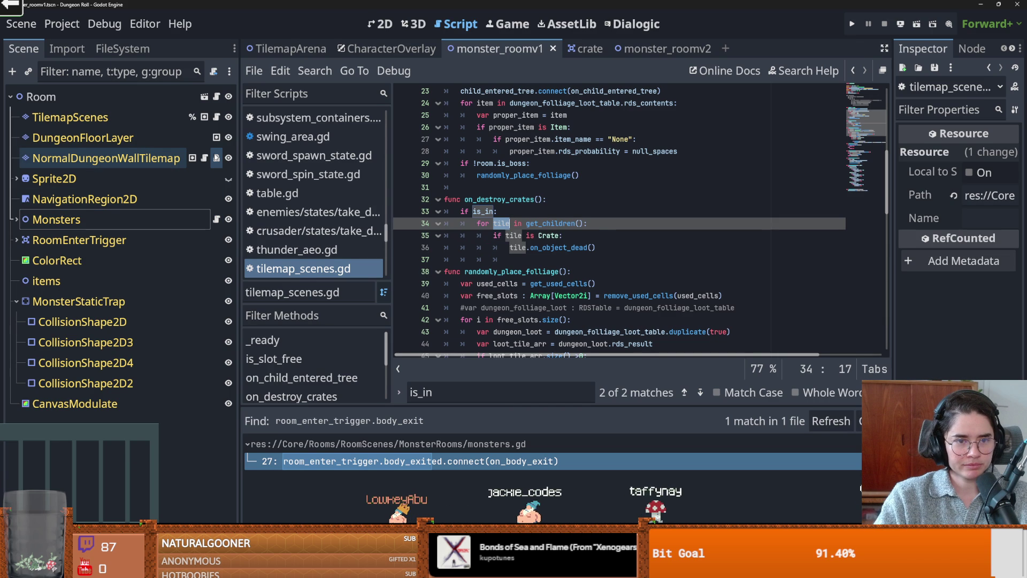
left_click(217, 221)
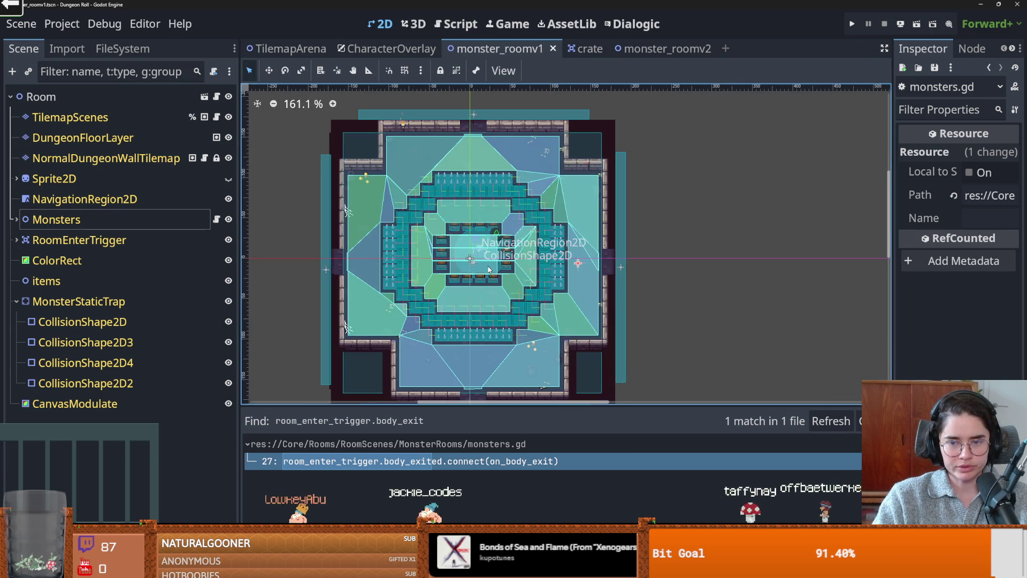
Save the room scene, then select RoomEnterTrigger under Sprite2D and widen the Inspector
scroll(323, 241, "up", 3)
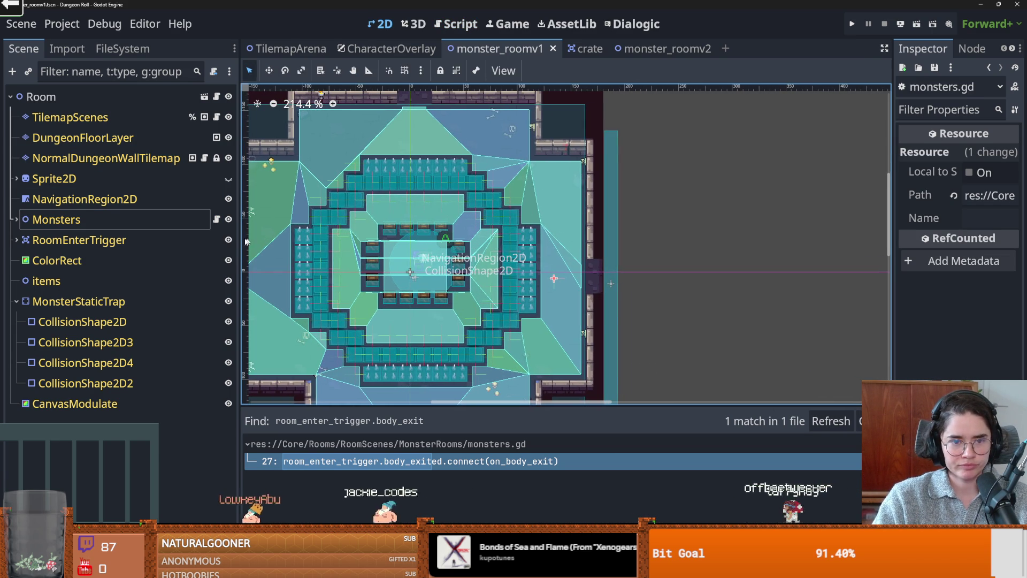
key("ctrl+s")
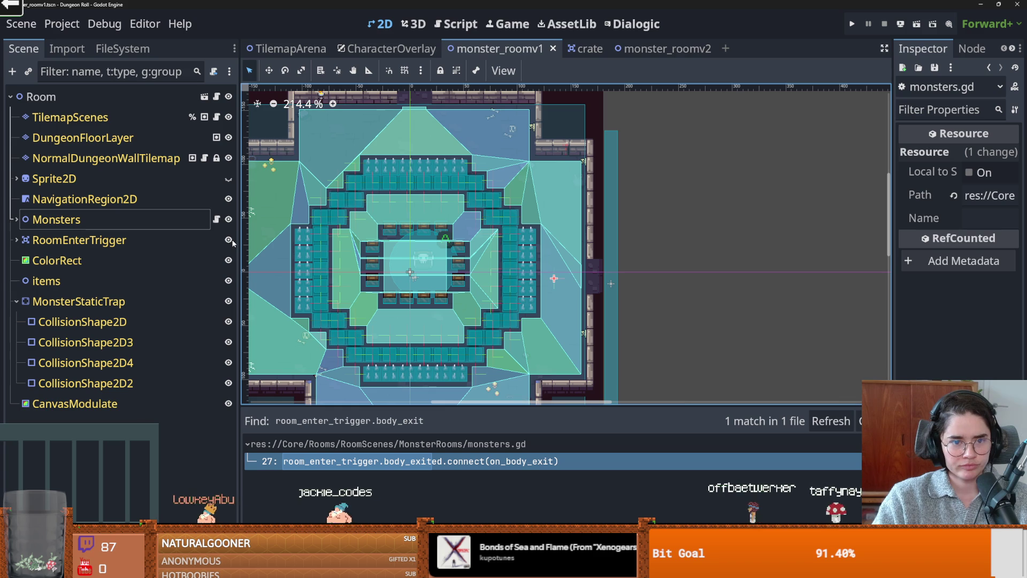
left_click(16, 180)
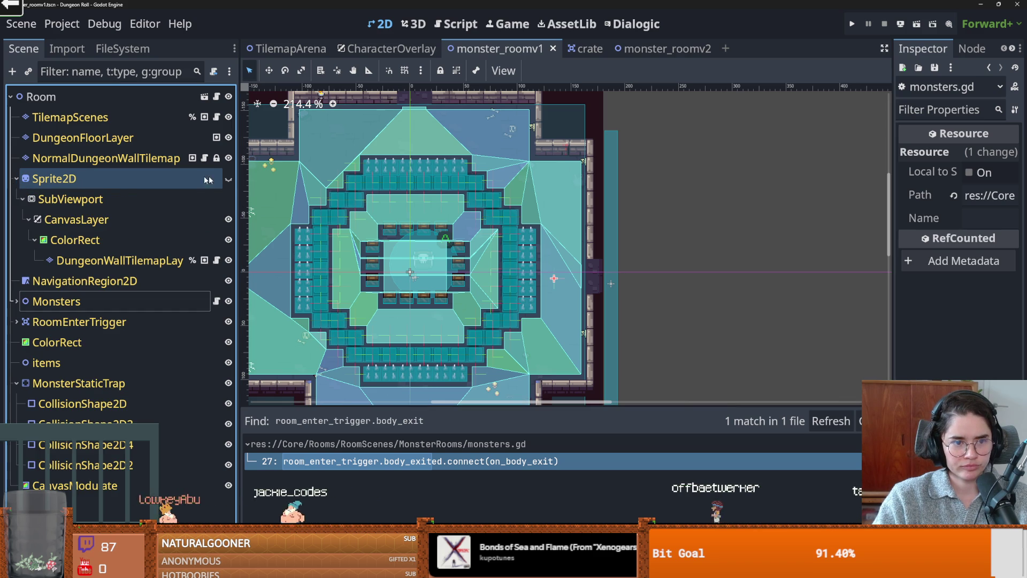
left_click(79, 322)
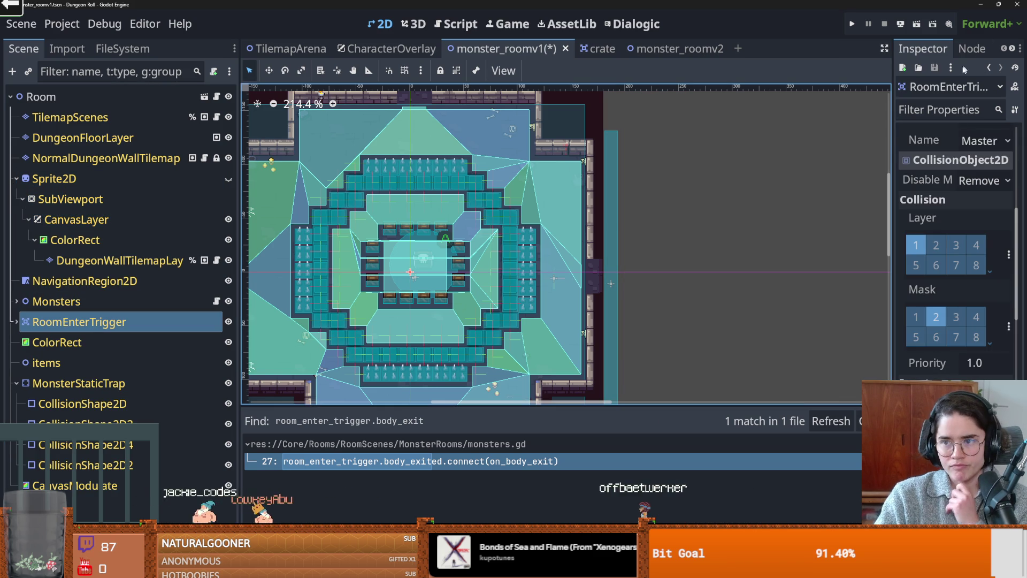
left_click_drag(892, 158, 757, 158)
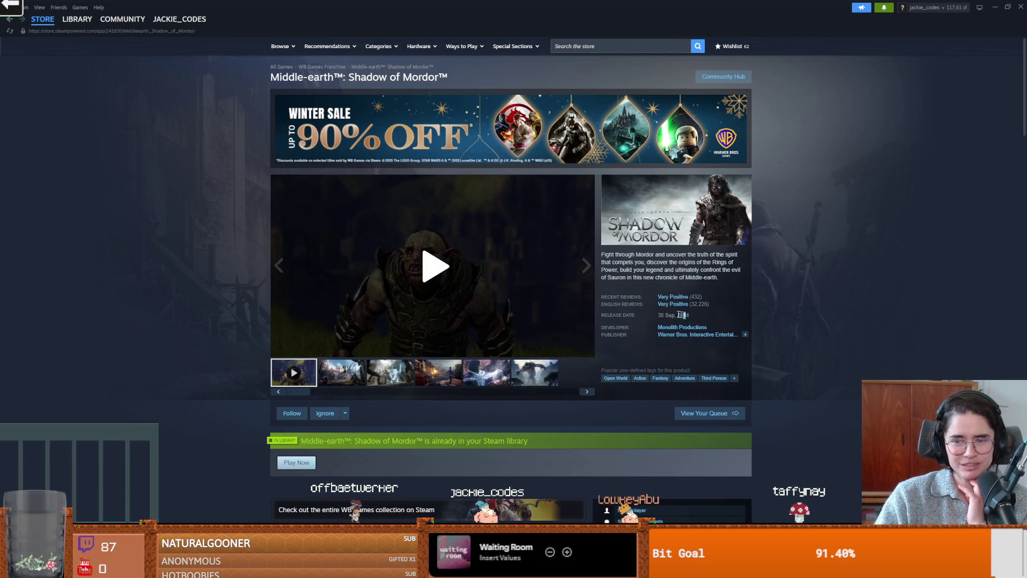
Highlight the Shadow of Mordor release date on Steam, then return to Godot
left_click_drag(688, 315, 656, 309)
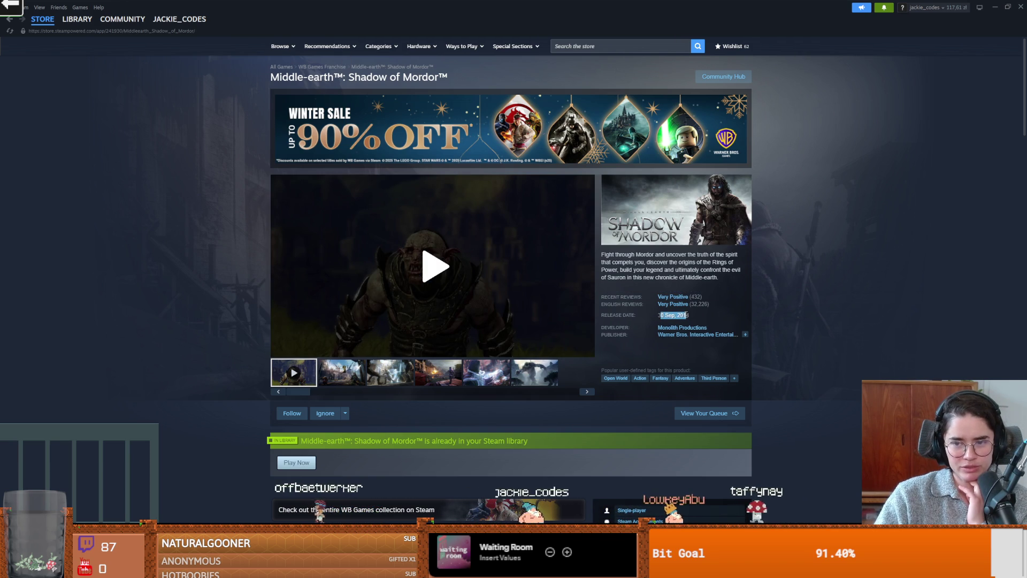
key("alt+Tab")
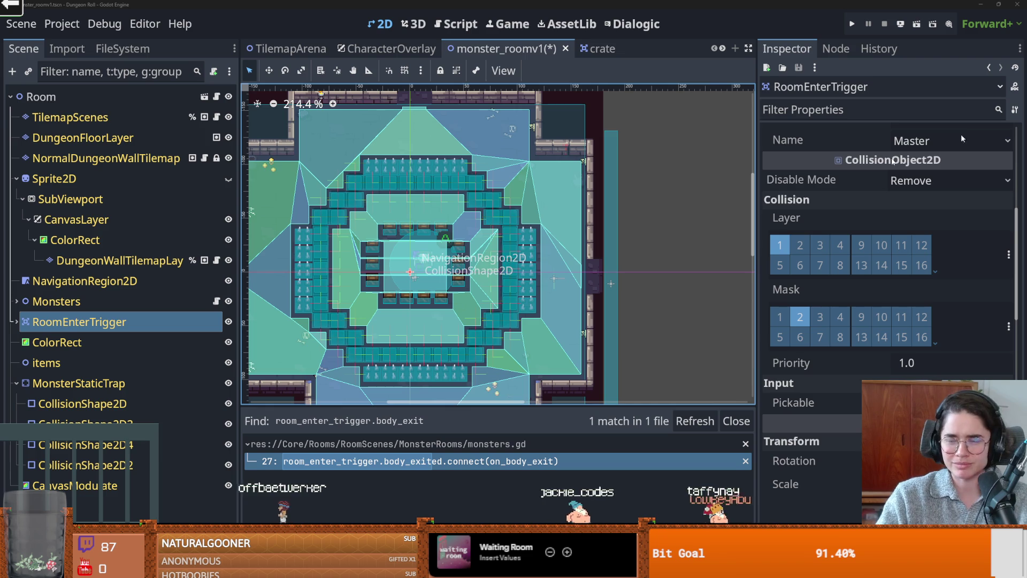
Save the monster room scene, check the 16 debugger errors, and reopen monsters.gd
key("ctrl+s")
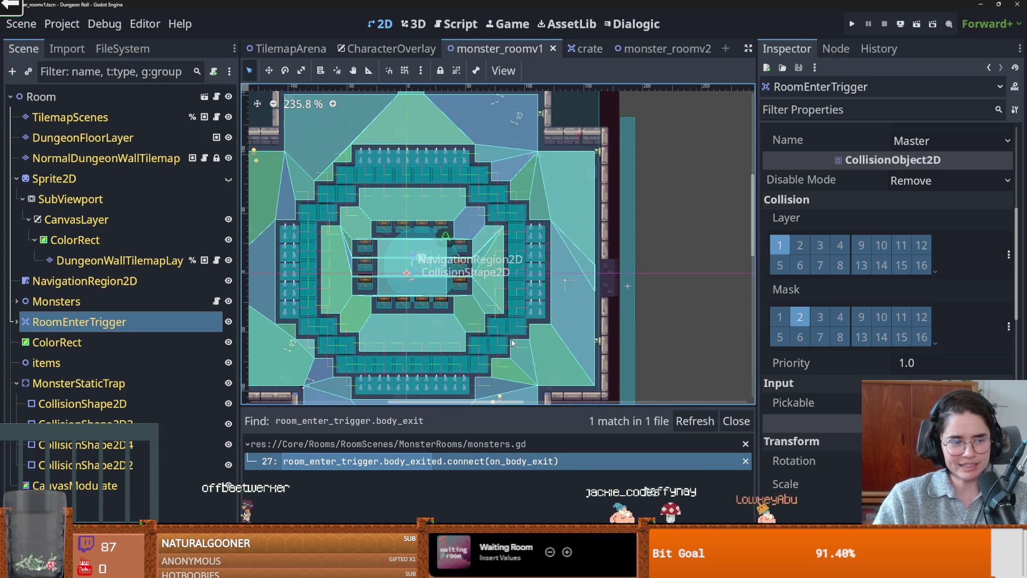
scroll(546, 245, "down", 5)
scroll(547, 245, "up", 1)
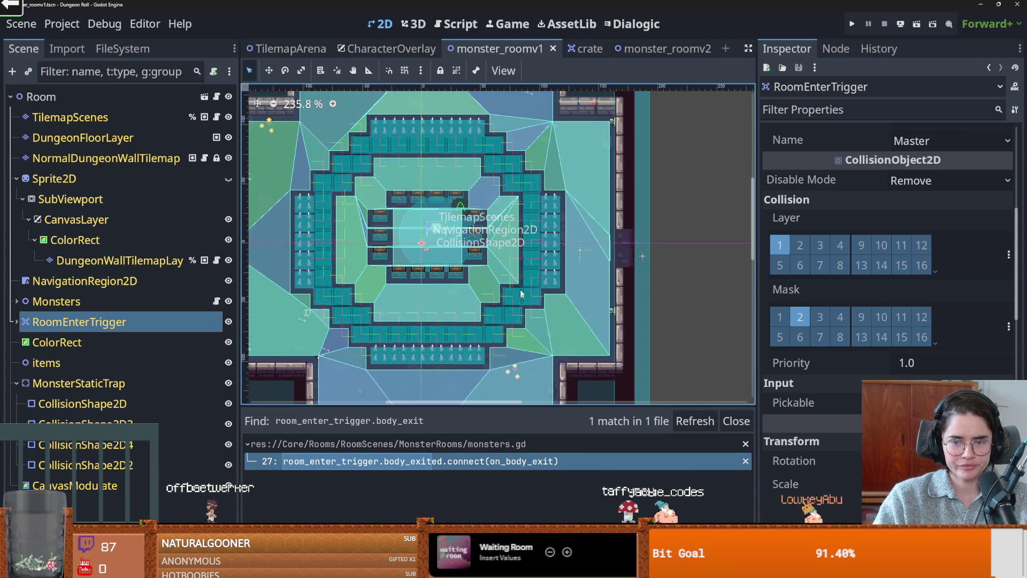
left_click(369, 567)
left_click(345, 416)
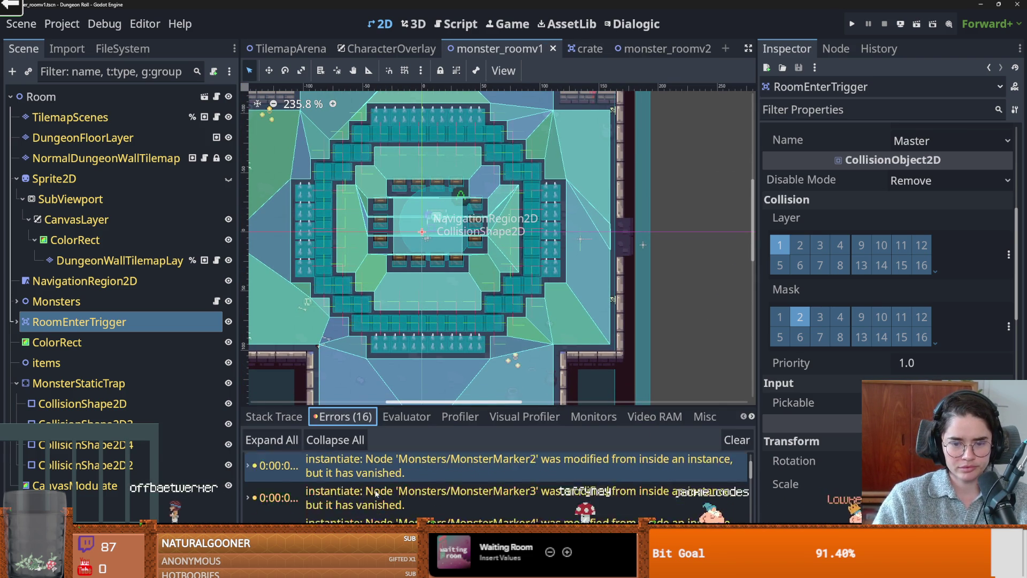
left_click(430, 477)
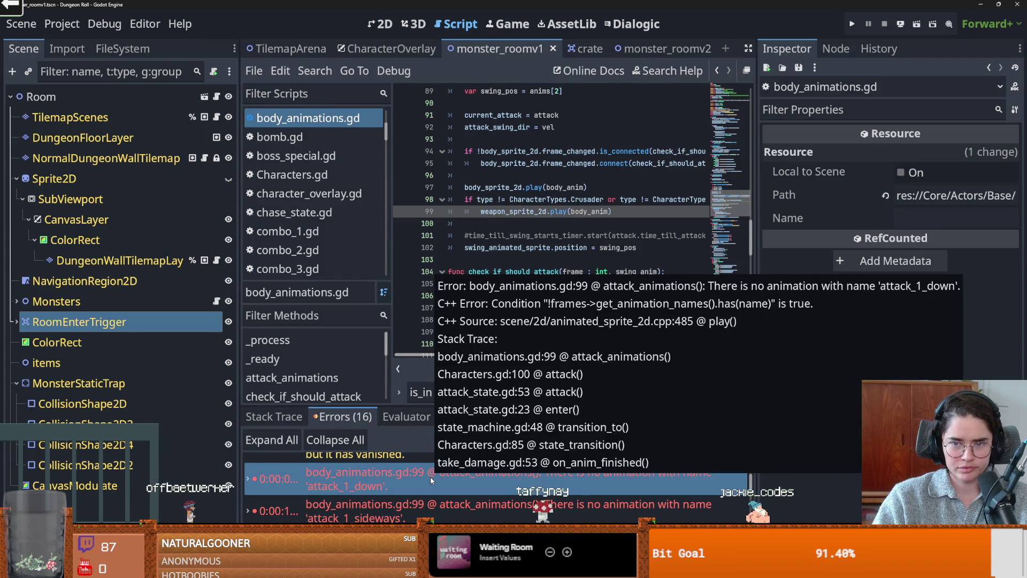
left_click(217, 301)
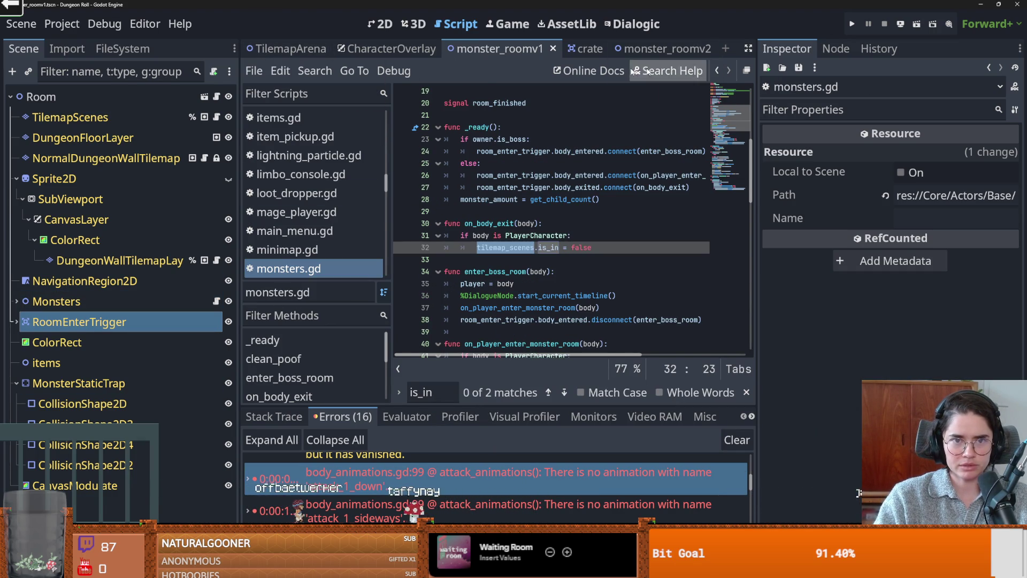
In TilemapArena's arena.gd, follow room_tilemap_layer's child_entered_tree to on_room_enters_tree
left_click(314, 49)
left_click(215, 103)
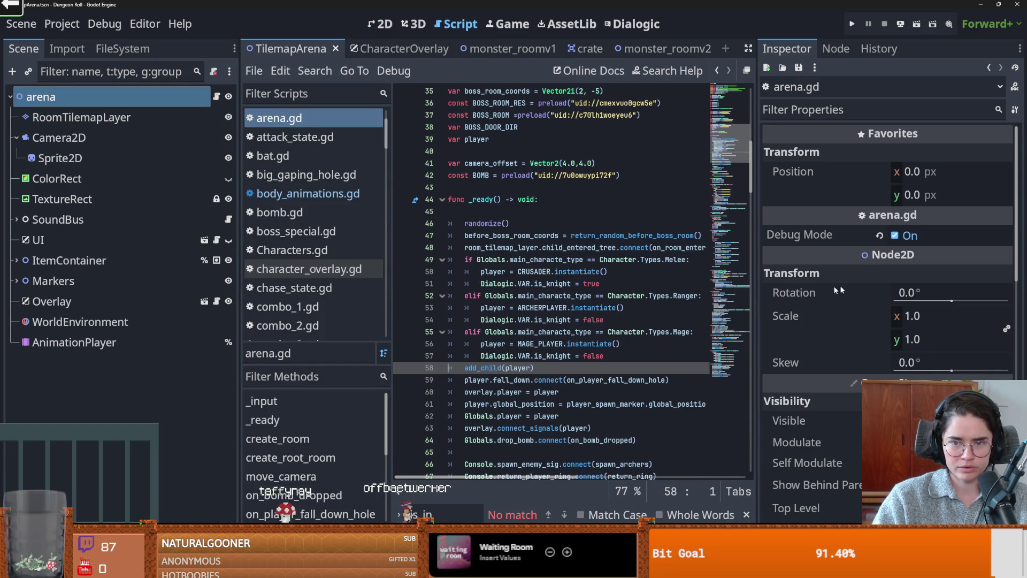
left_click_drag(756, 291, 892, 291)
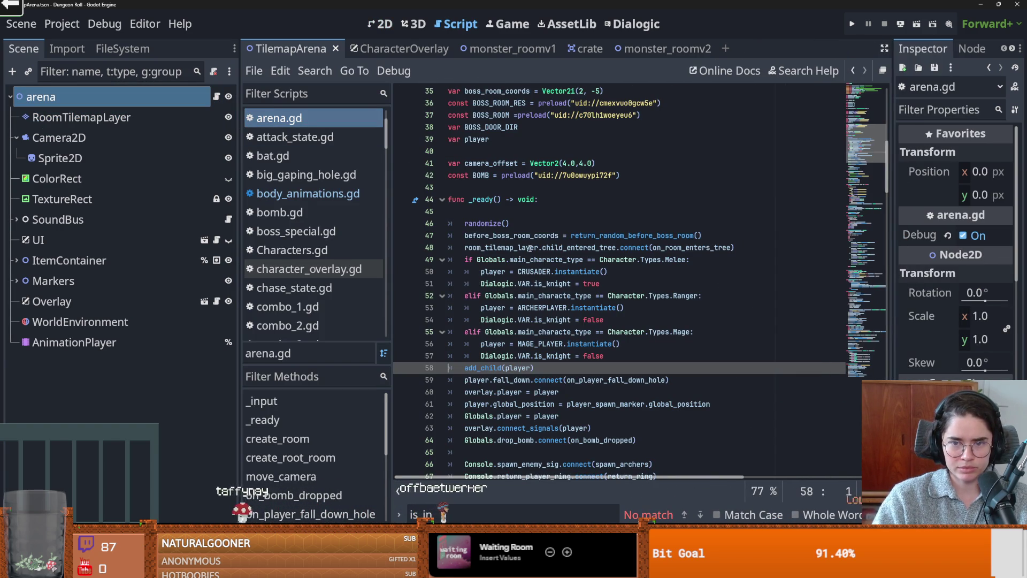
double_click(522, 247)
double_click(580, 248)
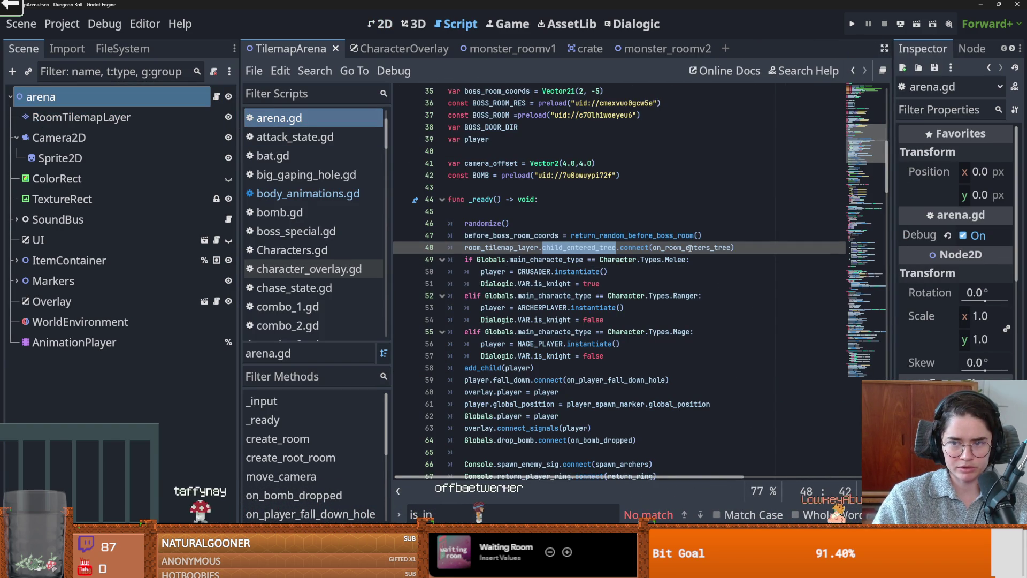
left_click(675, 249, "ctrl")
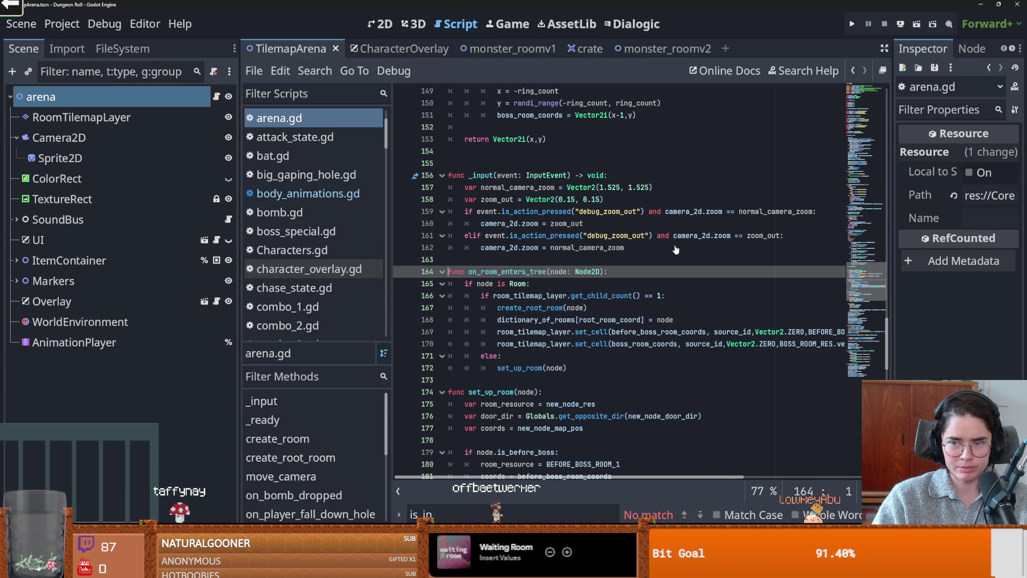
left_click(493, 296)
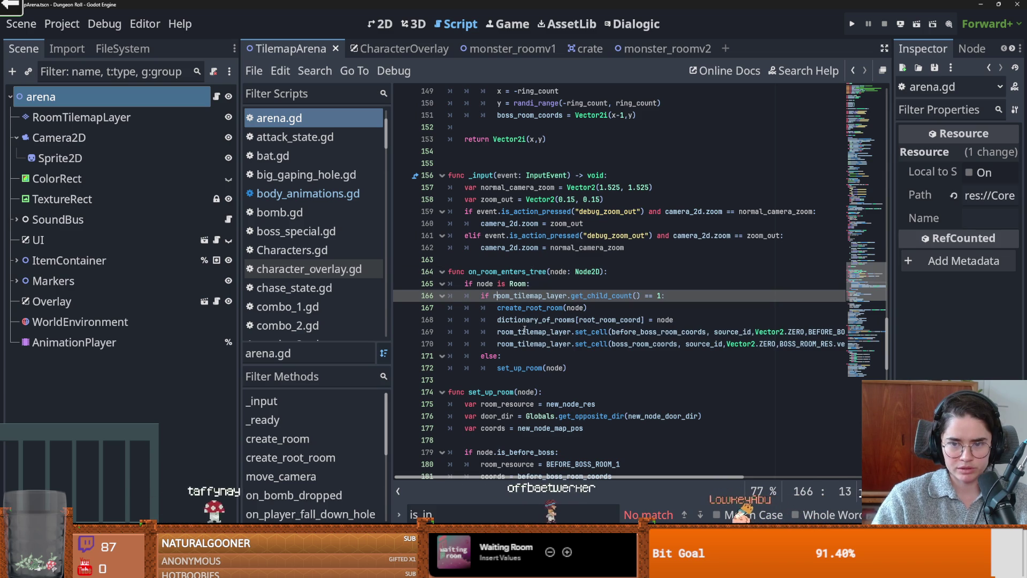
Highlight the camera_2d, move_camera and player_entered uses to see how rooms connect to move_camera
scroll(524, 330, "up", 2)
double_click(498, 259)
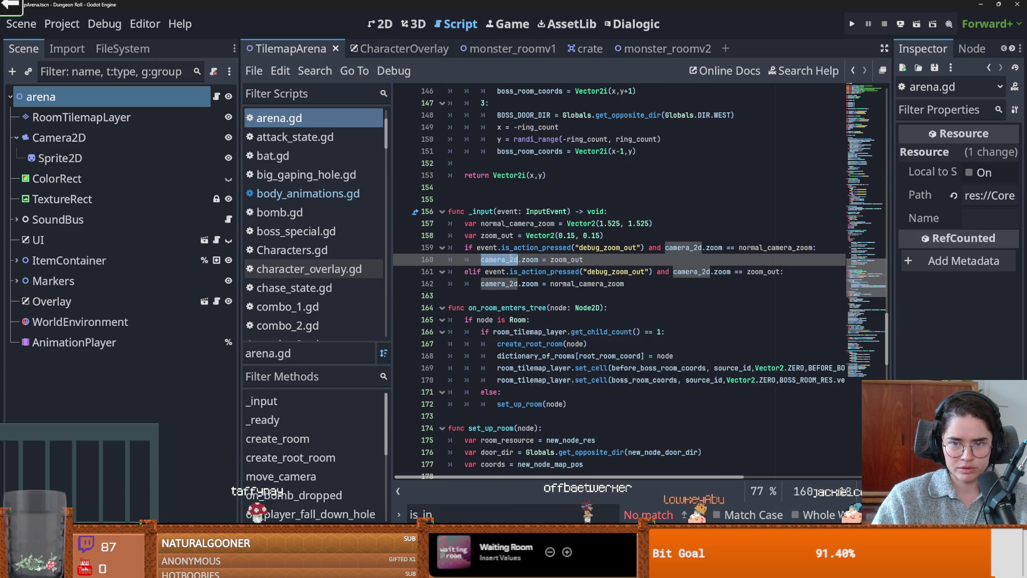
scroll(544, 287, "up", 3)
scroll(544, 286, "up", 3)
mouse_move(886, 273)
left_mouse_down()
mouse_move(898, 142)
mouse_move(856, 353)
mouse_move(853, 427)
mouse_move(854, 389)
left_mouse_up()
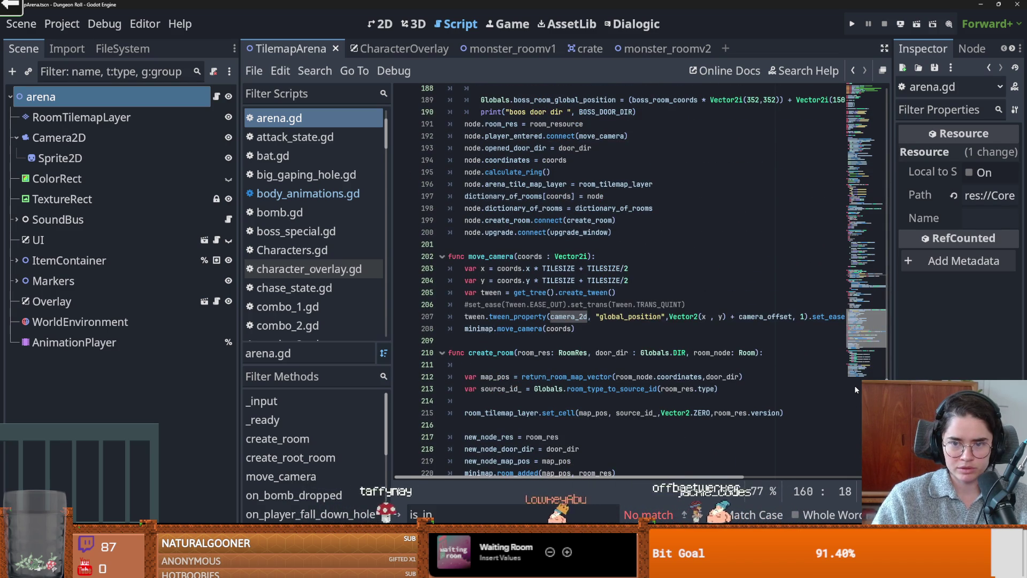
double_click(490, 256)
scroll(562, 275, "up", 3)
double_click(497, 245)
scroll(507, 317, "up", 2)
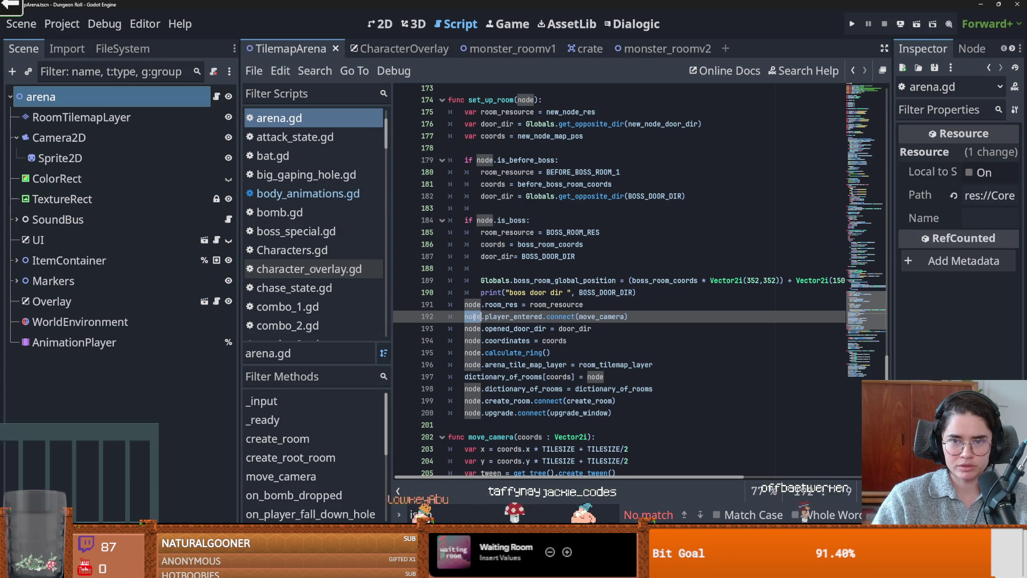
left_click(474, 320)
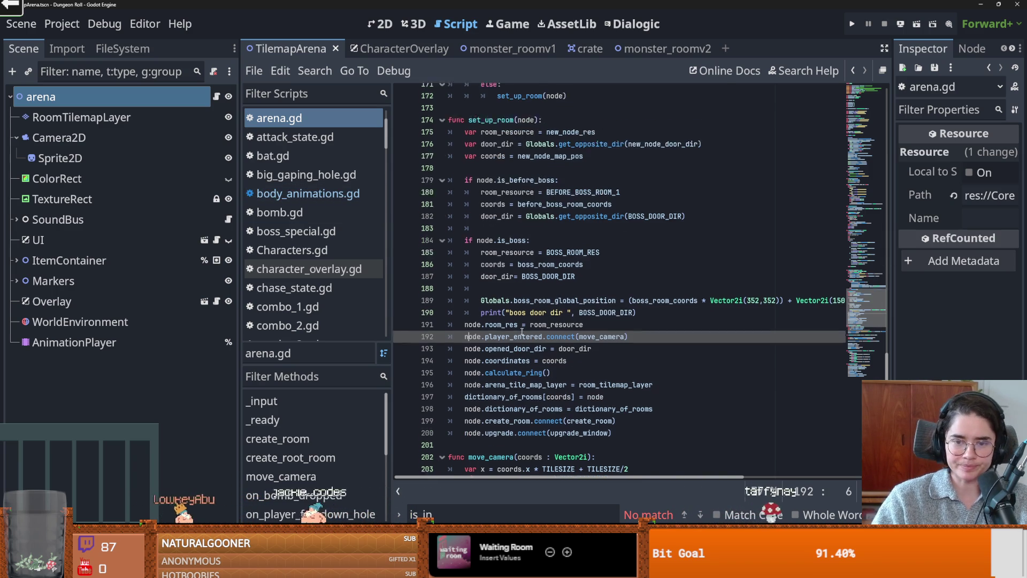
mouse_move(239, 302)
left_mouse_down()
mouse_move(177, 303)
mouse_move(217, 302)
mouse_move(208, 303)
left_mouse_up()
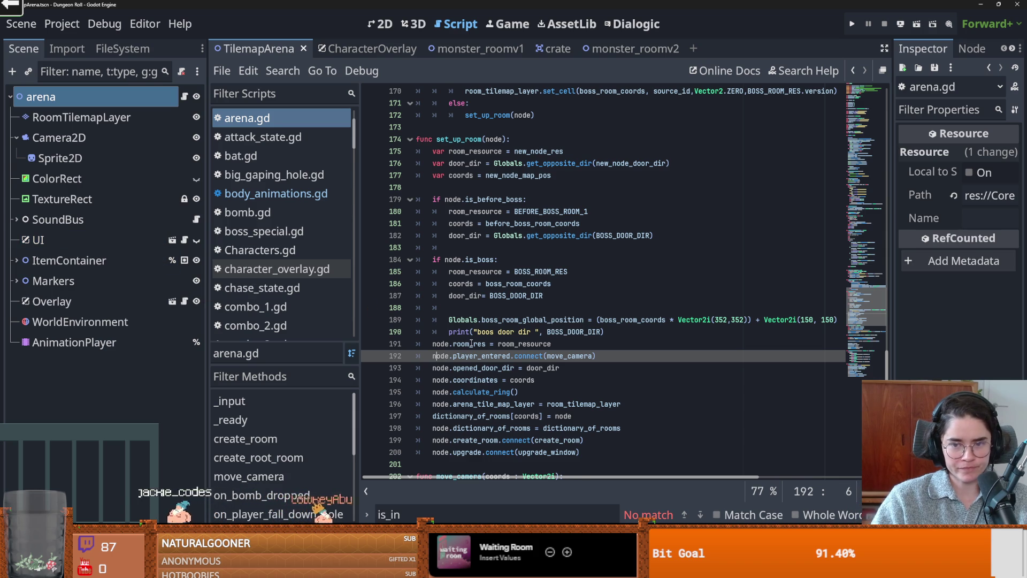
scroll(471, 344, "up", 1)
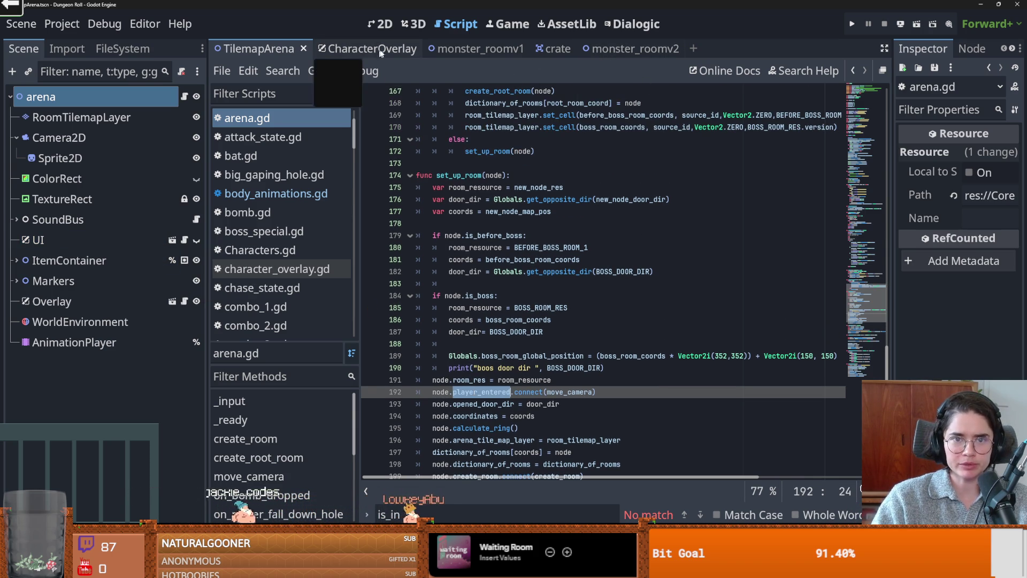
left_click(605, 50)
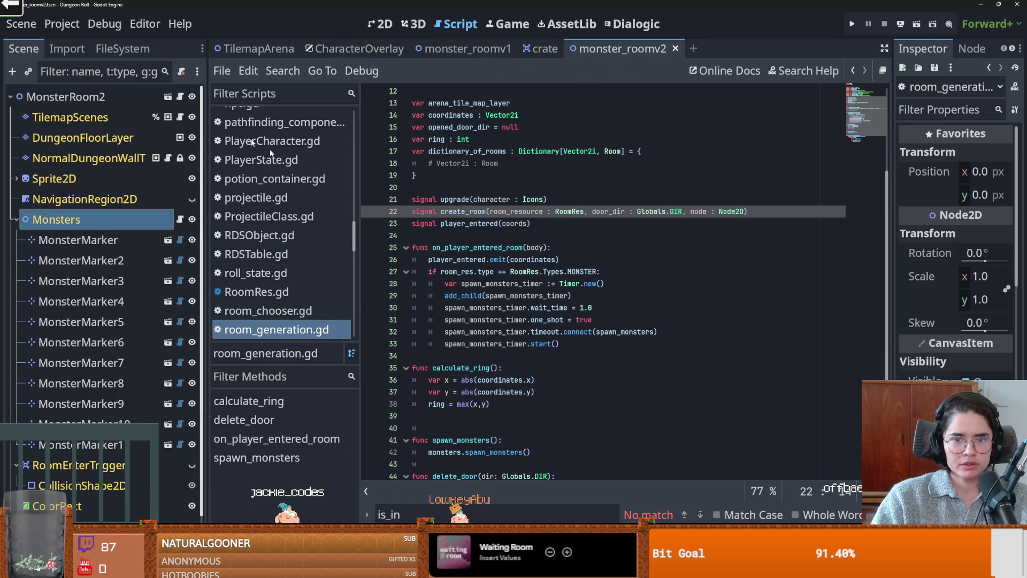
Review room_generation.gd's on_player_entered_room and where it emits player_entered
double_click(476, 248)
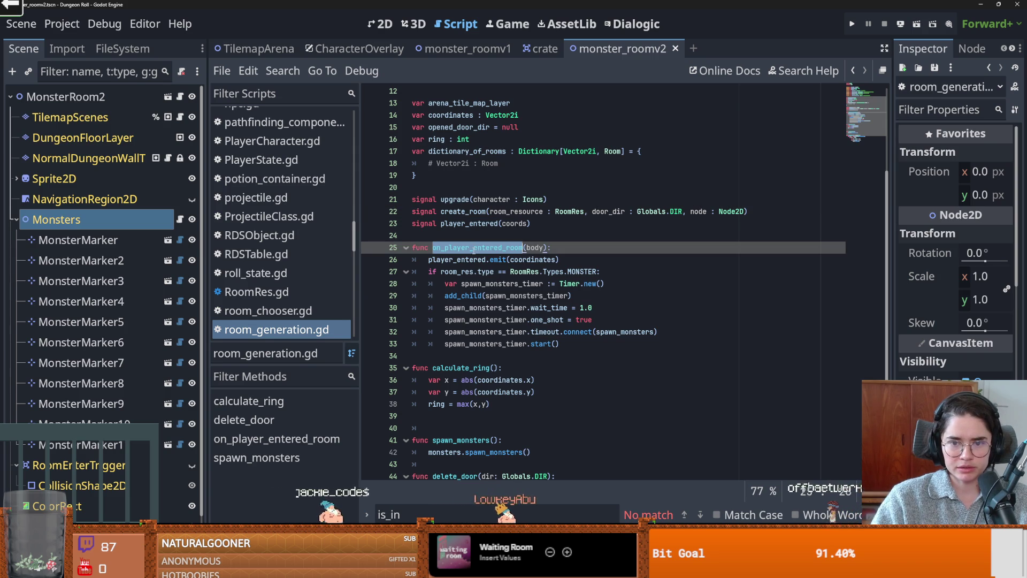
left_click(532, 247)
double_click(434, 259)
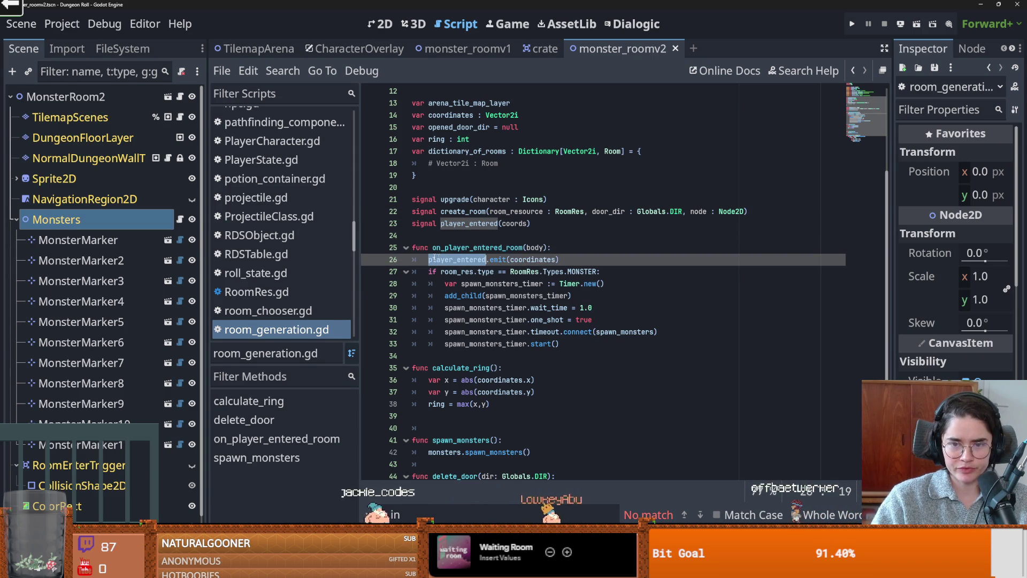
left_click(471, 284)
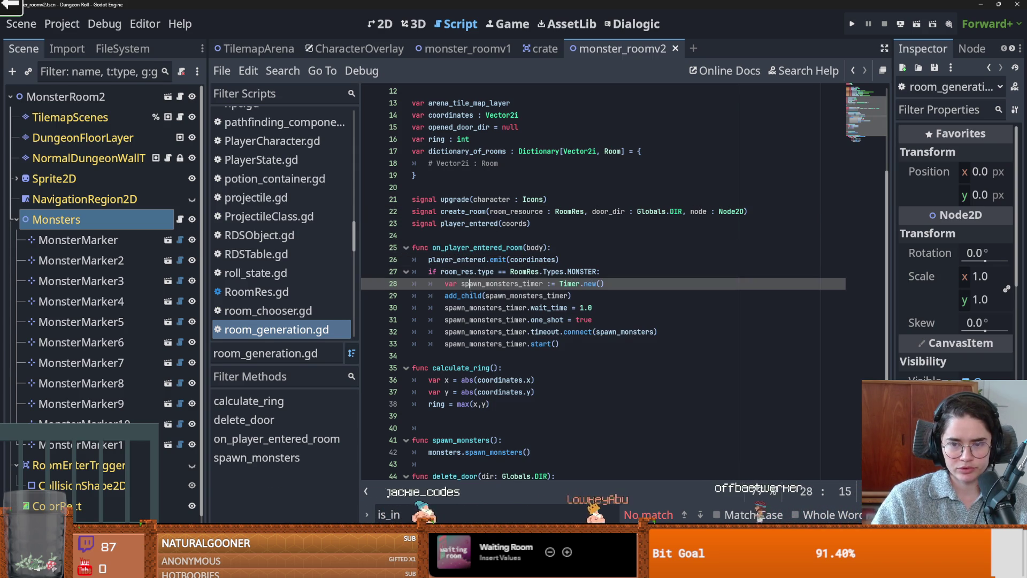
Clear the 'monster' FileSystem filter and open RoomScenes > MiscRooms > default_roomv1.tscn
left_click(123, 49)
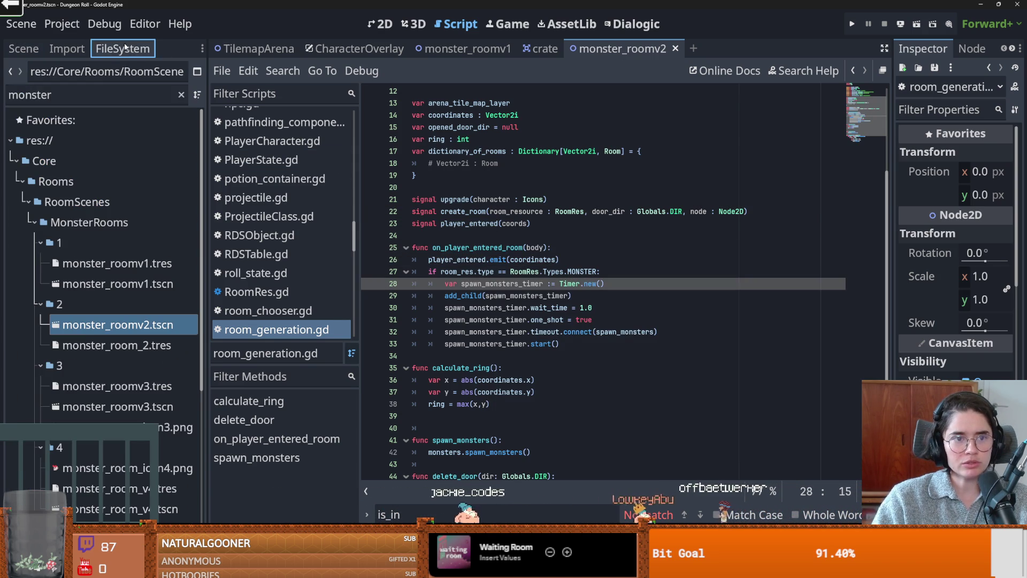
double_click(100, 95)
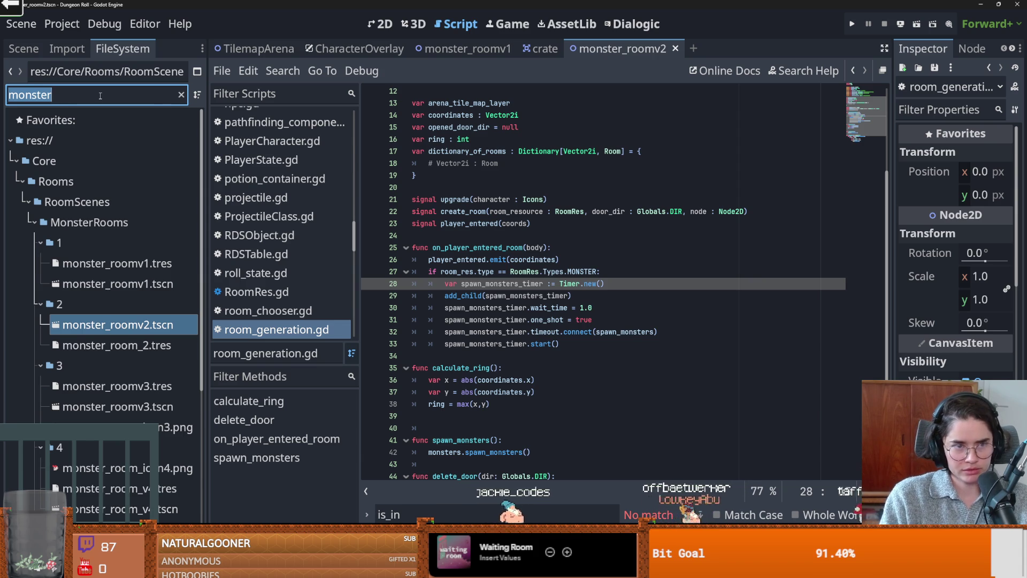
key("BackSpace")
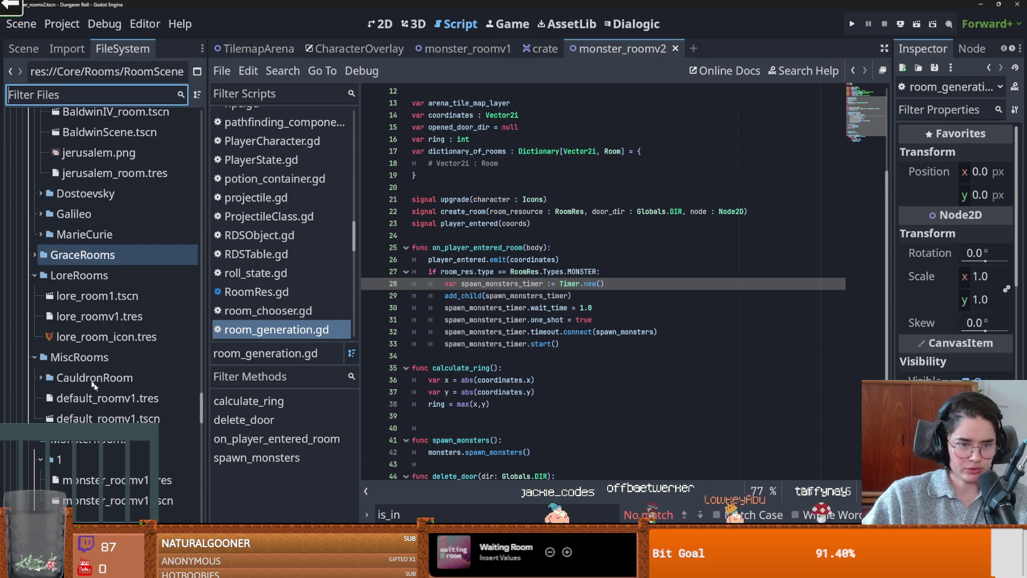
scroll(69, 347, "up", 5)
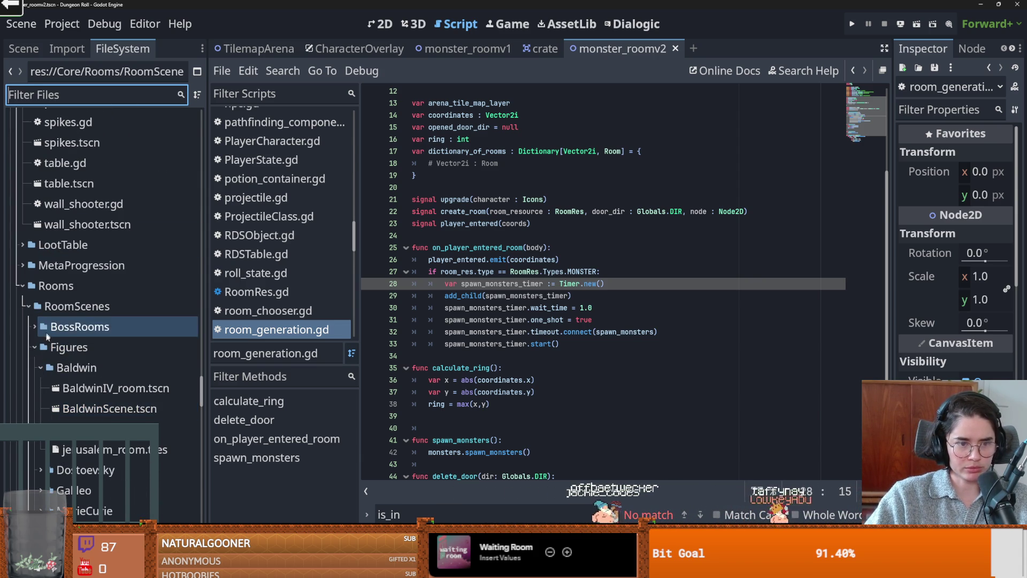
left_click(35, 346)
left_click(28, 305)
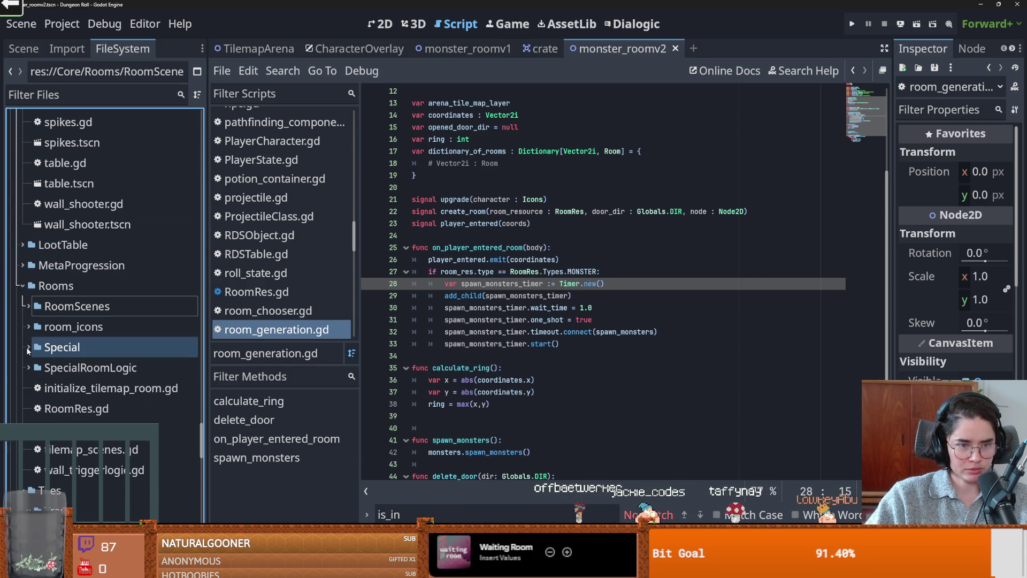
left_click(28, 307)
left_click(31, 386)
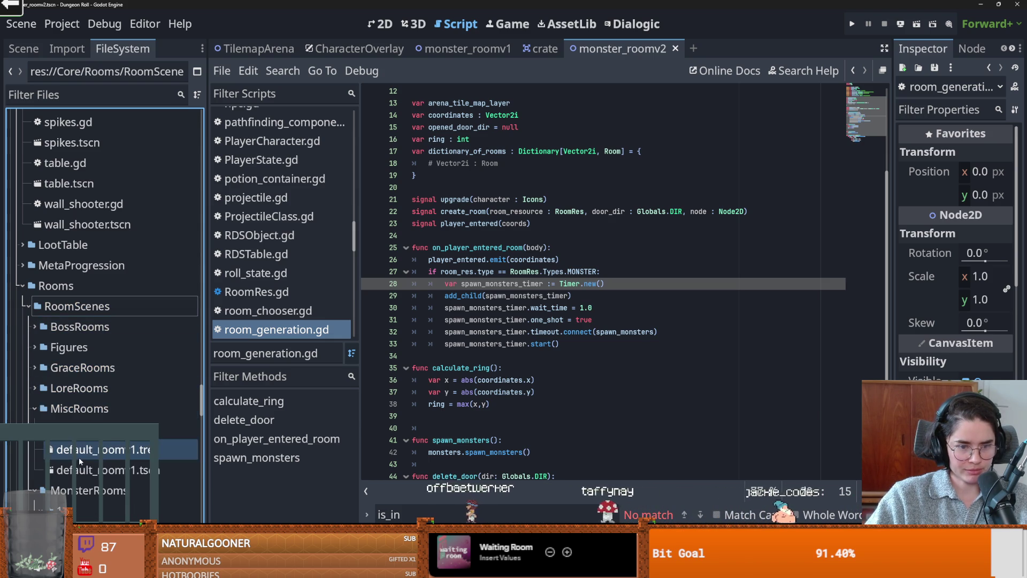
double_click(91, 469)
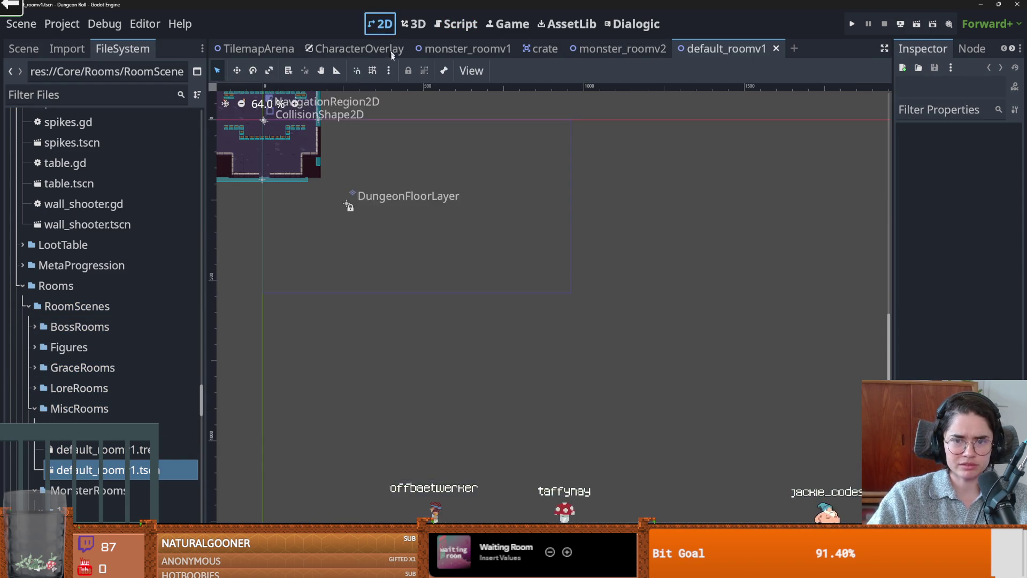
Browse the MiscRooms and numbered monster room folders, selecting monster_room_icon.png
scroll(396, 247, "up", 1)
left_click(31, 409)
left_click(30, 410)
scroll(99, 420, "down", 2)
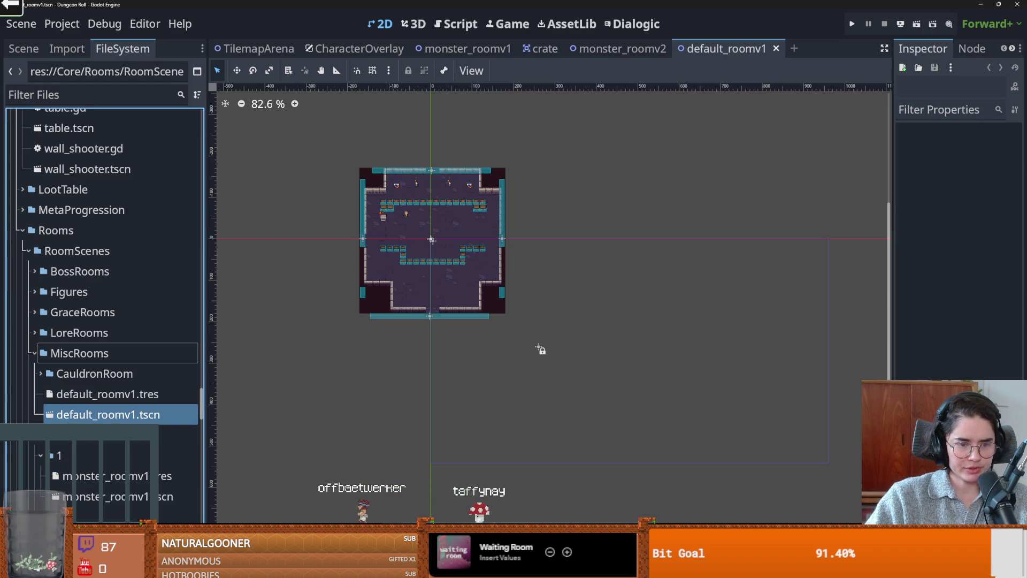
left_click(40, 455)
scroll(41, 338, "down", 8)
left_click(41, 275)
left_click(40, 295)
left_click(41, 316)
left_click(41, 337)
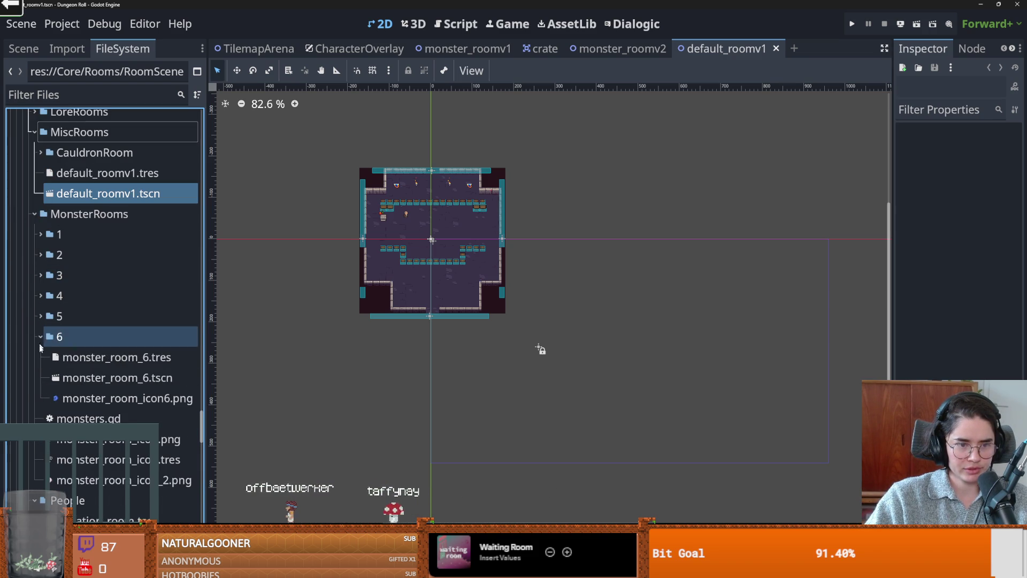
left_click(41, 336)
left_click(113, 377)
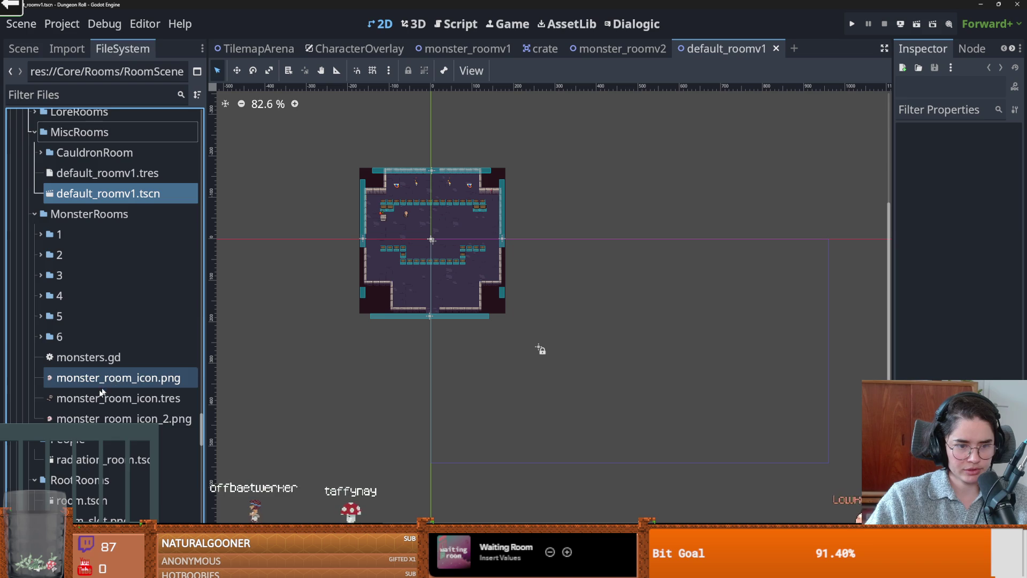
scroll(106, 388, "up", 8)
scroll(102, 390, "down", 12)
Open the room.tscn and root_room.tscn scenes from RootRooms
left_click(86, 374)
double_click(82, 390)
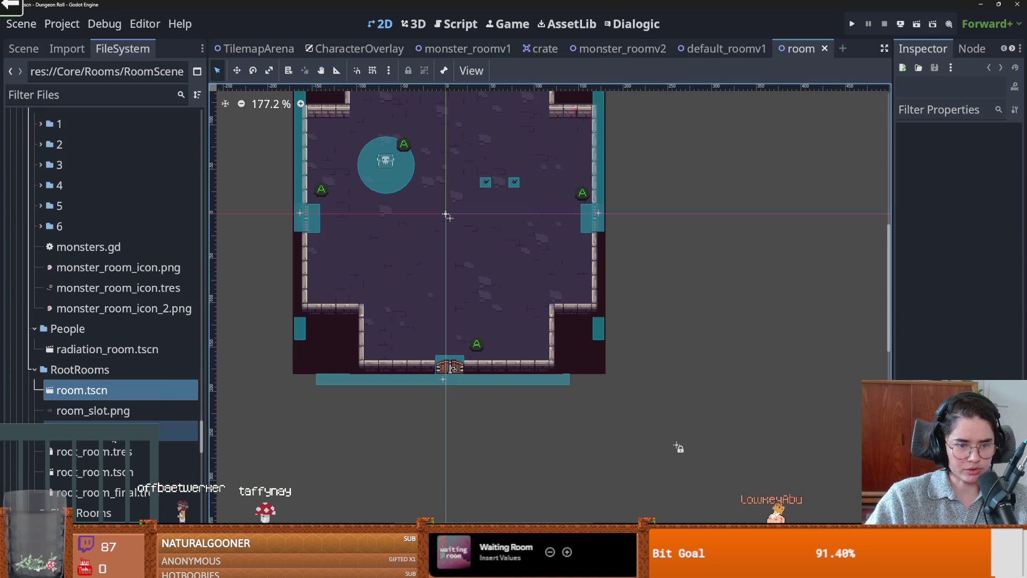
double_click(94, 471)
Select RoomEnterTrigger in root_room, save the scene and run the project
scroll(504, 315, "down", 3)
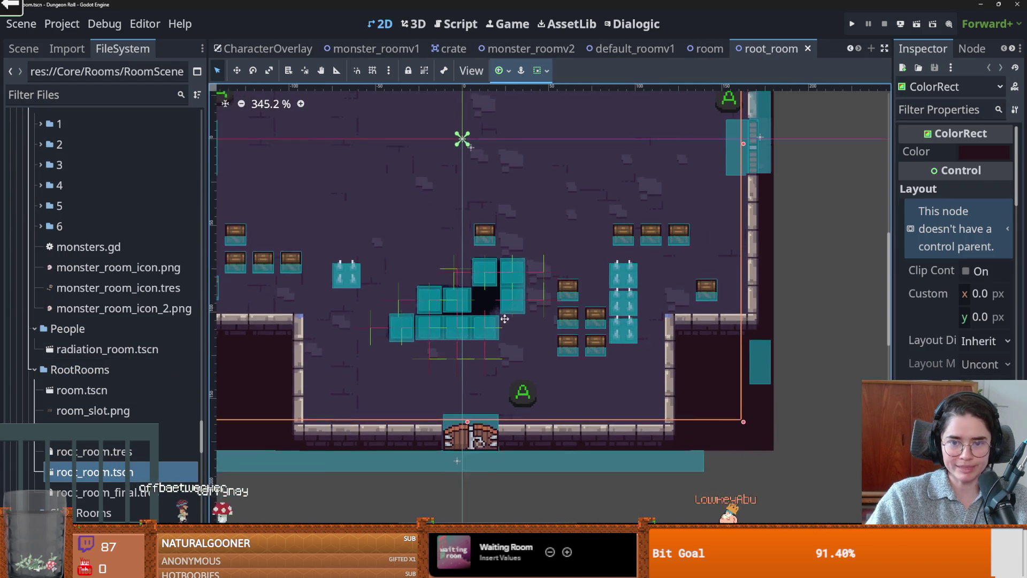
left_click(23, 48)
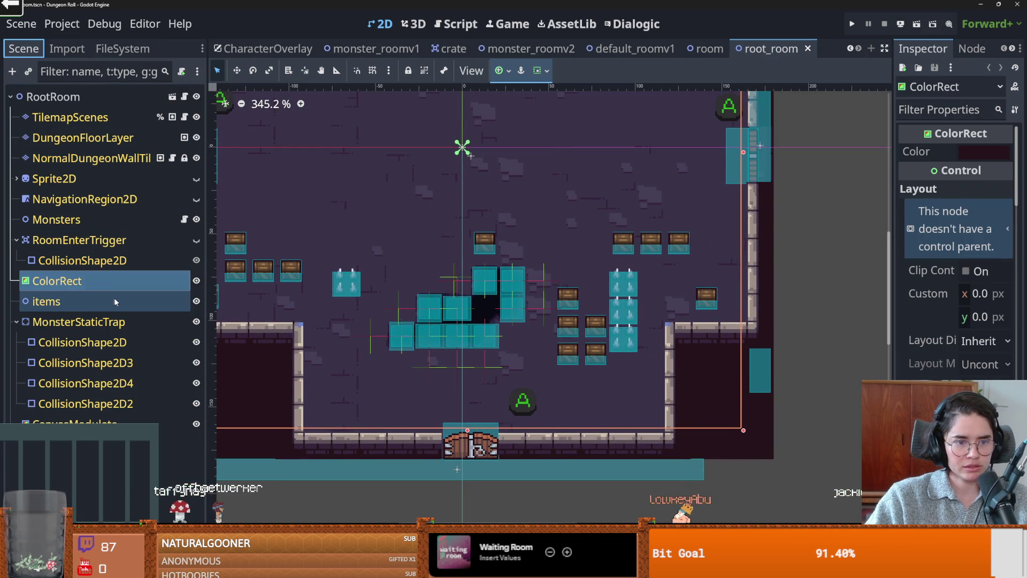
left_click(80, 240)
scroll(410, 266, "down", 4)
key("ctrl+s")
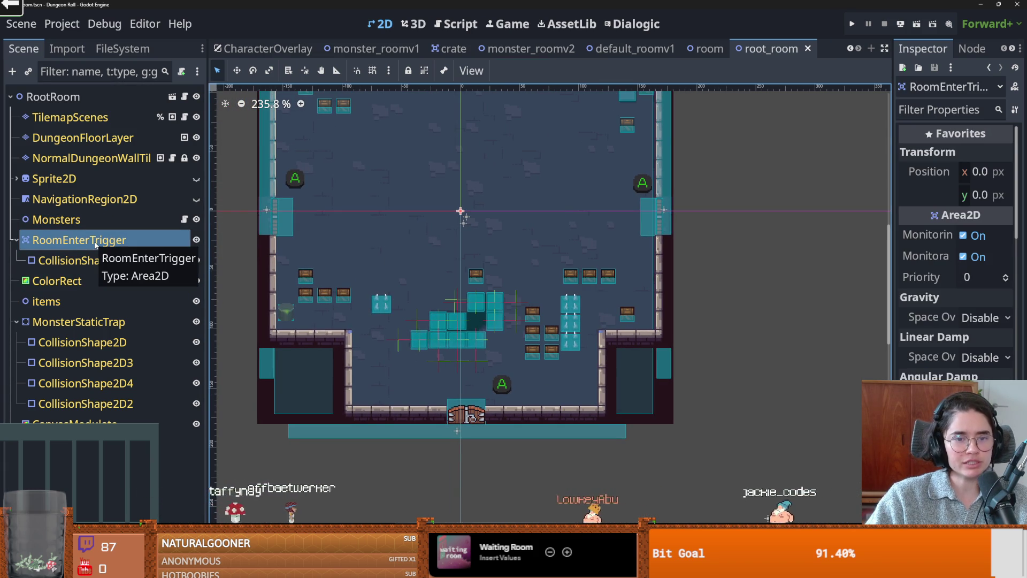
left_click(851, 24)
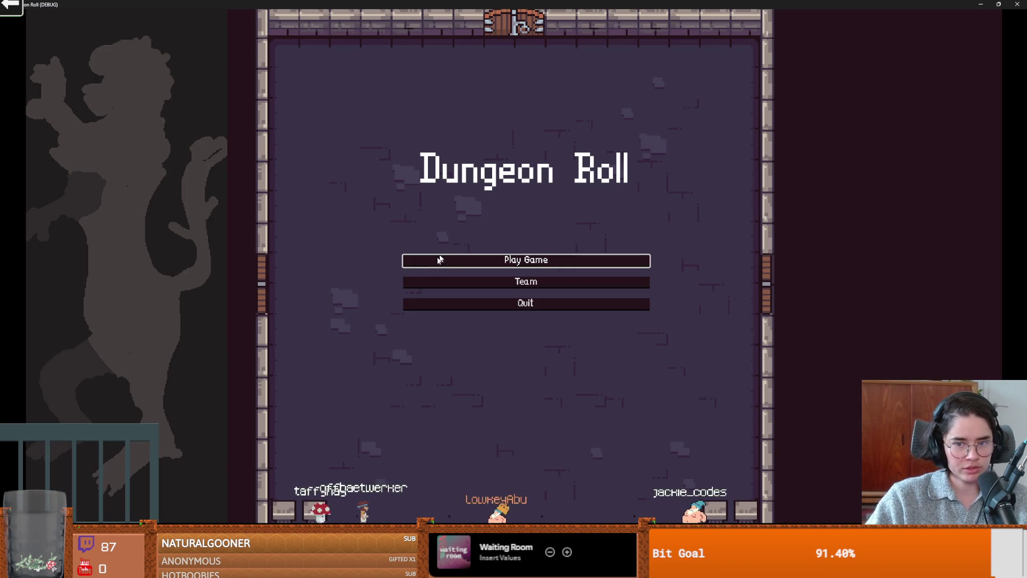
Start a game as the Crusader and choose the default room at the west door
left_click(461, 257)
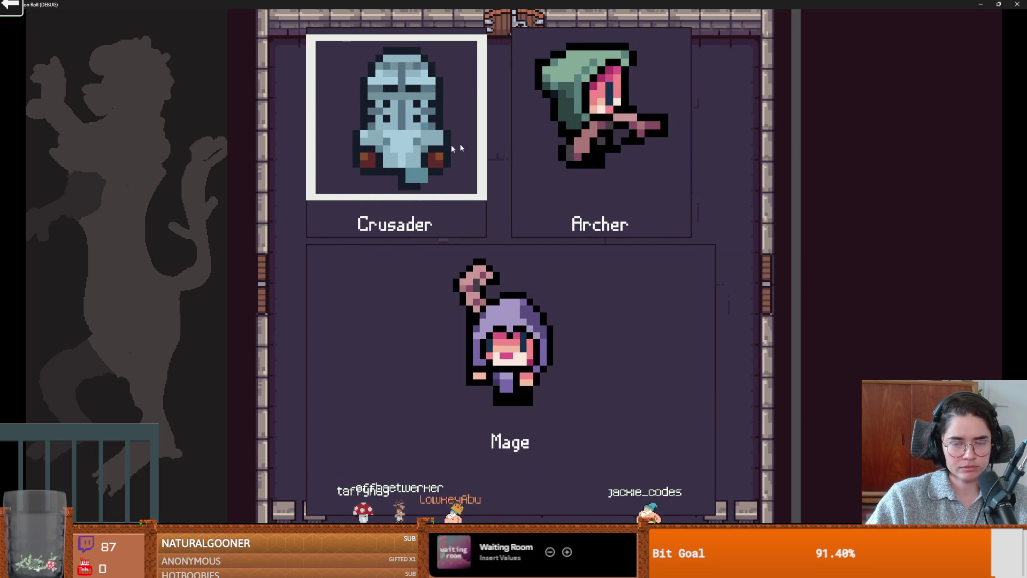
left_click(467, 142)
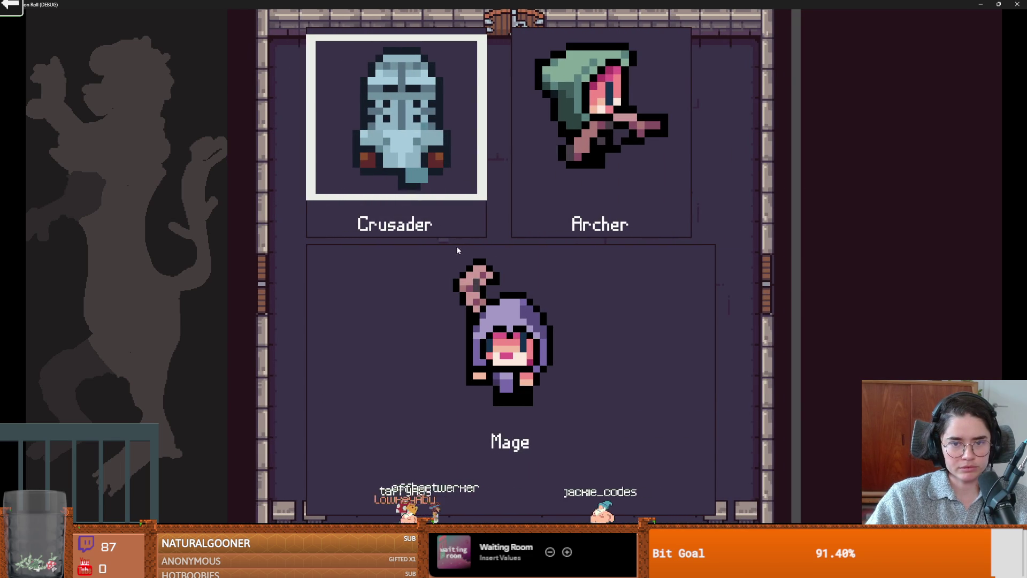
key("a")
key("s")
key("e")
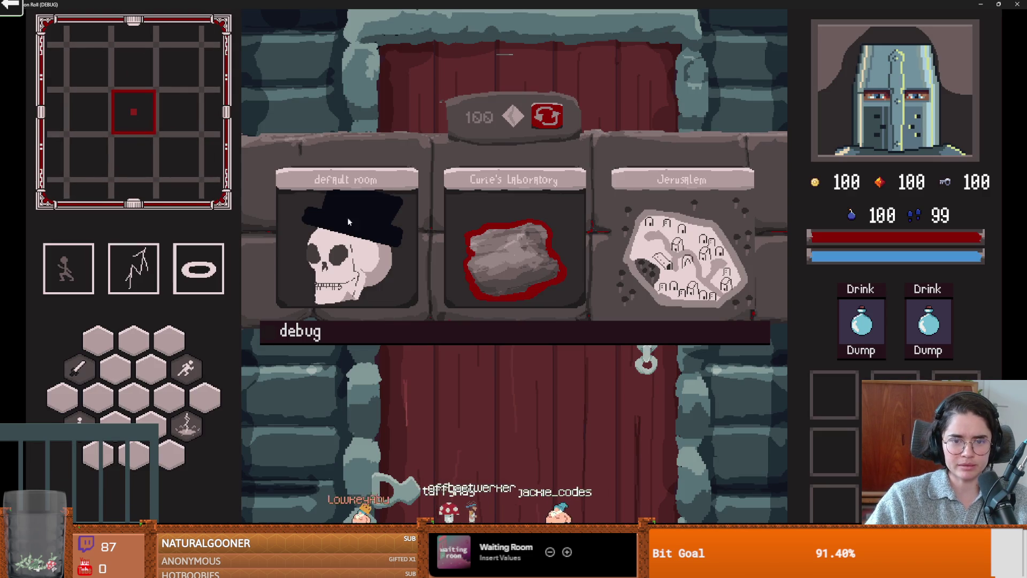
left_click(291, 304)
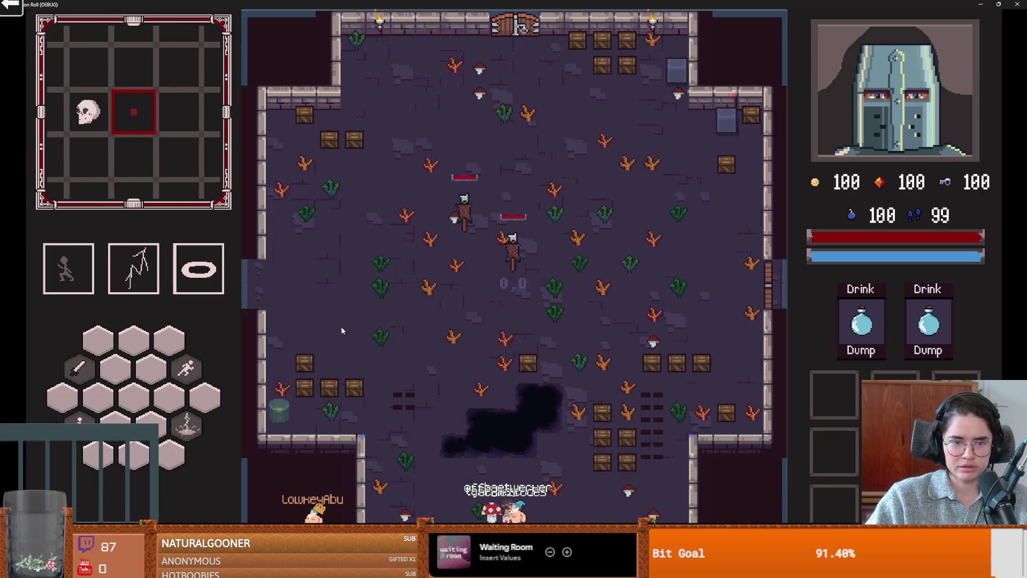
Cast lightning at the enemies, dodge around, and walk out the right doorway
left_click(700, 293)
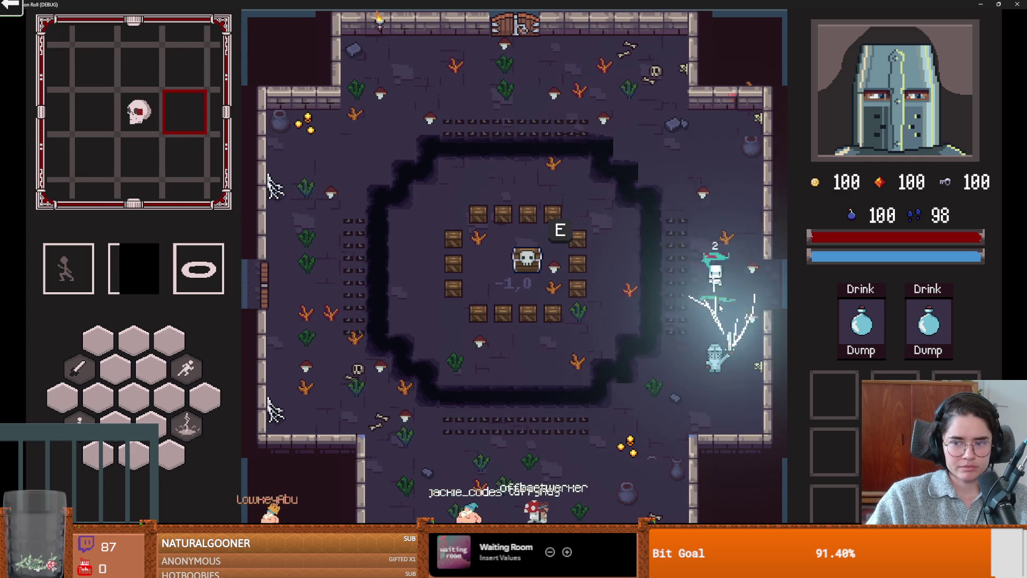
key("s")
key("w")
key("s")
key("w")
key("d")
key("w")
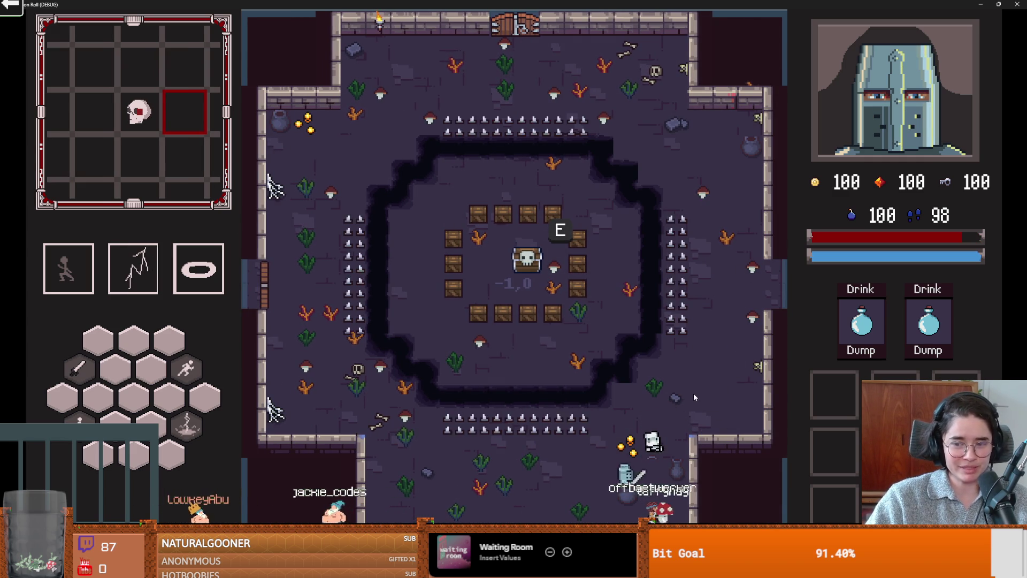
key("w")
key("d")
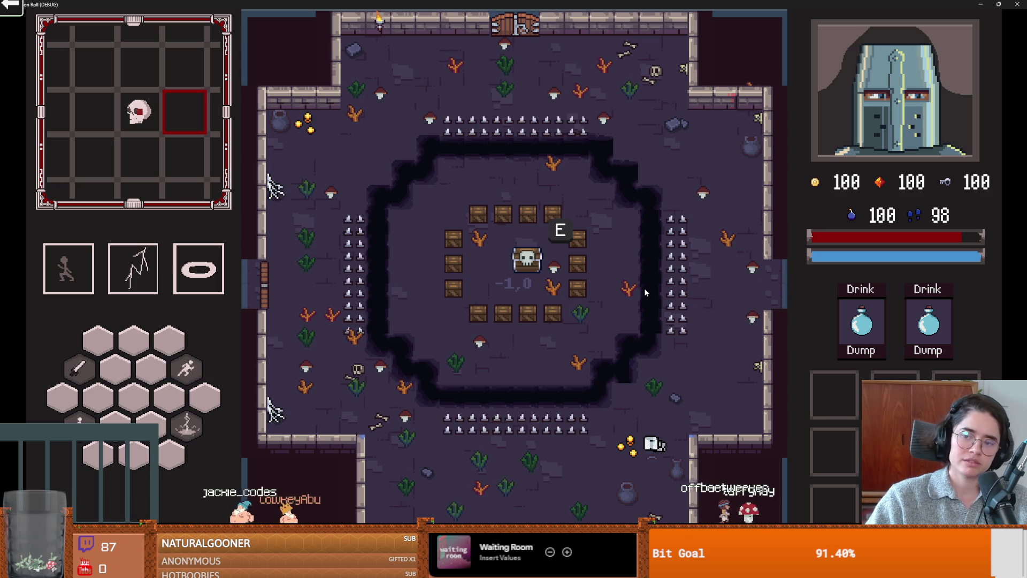
left_click(998, 5)
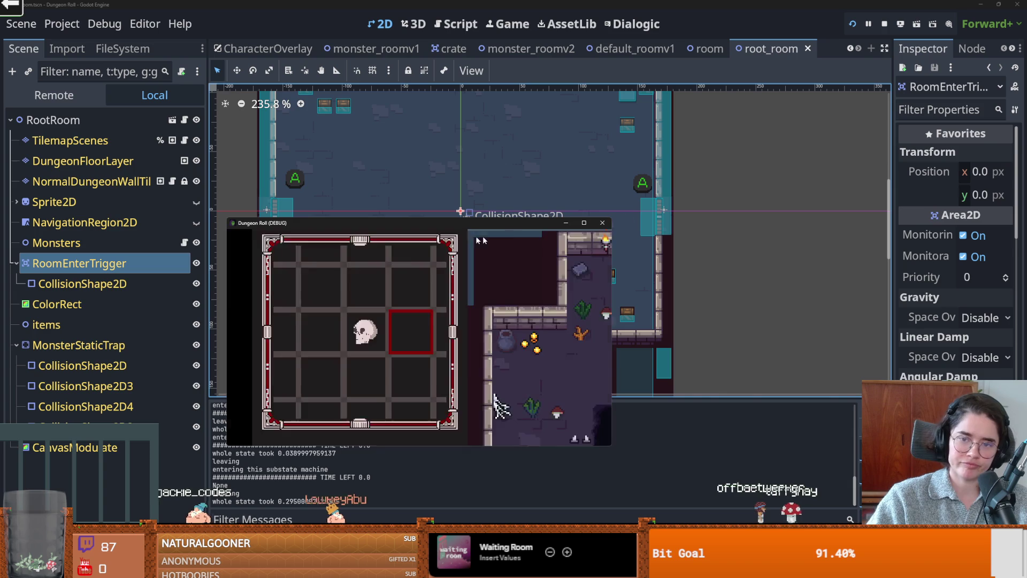
Close the running debug game window and resize the side dock
left_click(602, 223)
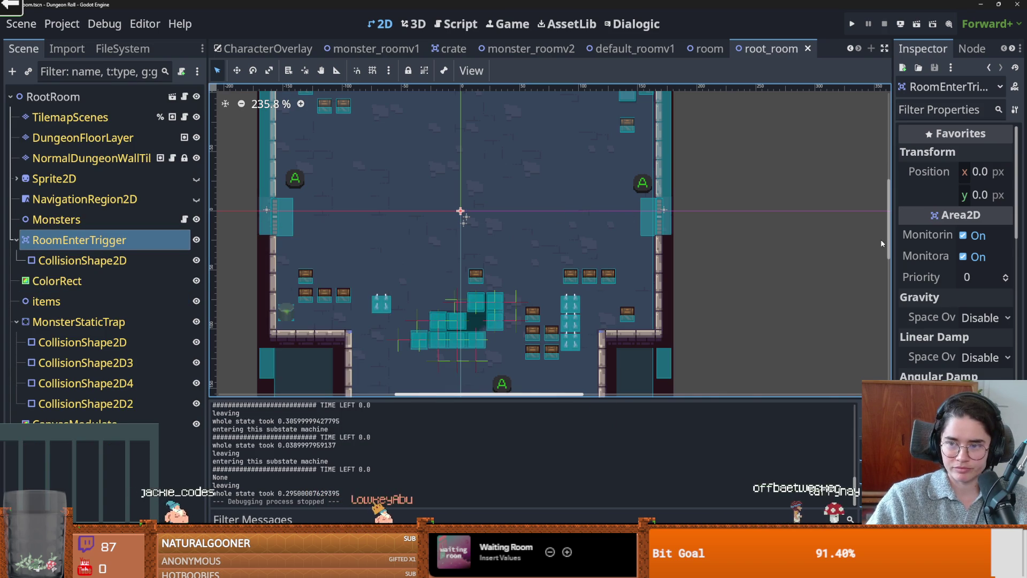
left_click_drag(892, 239, 732, 239)
scroll(802, 332, "down", 5)
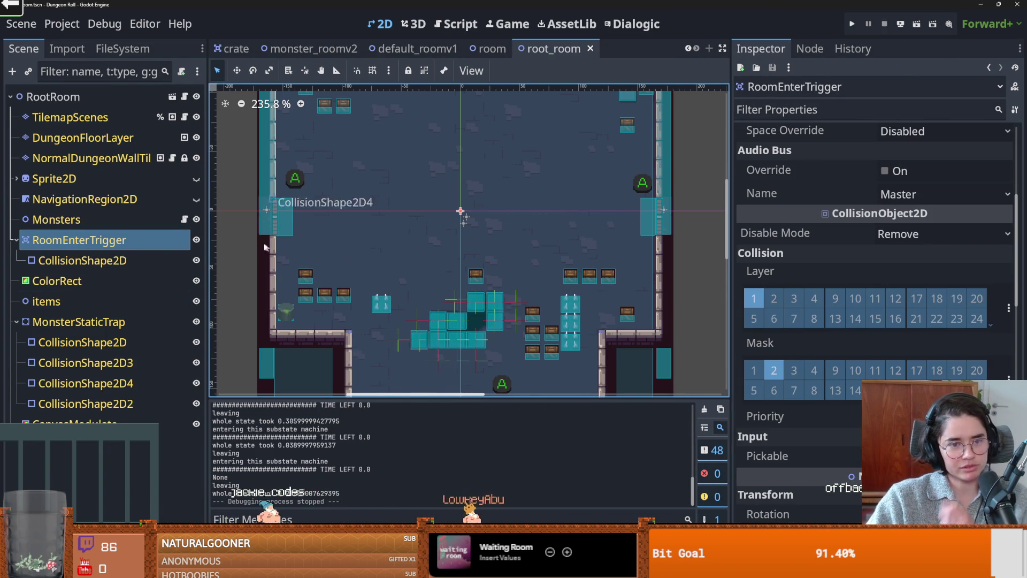
Switch to room_generation.gd, select player_entered on the emit line, and widen the script editor
key("ctrl+F3")
scroll(527, 308, "down", 1)
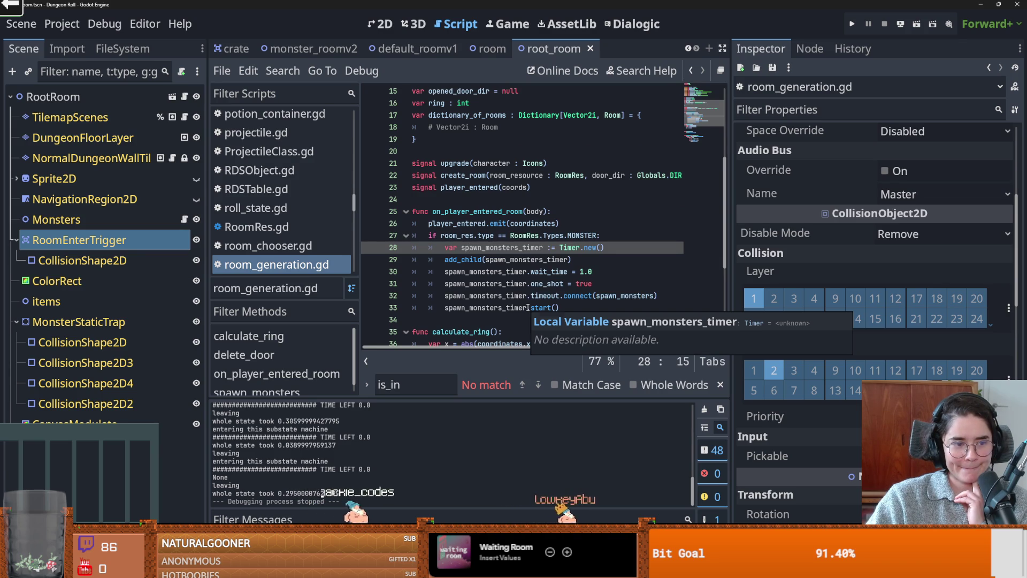
double_click(439, 223)
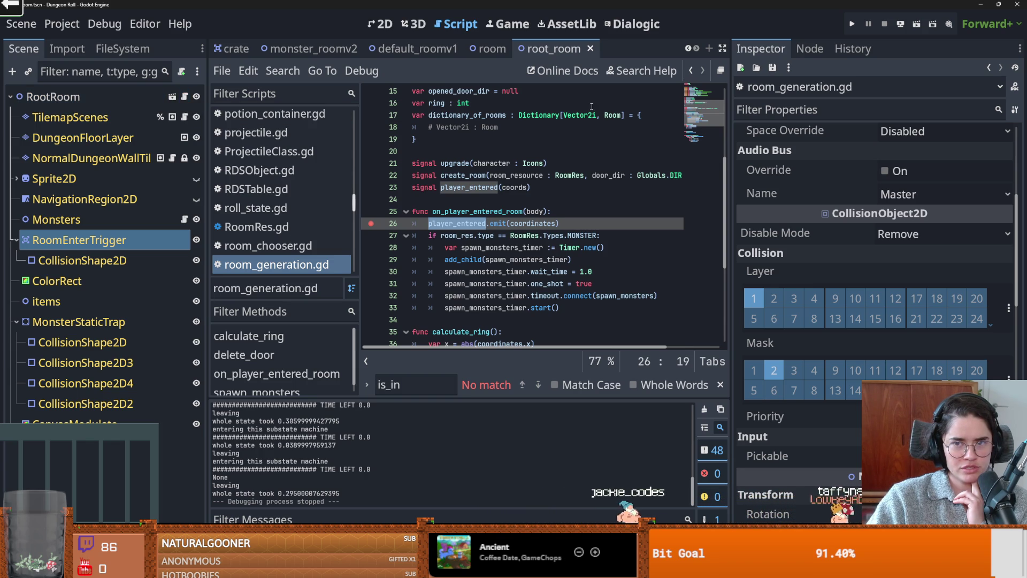
left_click_drag(728, 129, 893, 128)
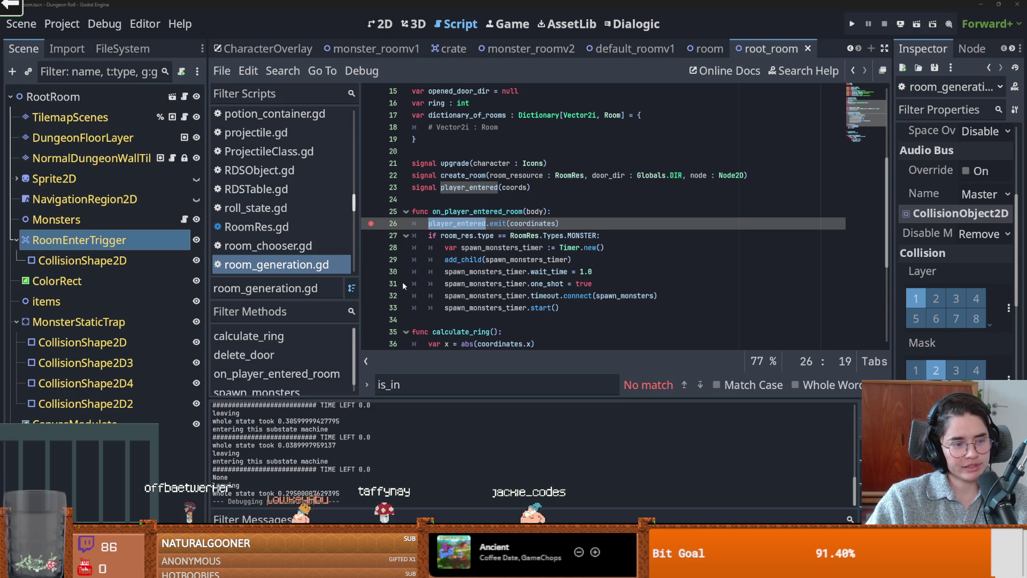
left_click(463, 260)
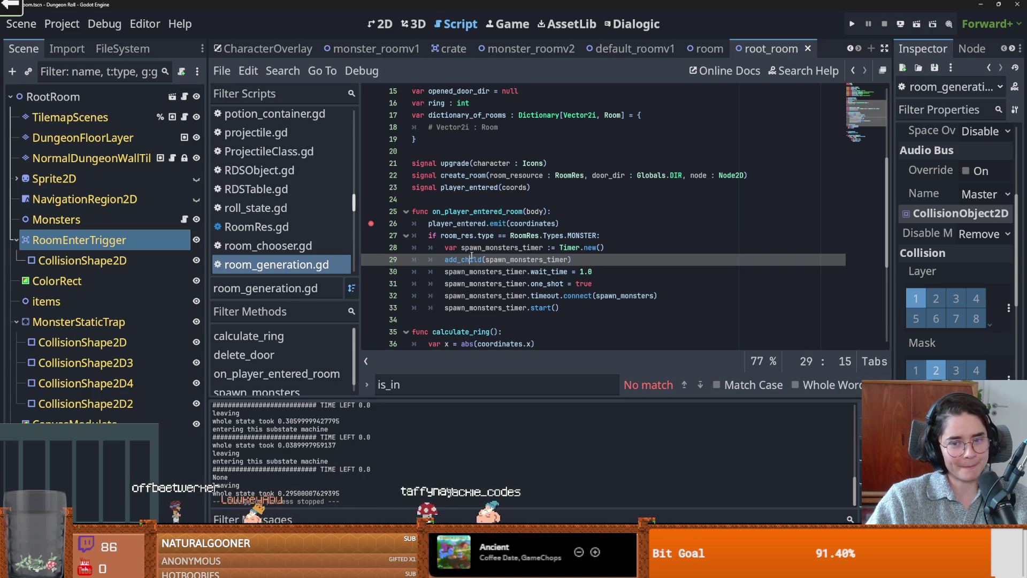
Relaunch Dungeon Roll with F5 and start a new game as the Crusader
left_click(489, 236)
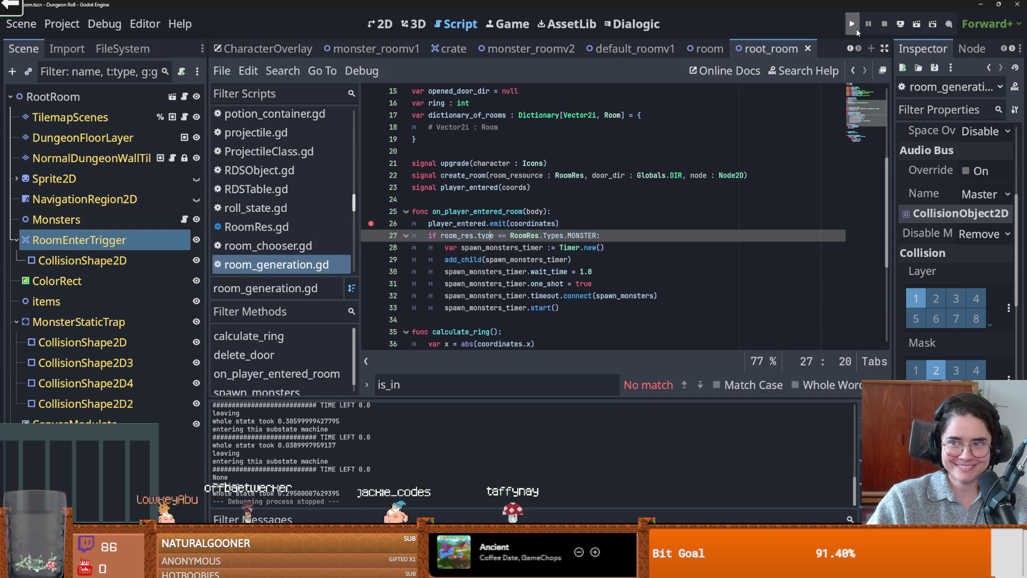
key("F5")
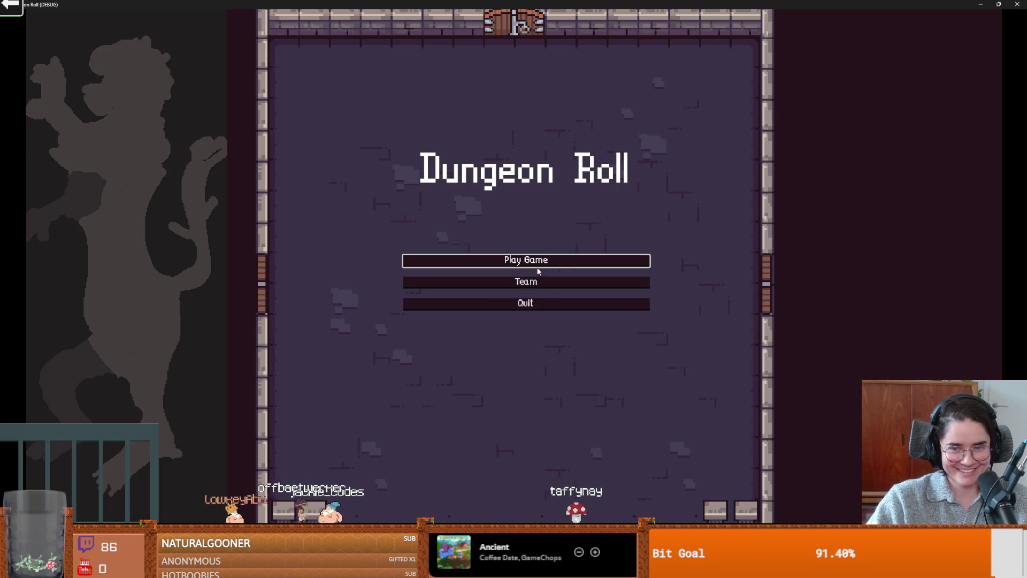
left_click(538, 267)
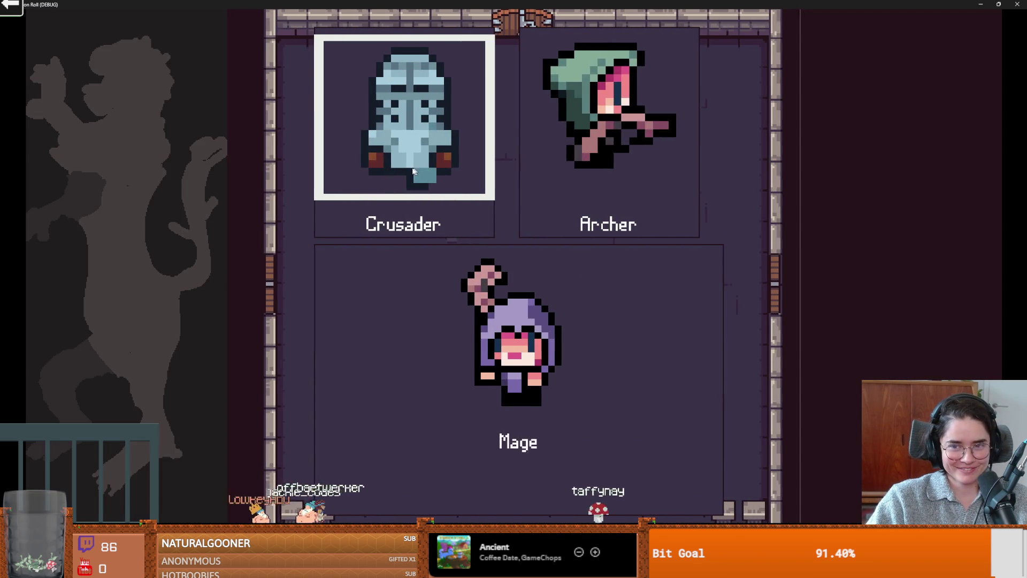
key("Return")
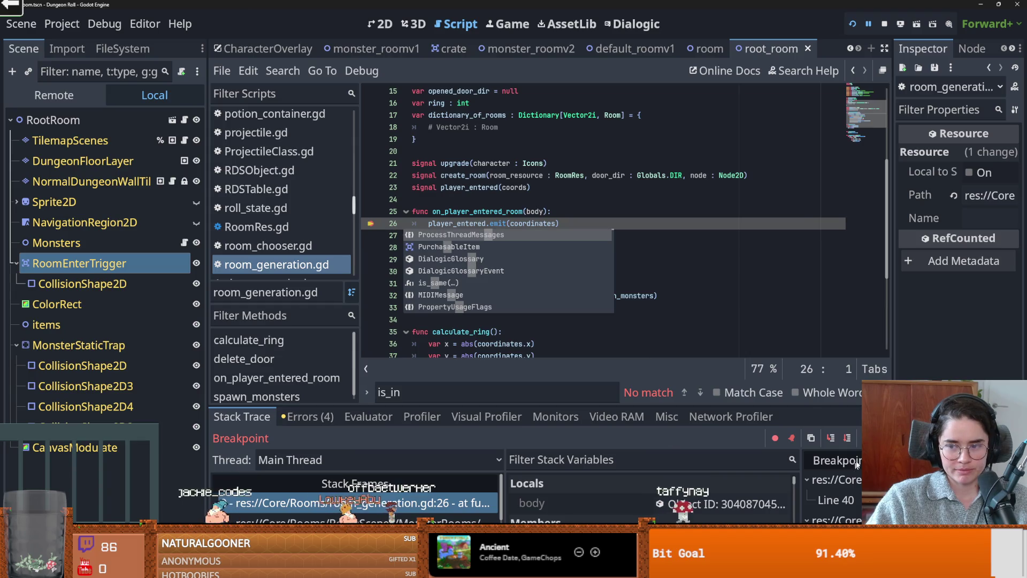
Walk the Crusader around the room, smash a crate, grab the potion, and open the west door's room choice
key("s")
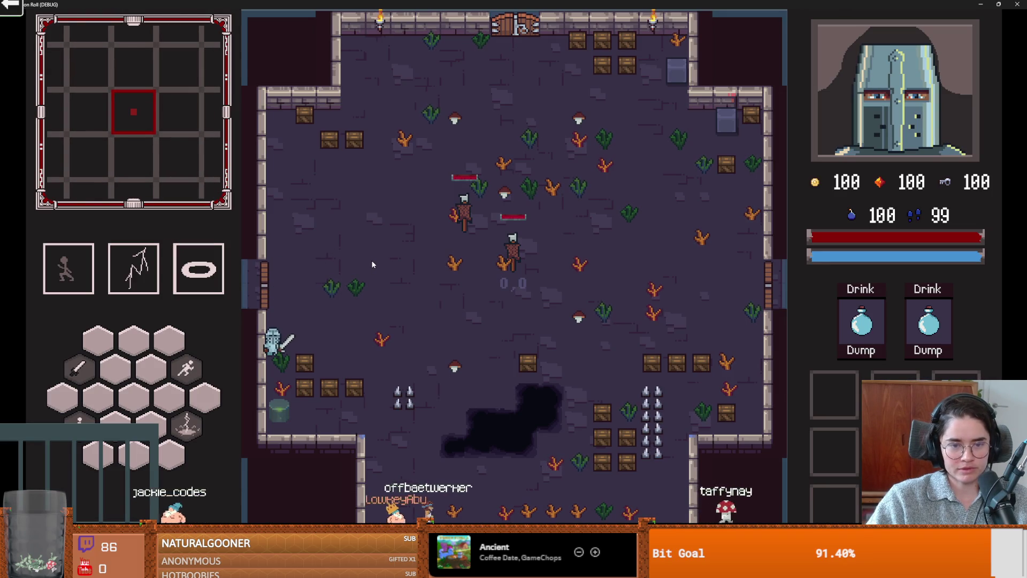
key("d")
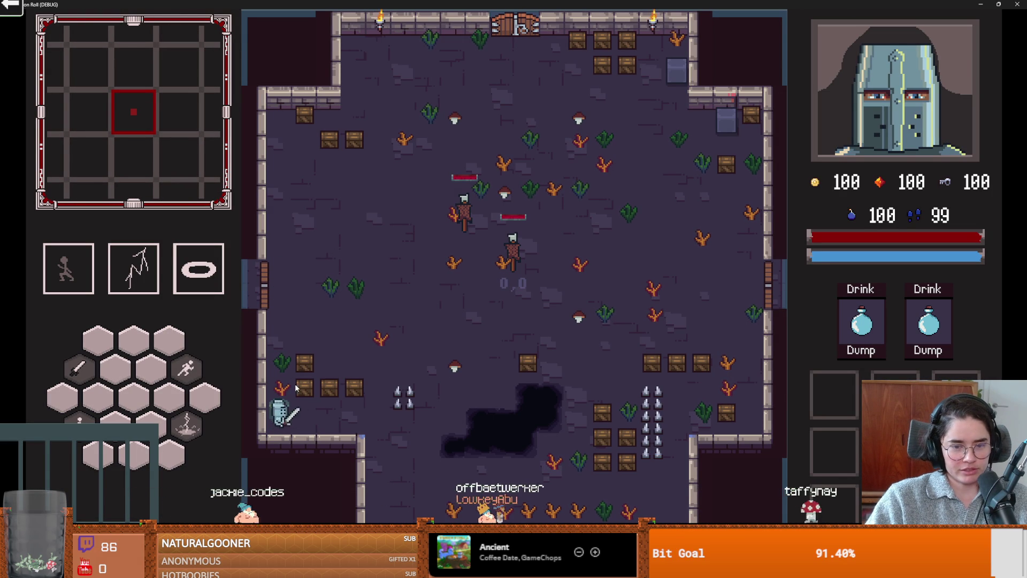
key("w")
left_click(312, 348)
key("d")
key("a")
key("s")
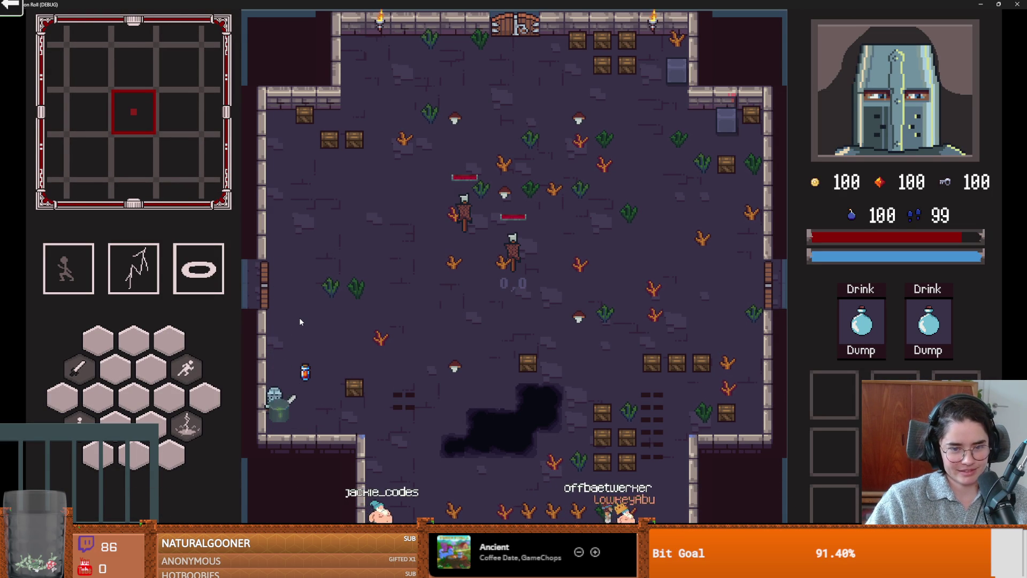
key("w")
key("w")
key("e")
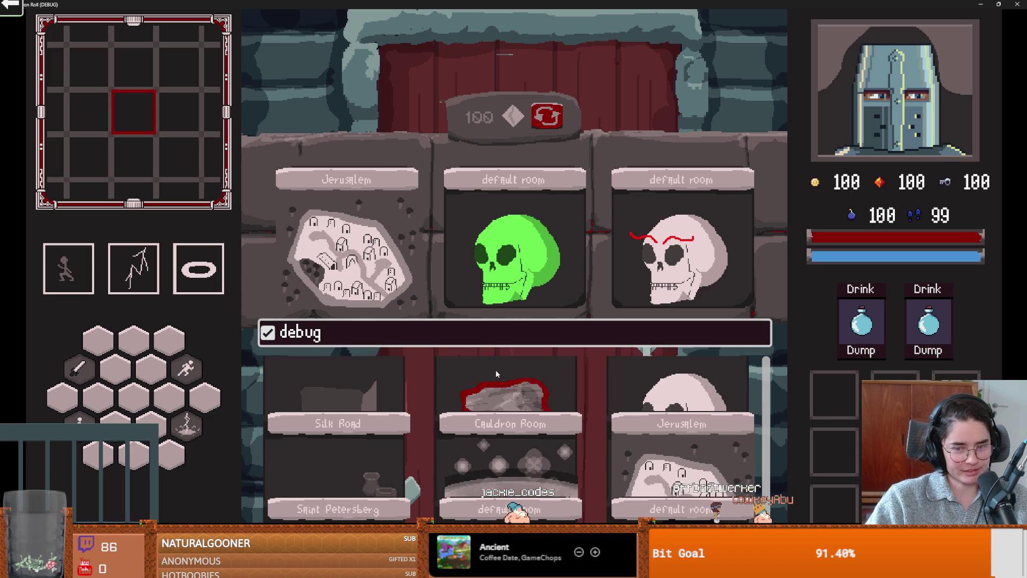
Load a room through the debug options, continue past the breakpoint, and attack the skeleton
left_click(602, 343)
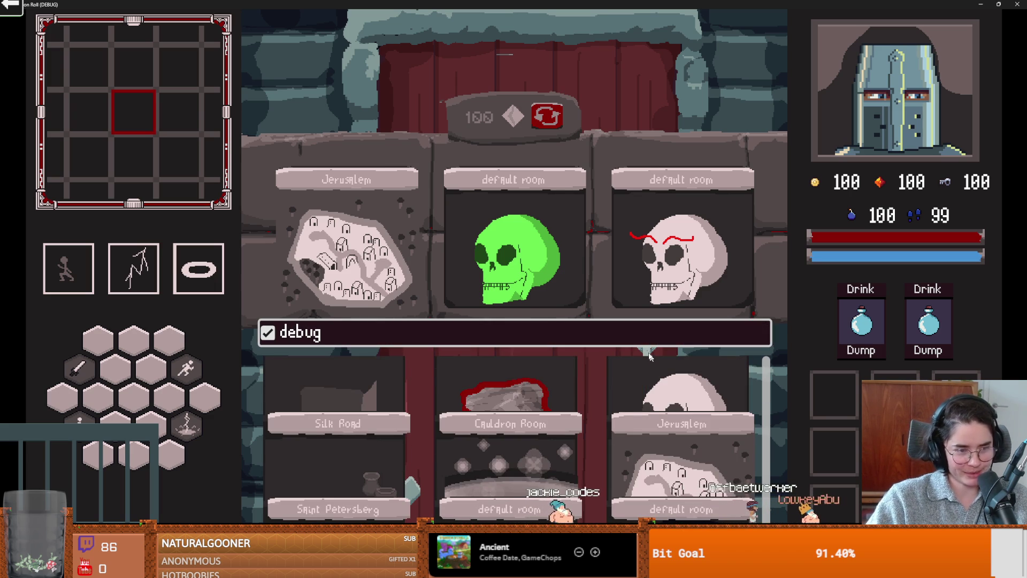
left_click(682, 393)
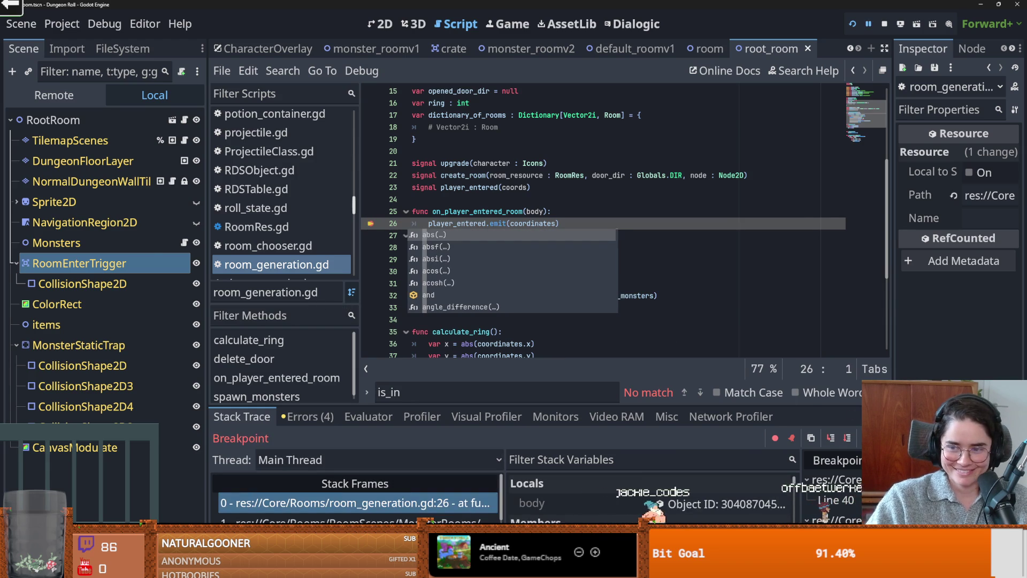
key("F12")
key("a")
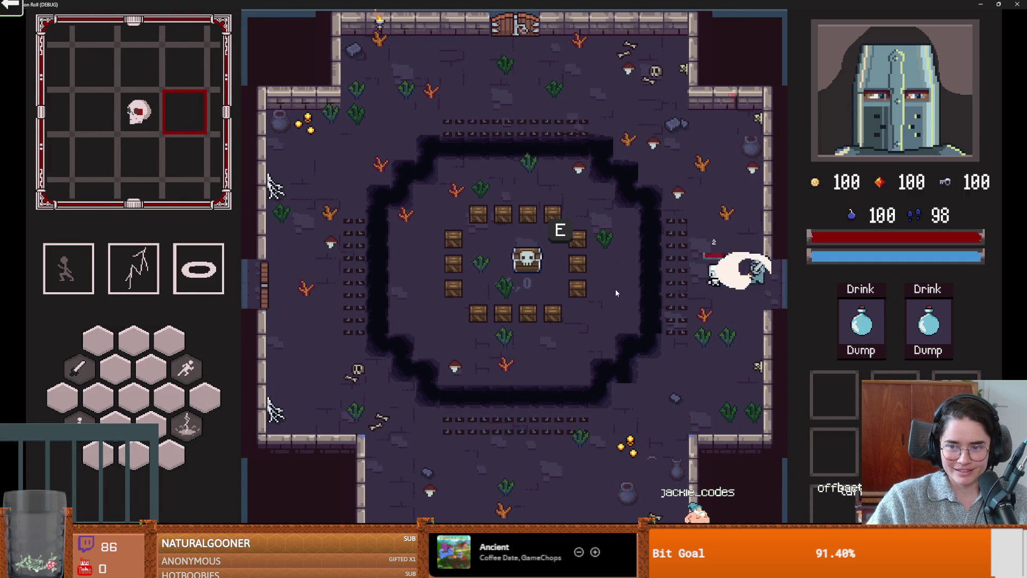
left_click(617, 293)
key("d")
left_click(749, 313)
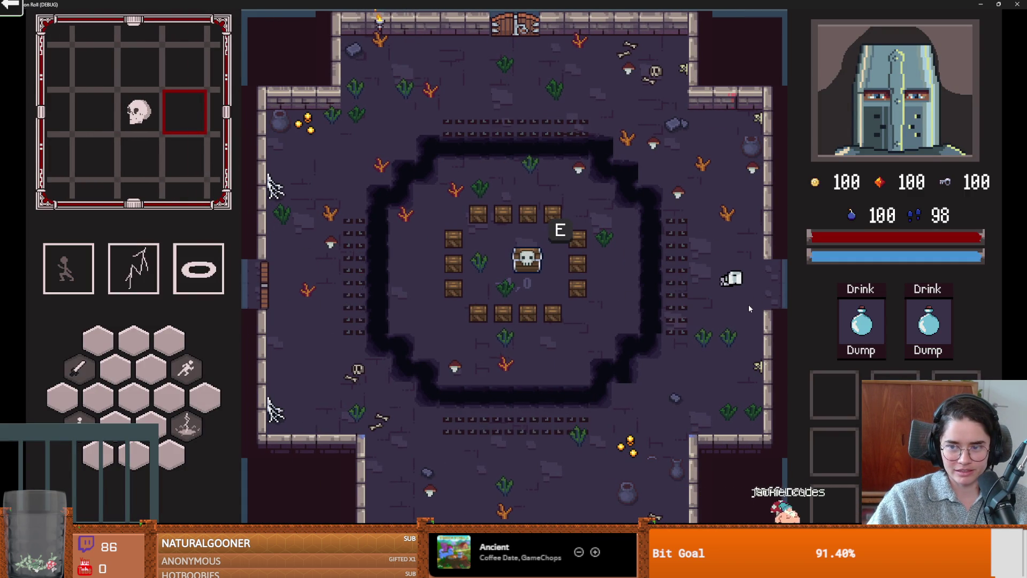
left_click(749, 303)
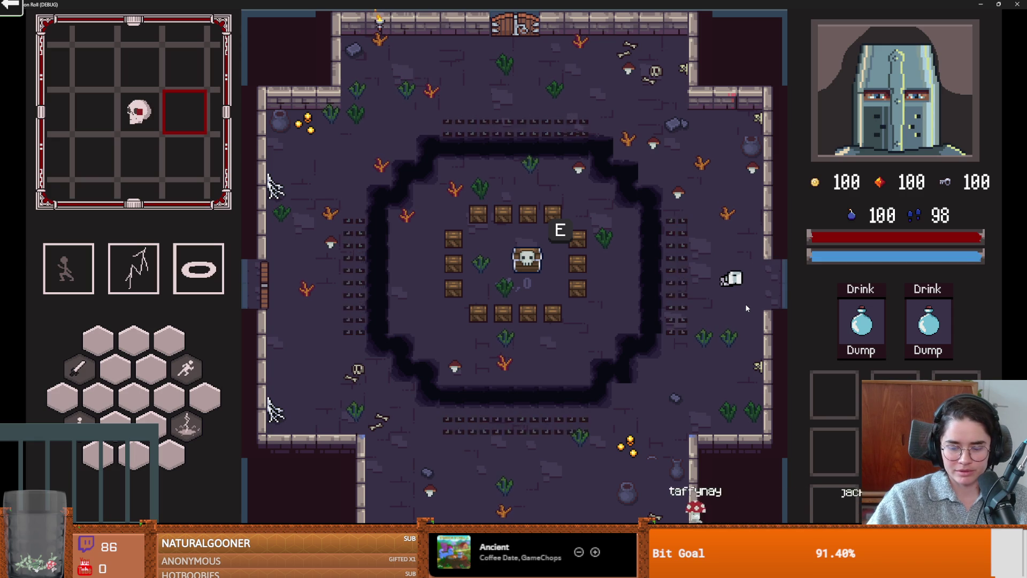
View the map of explored rooms, then shrink and close the debug game window
key("Tab")
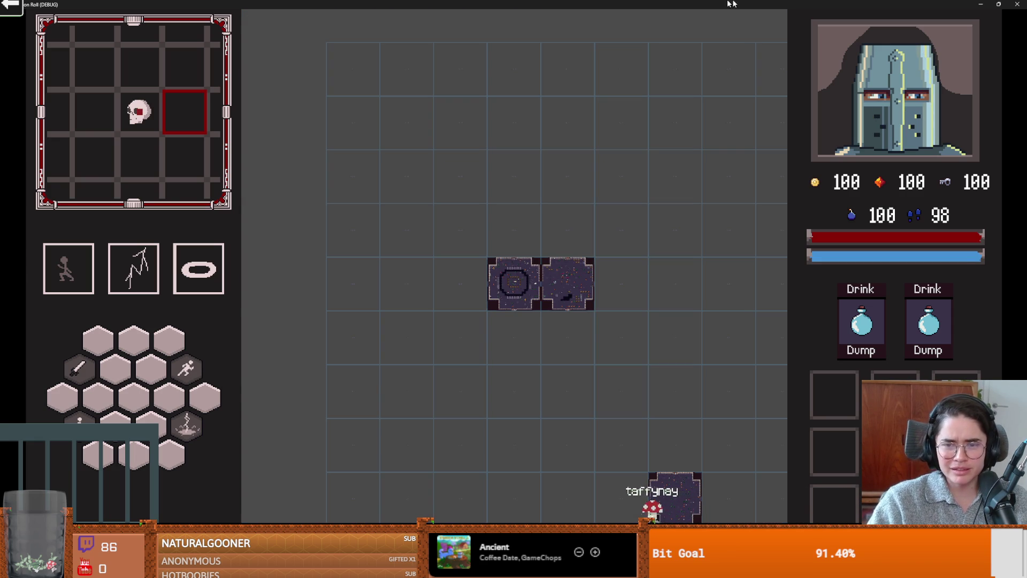
left_click_drag(760, 4, 576, 209)
left_click(657, 207)
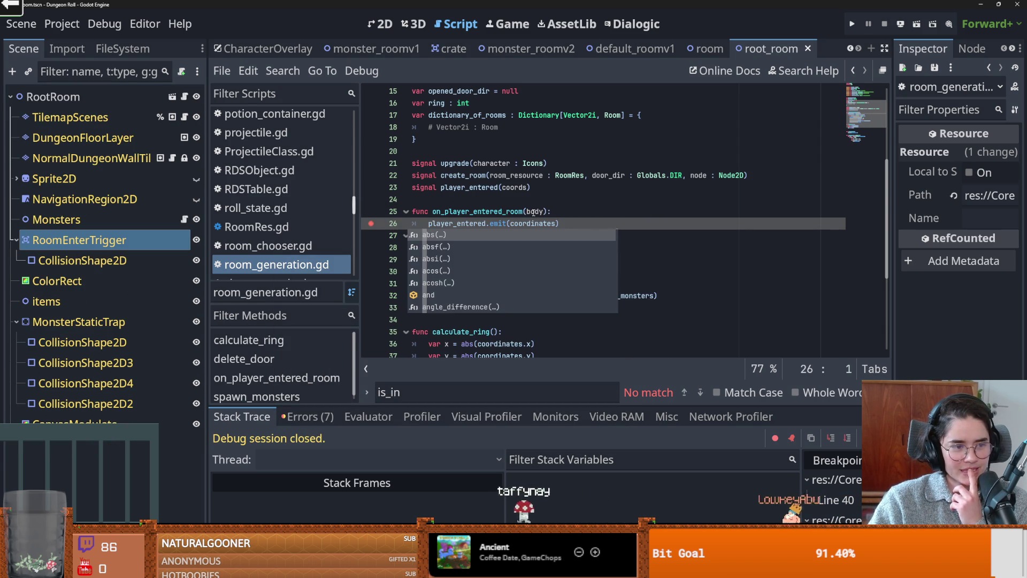
left_click(449, 225)
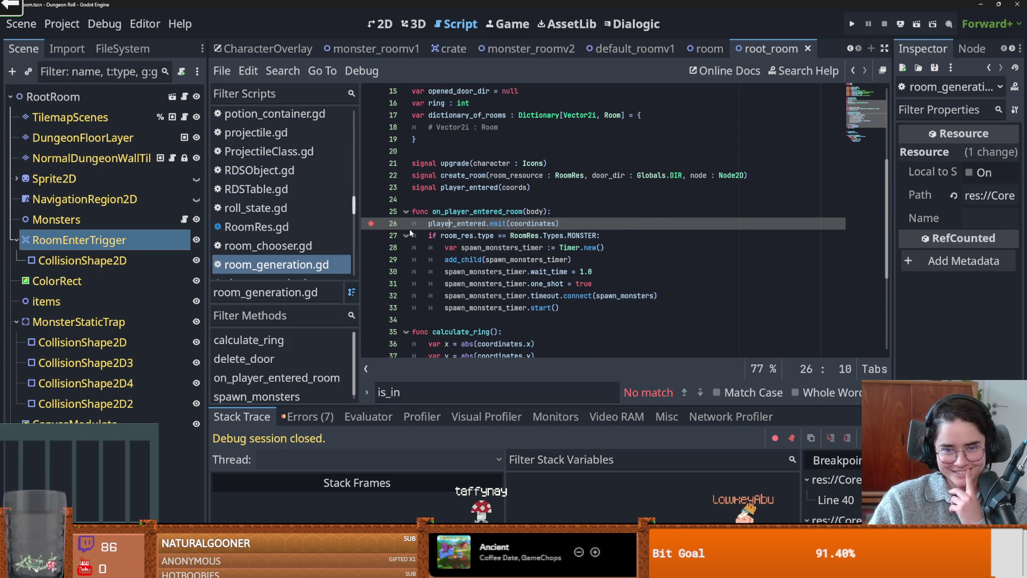
scroll(417, 267, "down", 3)
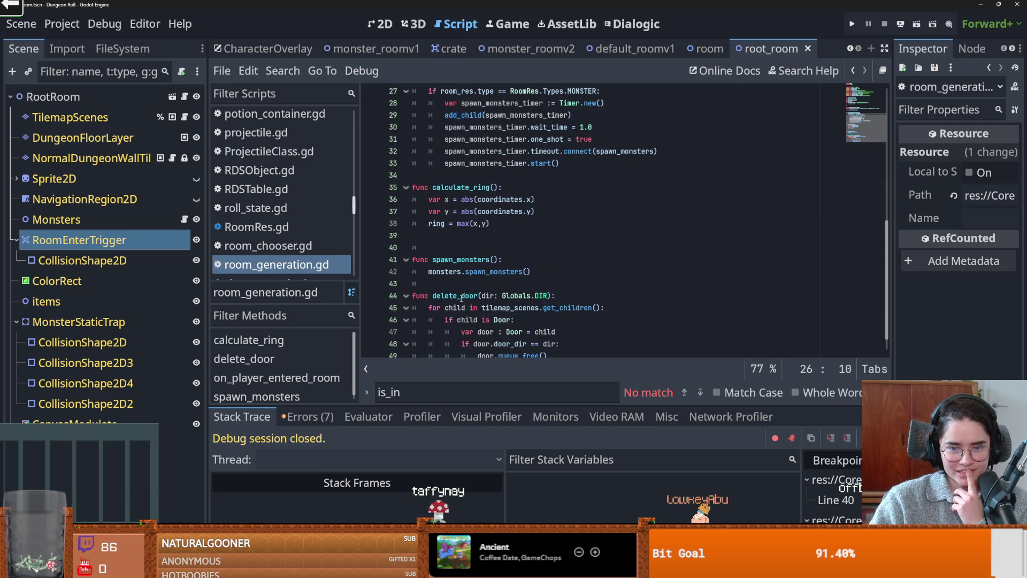
scroll(461, 298, "up", 3)
double_click(459, 211)
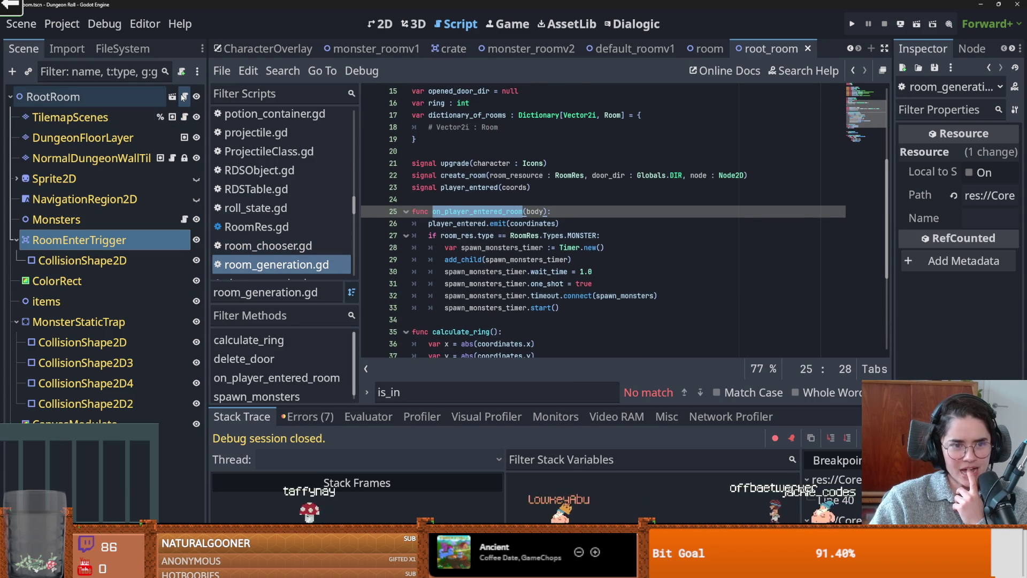
scroll(412, 269, "down", 3)
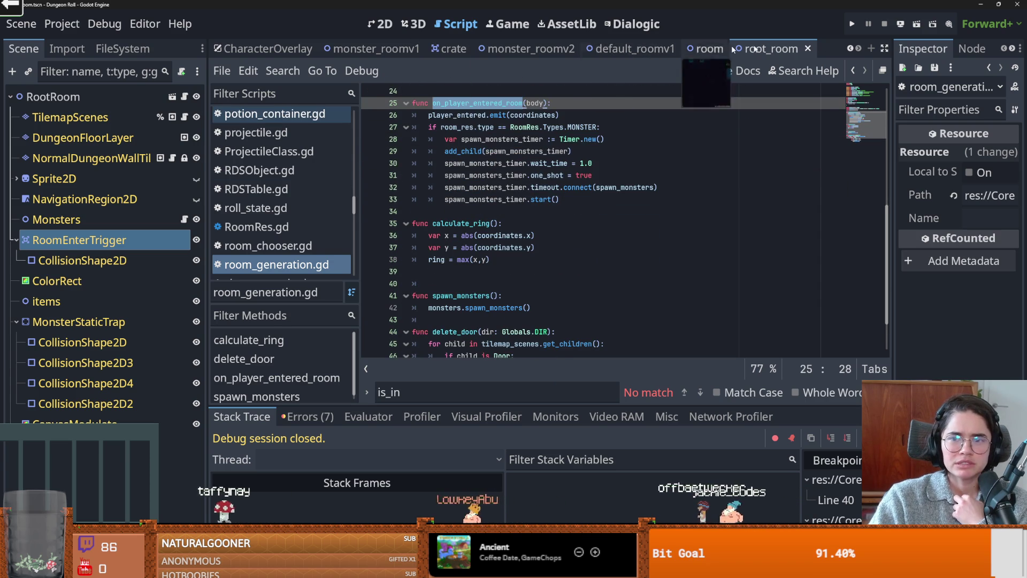
left_click(850, 48)
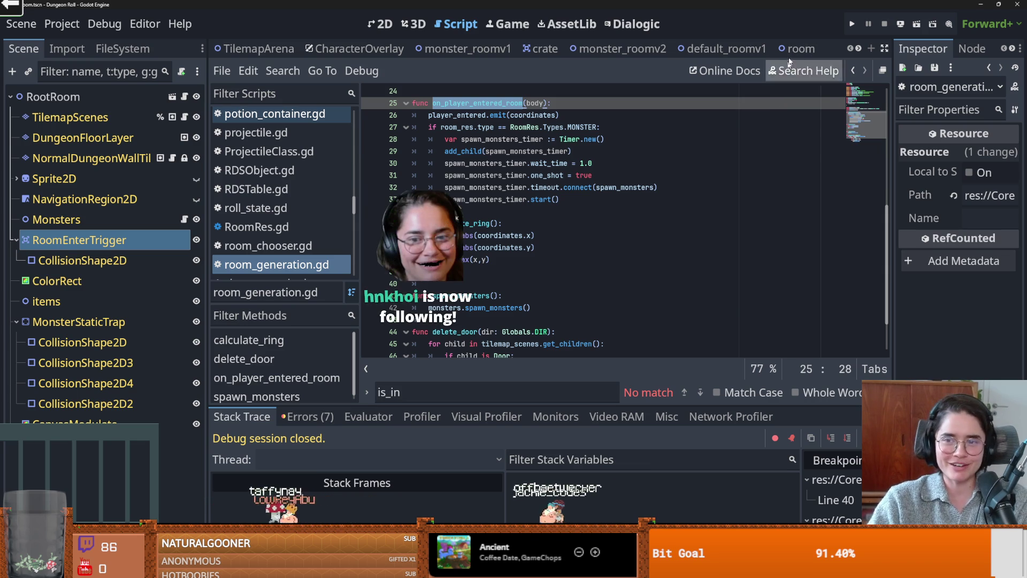
left_click(798, 48)
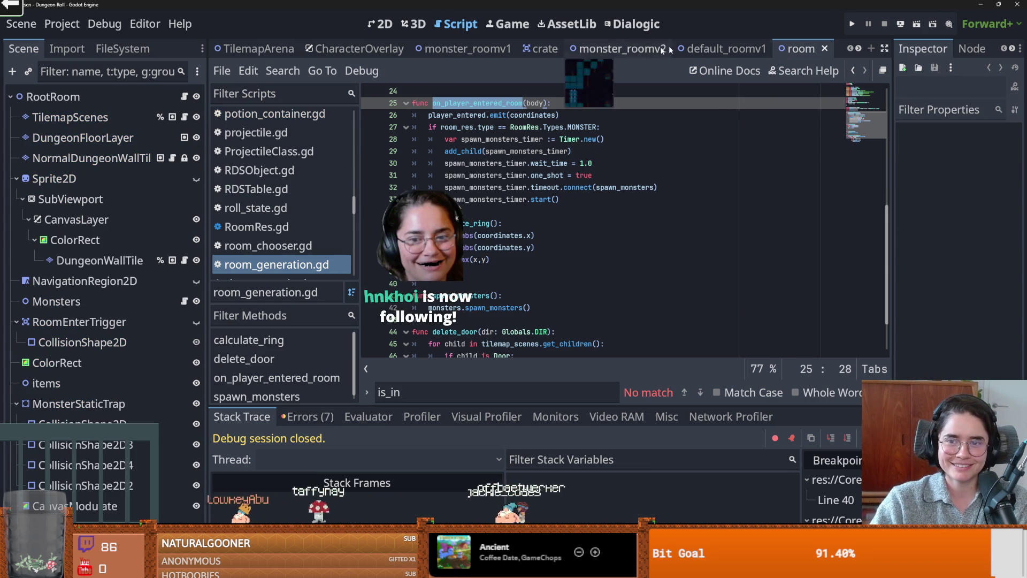
Show TilemapArena's arena.gd at line 192's player_entered-to-move_camera connection, save, and switch to the browser
left_click(254, 49)
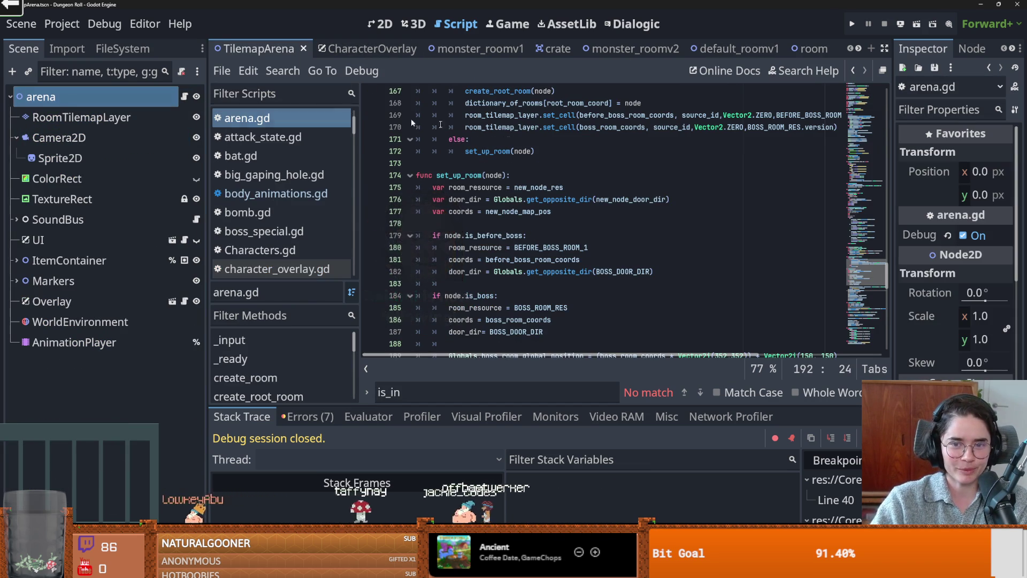
scroll(786, 331, "up", 6)
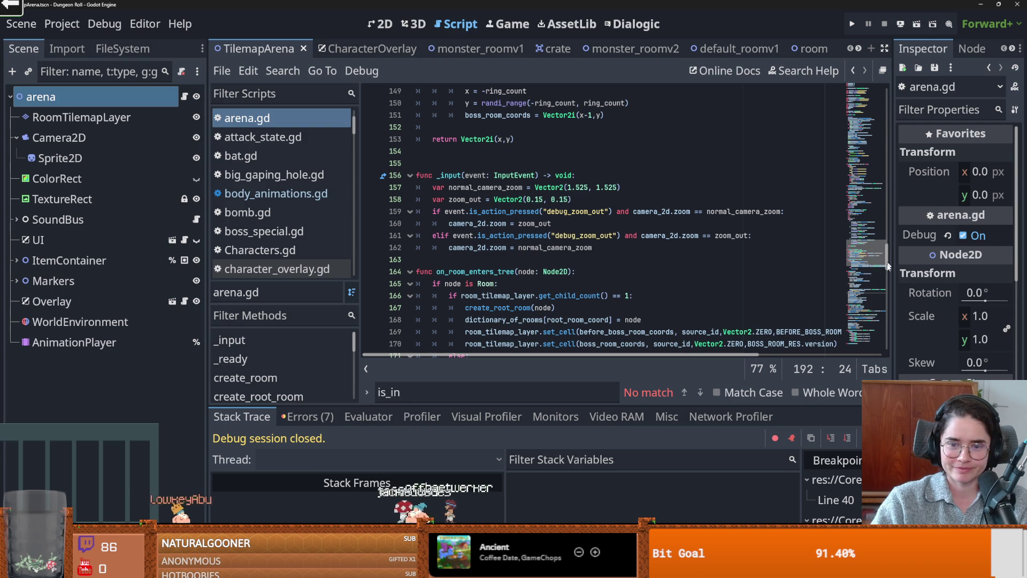
left_click_drag(886, 265, 886, 296)
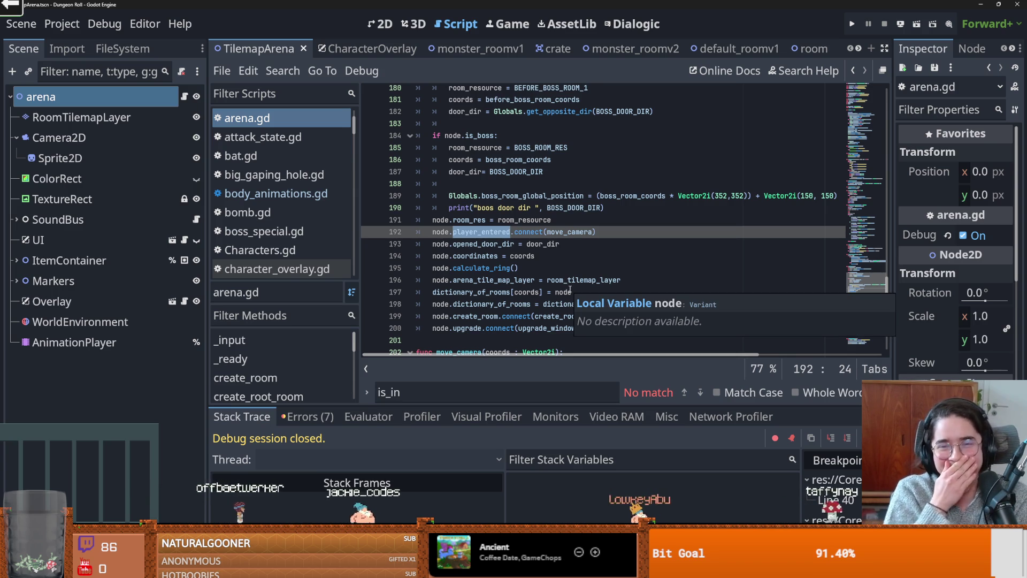
scroll(458, 292, "up", 1)
key("ctrl+s")
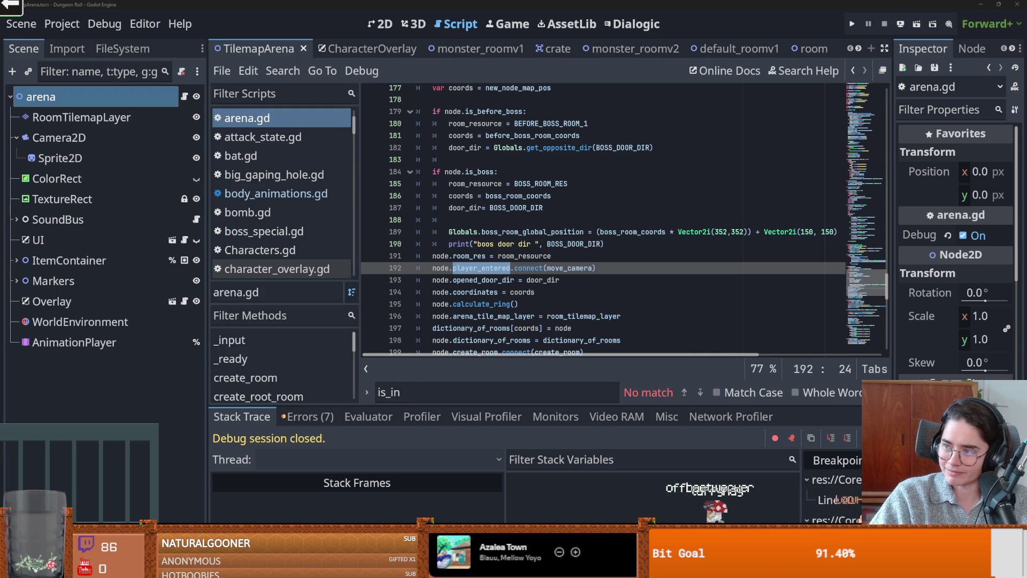
key("alt+Tab")
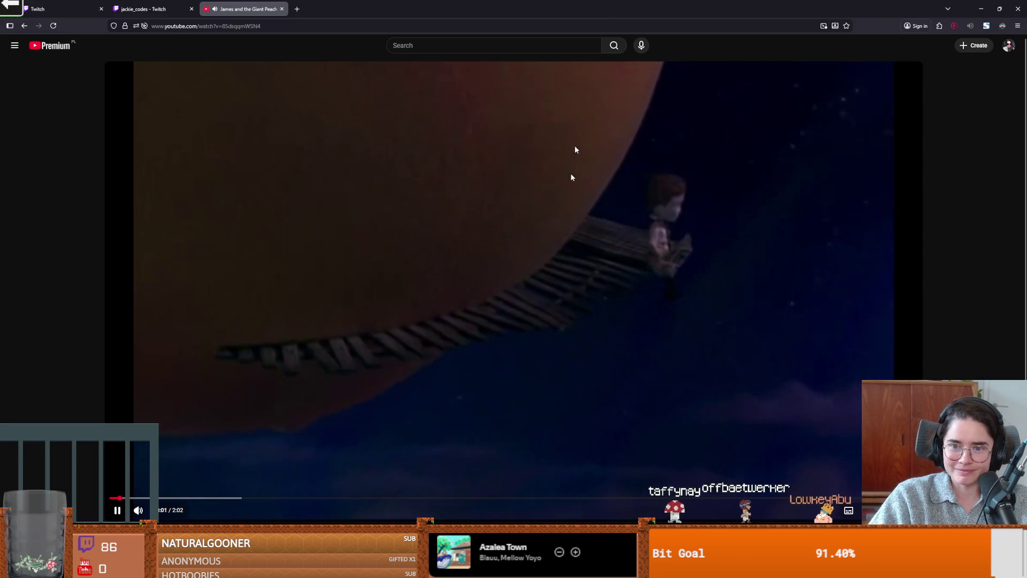
Watch the James and the Giant Peach video full screen, pausing it, then return to Godot
key("f")
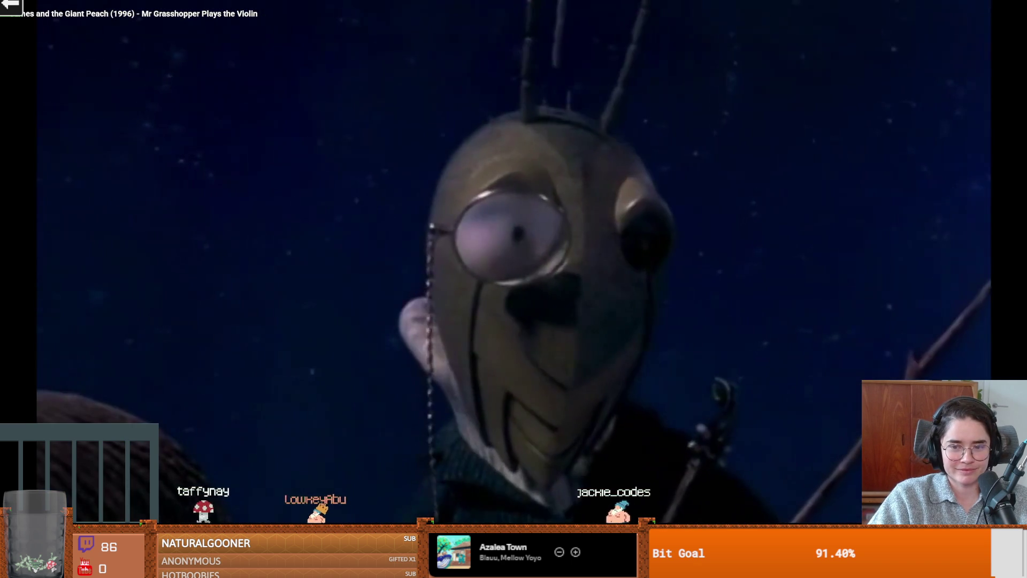
left_click(559, 481)
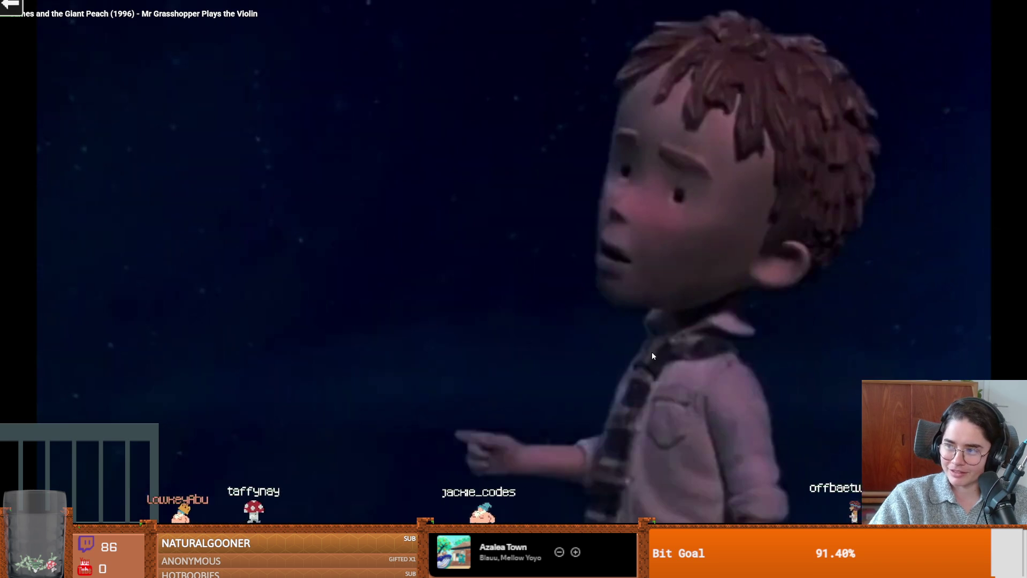
left_click(505, 370)
left_click(522, 458)
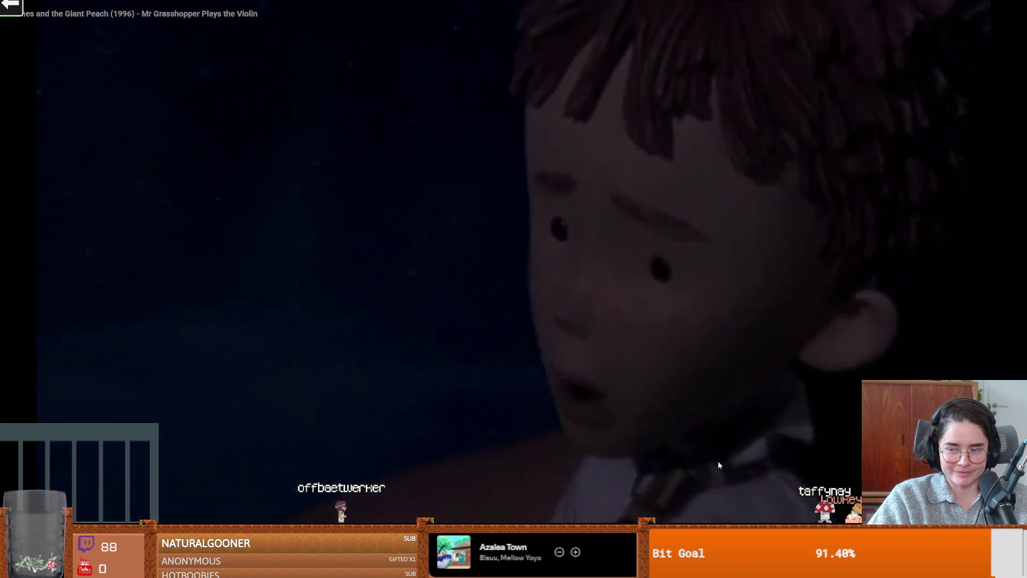
key("Escape")
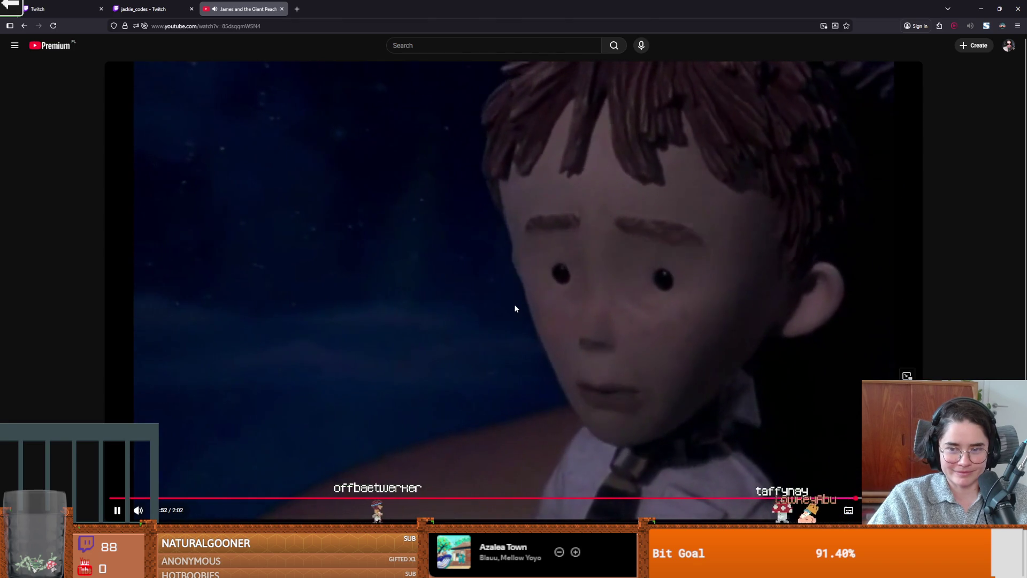
left_click(514, 304)
key("alt+Tab")
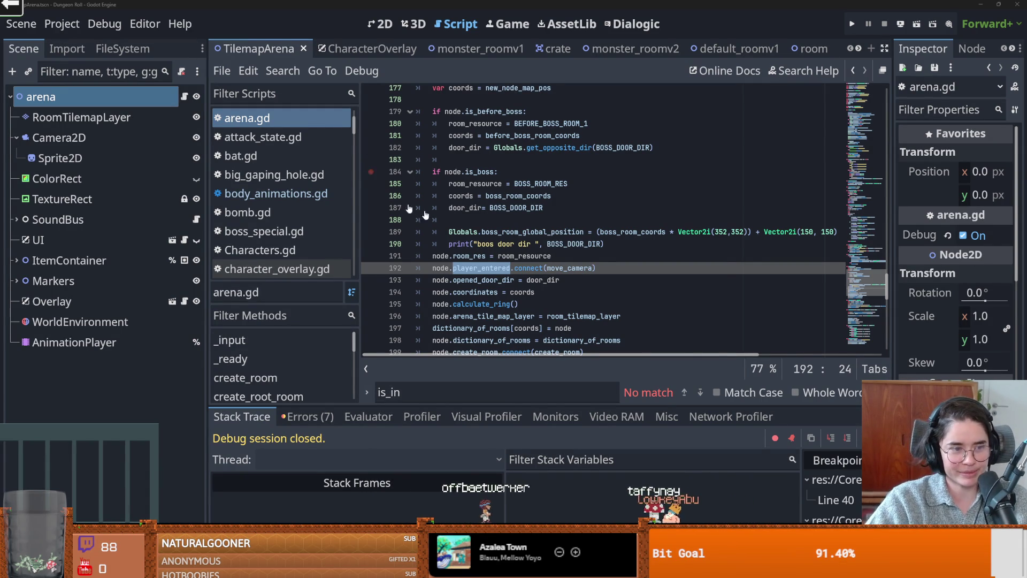
Delete the empty line 188 after door_dir = BOSS_DOOR_DIR and save arena.gd
left_click(444, 220)
key("ctrl+s")
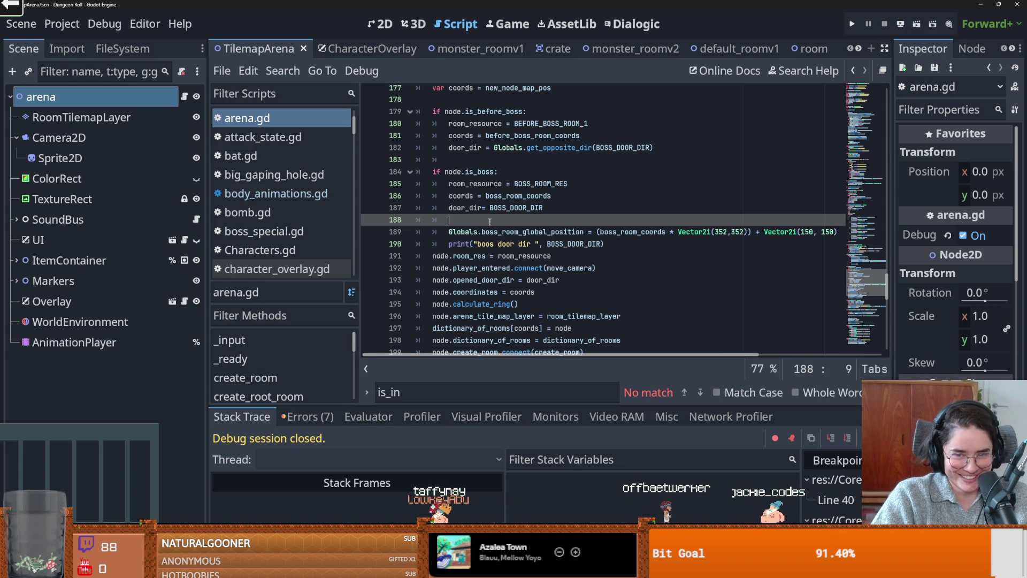
key("BackSpace")
key("BackSpace")
key("BackSpace")
key("ctrl+s")
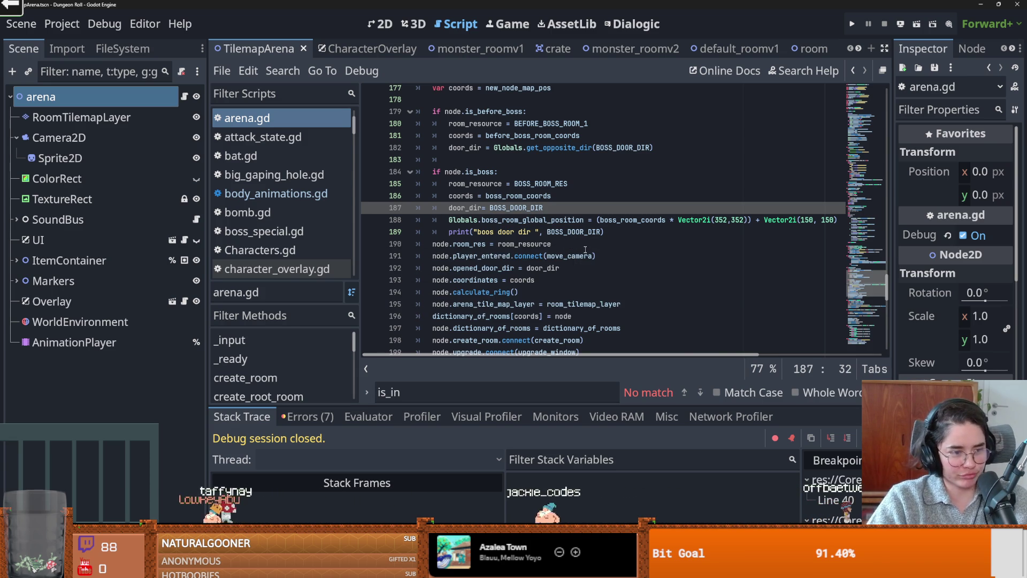
Jump from line 196 to the definition of room_tilemap_layer
scroll(580, 246, "down", 2)
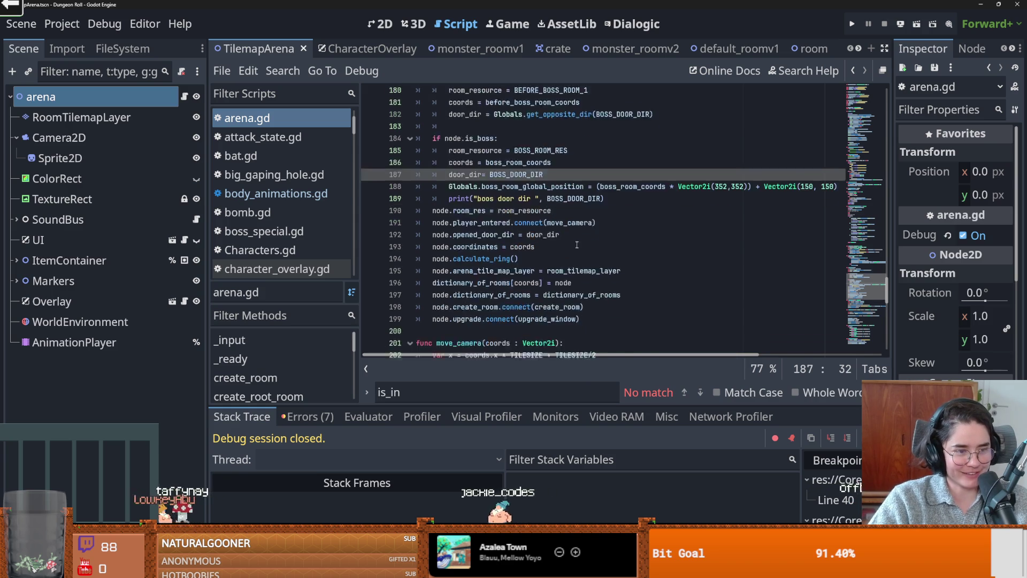
key("ctrl+s")
scroll(573, 244, "up", 1)
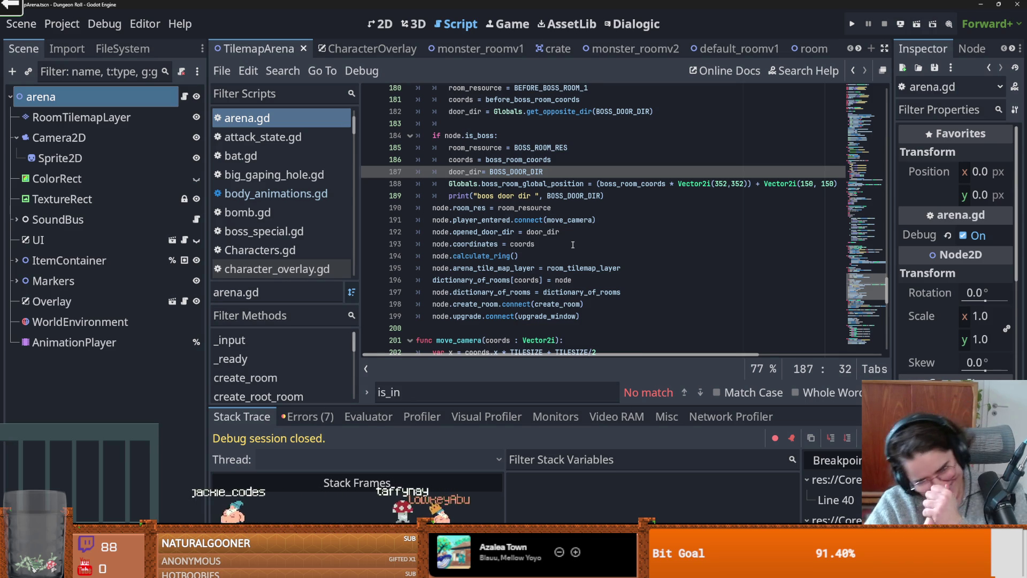
left_click(529, 280)
key("ctrl+s")
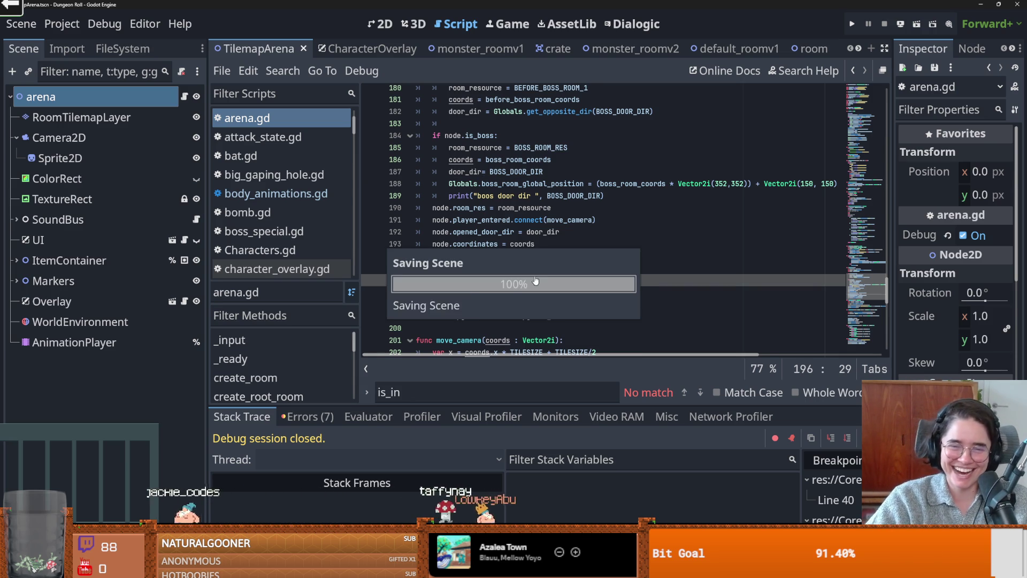
key("End")
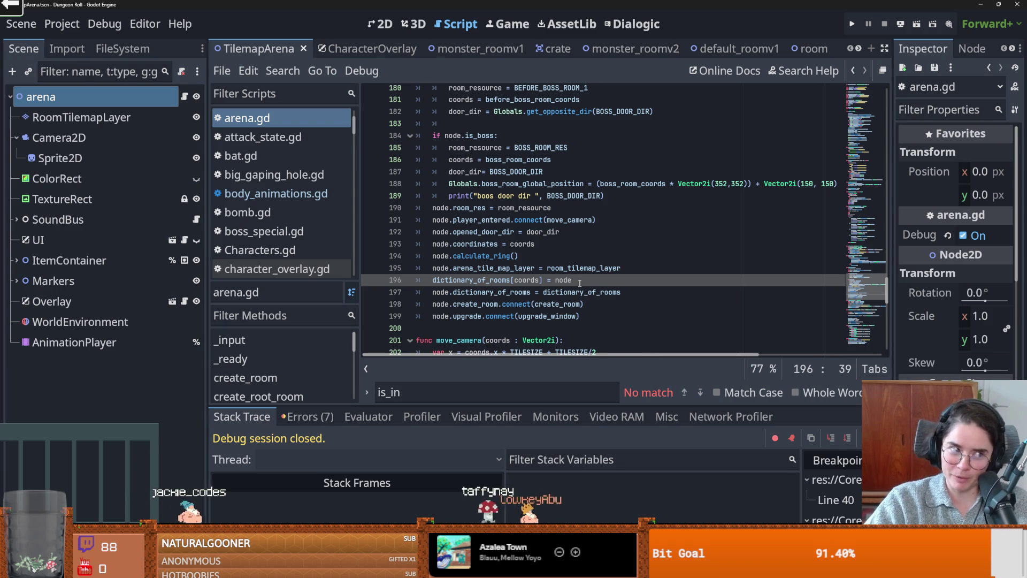
left_click(607, 267, "ctrl")
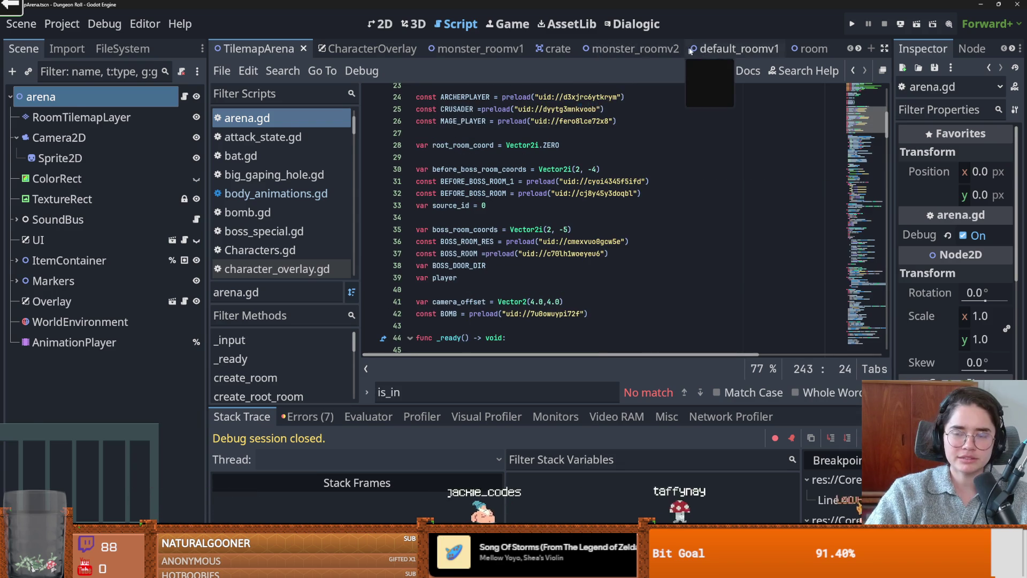
Show default_roomv1's room_generation.gd at on_player_entered_room and run the project
left_click(712, 48)
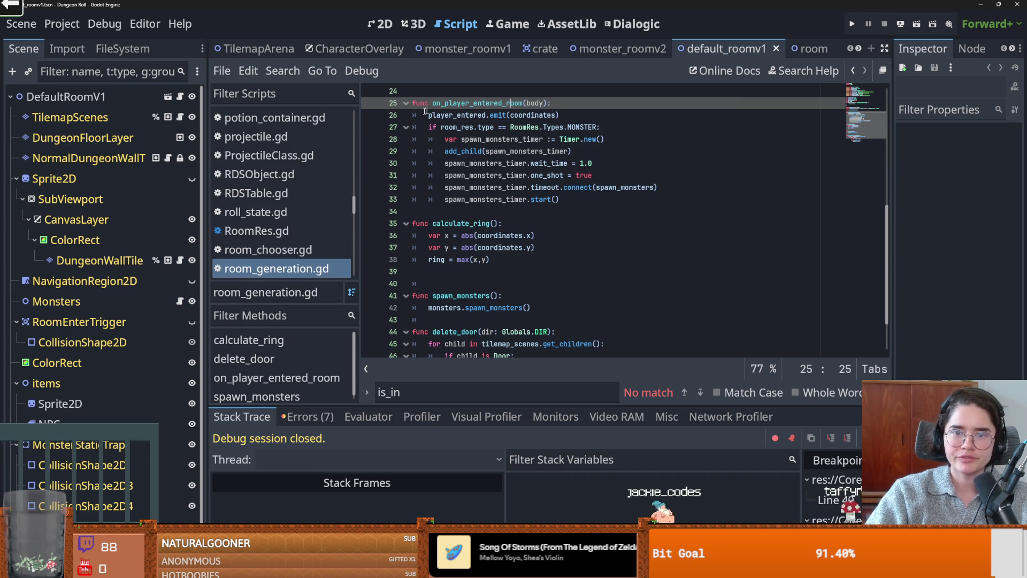
scroll(440, 126, "up", 3)
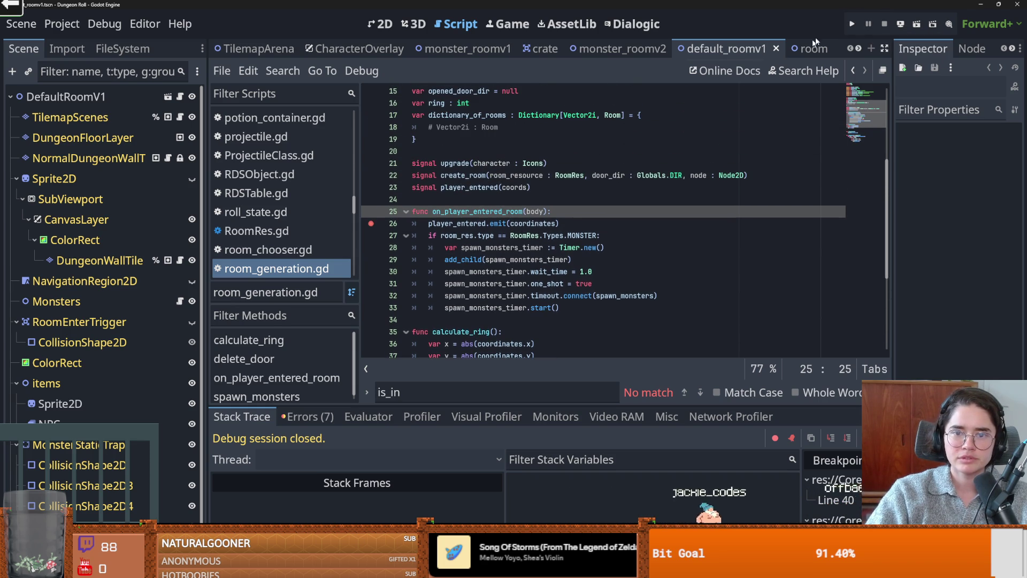
left_click(852, 26)
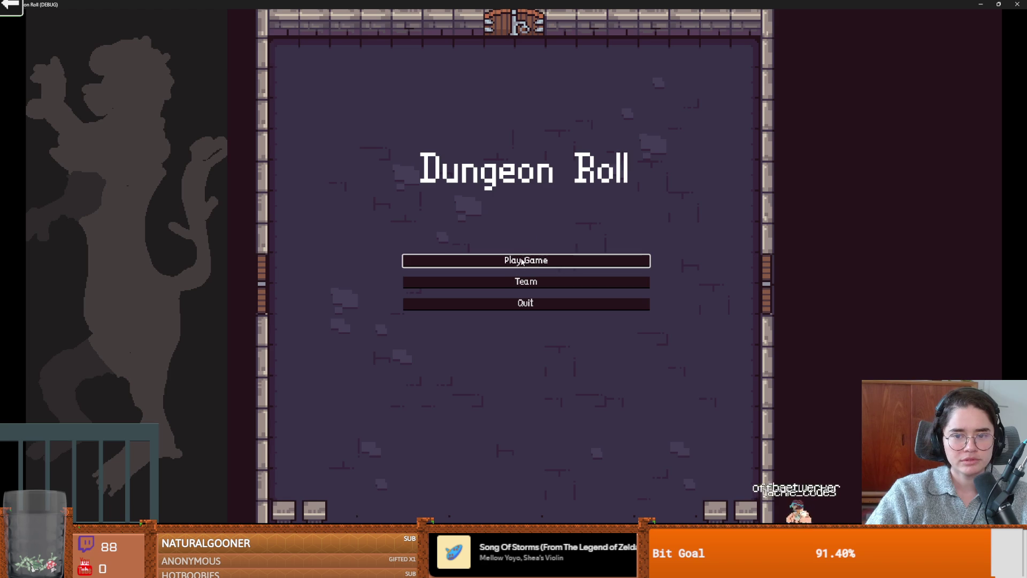
Start a game as the Crusader, remove stray letters on line 26, and enter Silk Road past the breakpoints
left_click(526, 261)
left_click(425, 137)
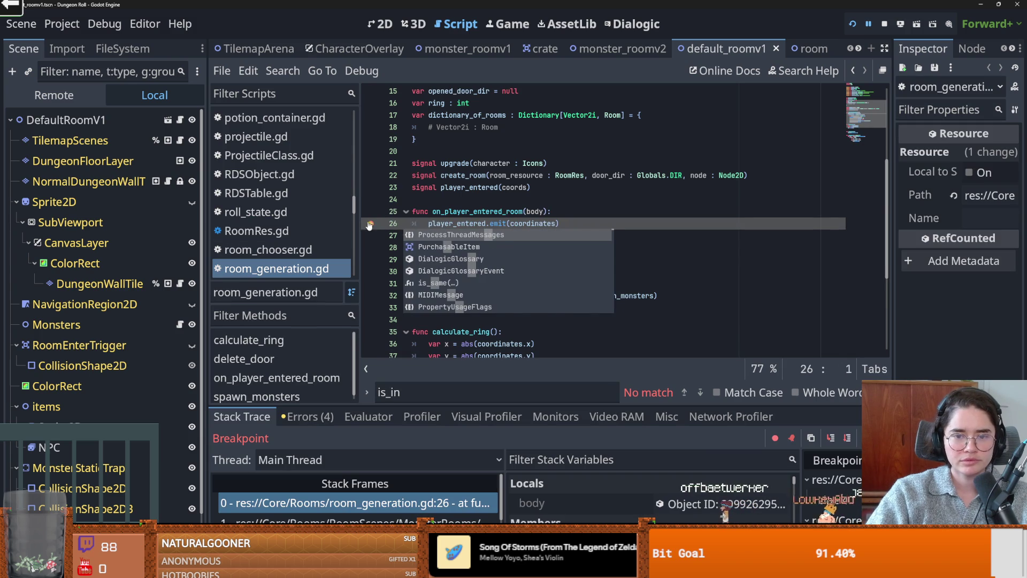
key("BackSpace")
key("BackSpace")
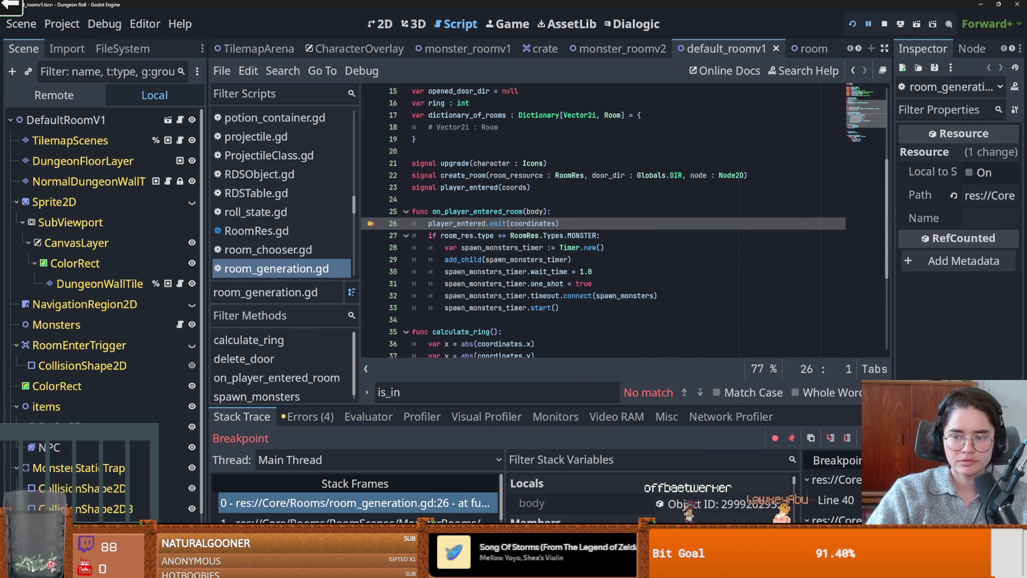
key("F12")
key("e")
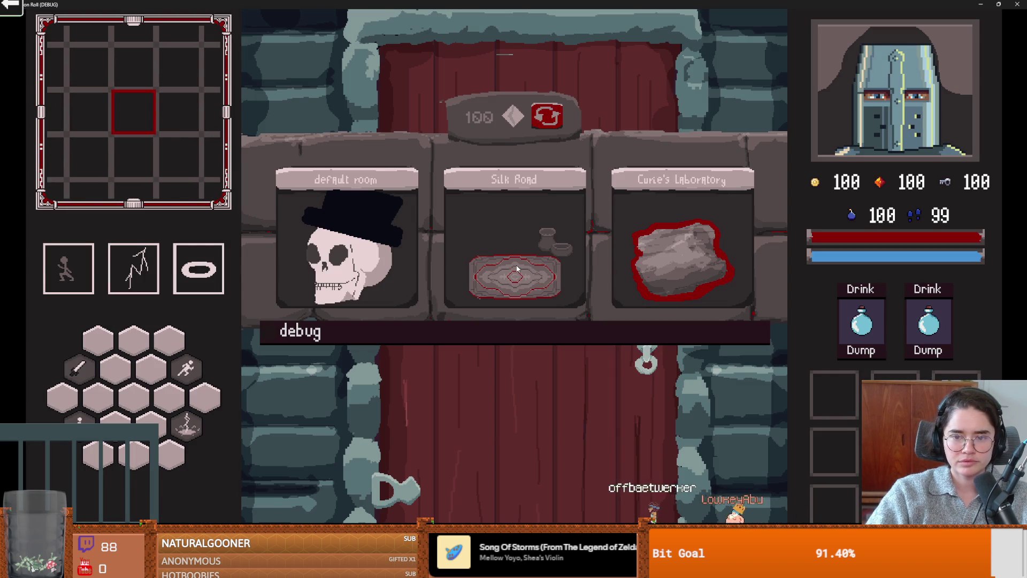
left_click(517, 269)
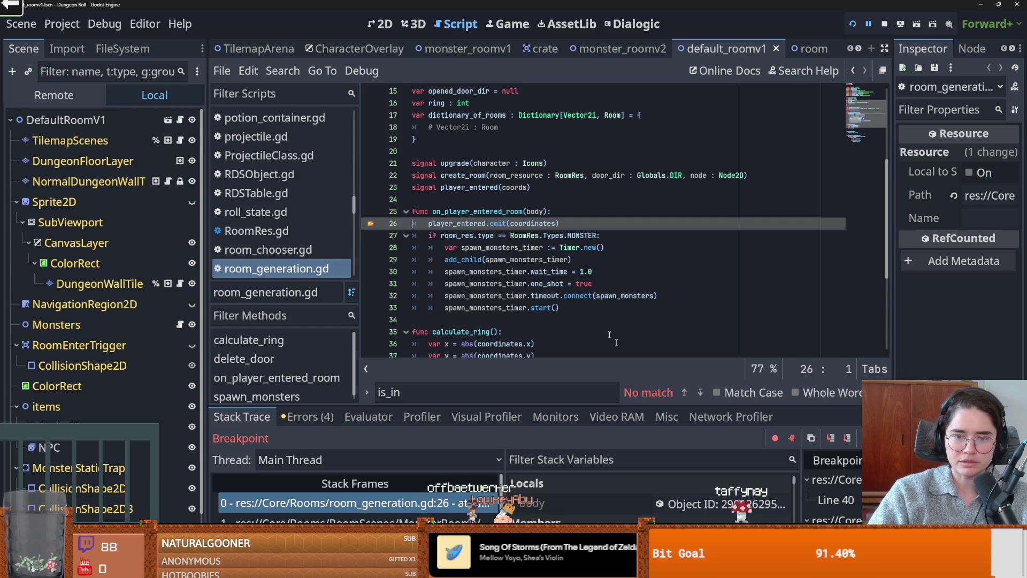
key("F12")
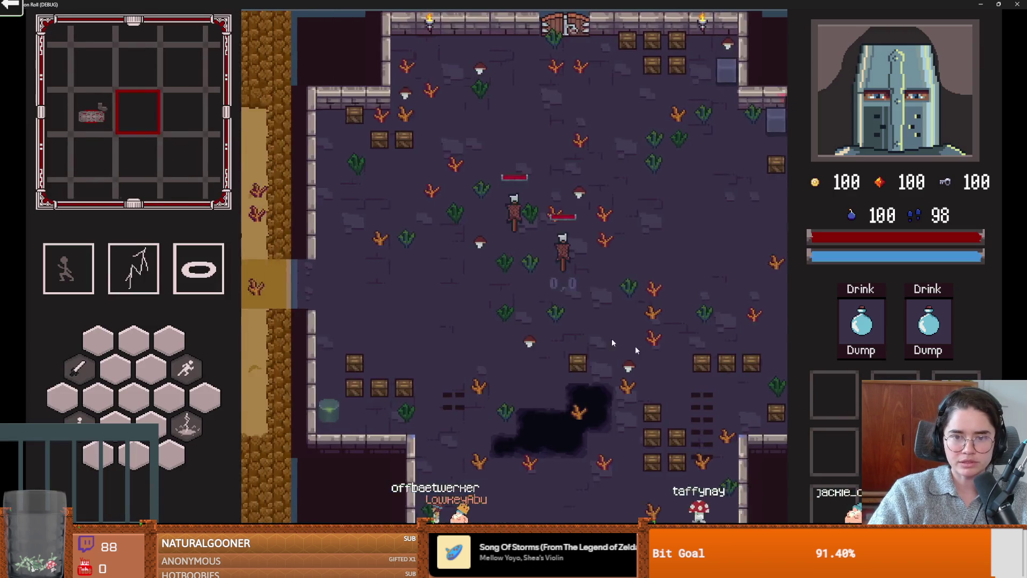
Walk the knight around the desert room, attack with sword swings, and leave full screen
key("Left")
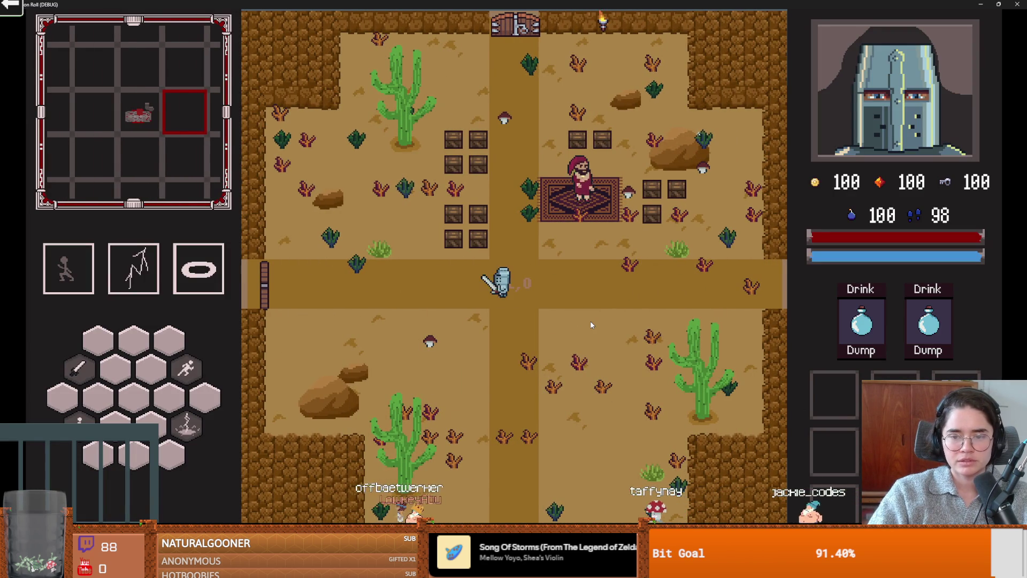
key("Left")
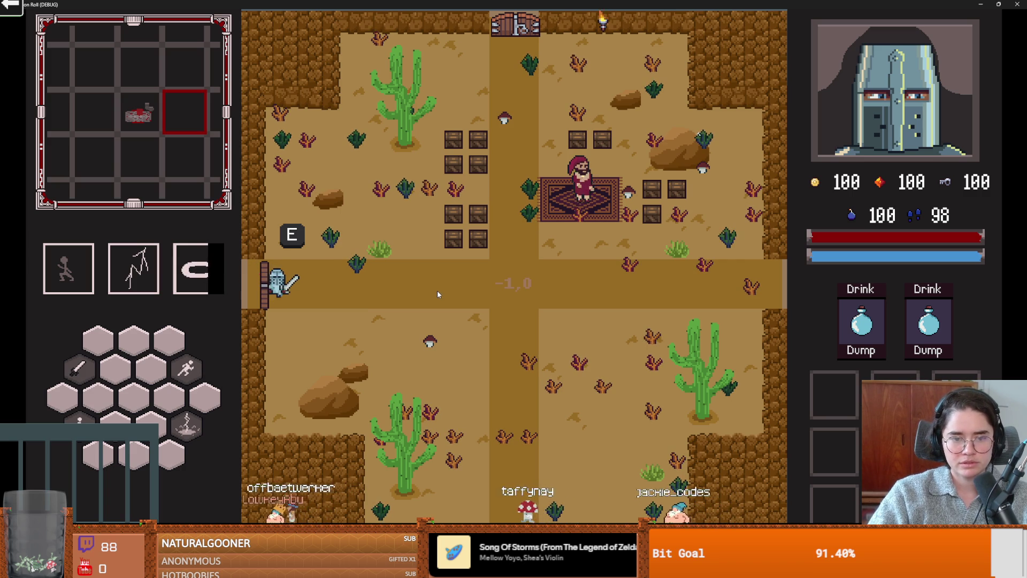
key("Escape")
key("Escape")
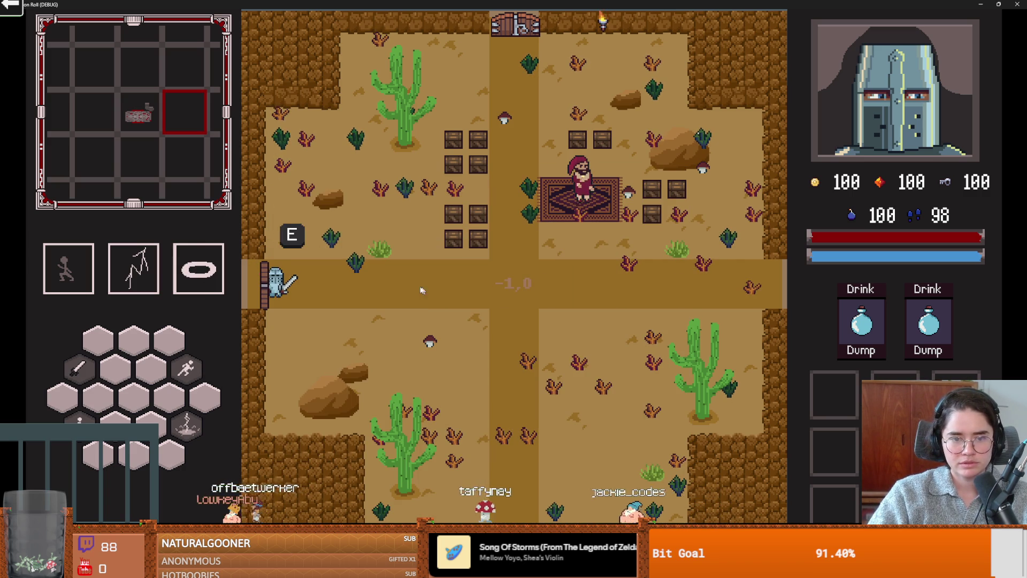
key("Right")
key("Left")
key("Left")
key("Left")
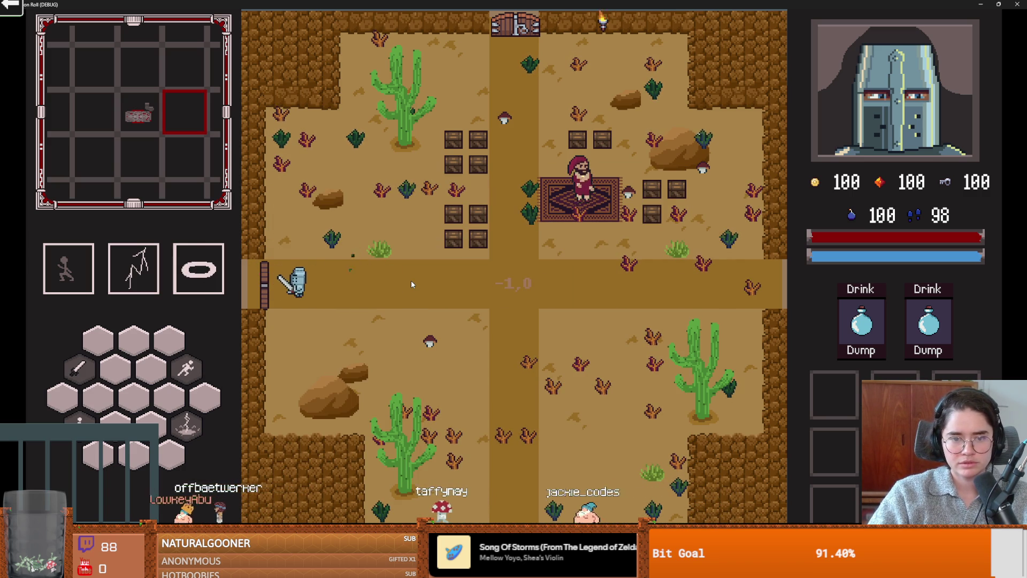
left_click(368, 280)
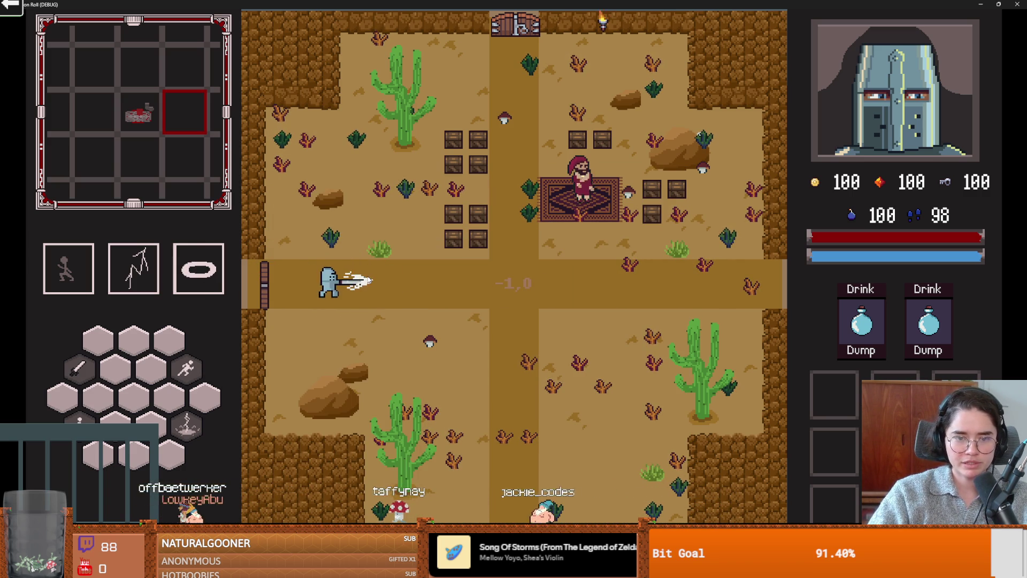
left_click(374, 279)
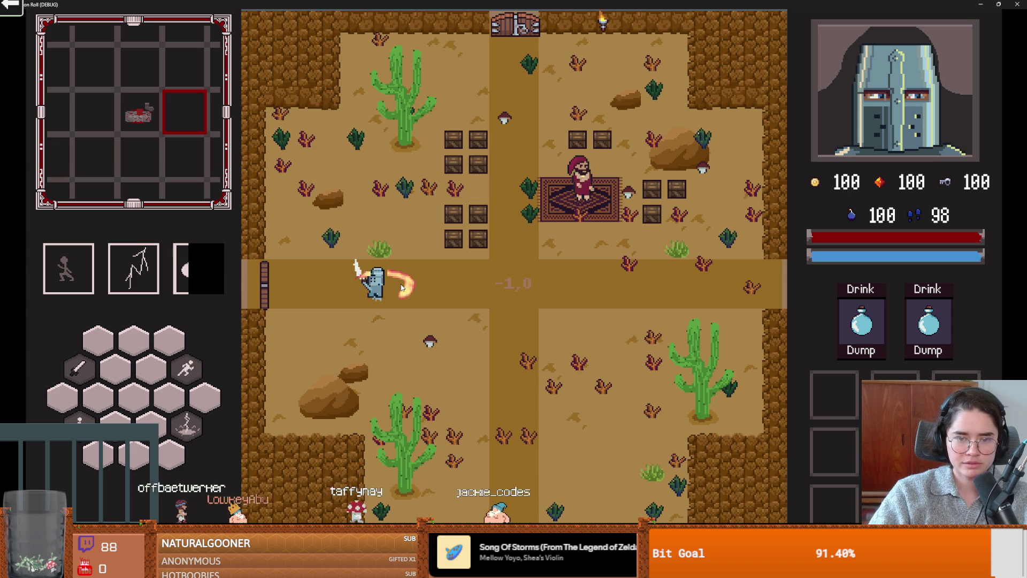
key("Right")
key("Right")
key("Right")
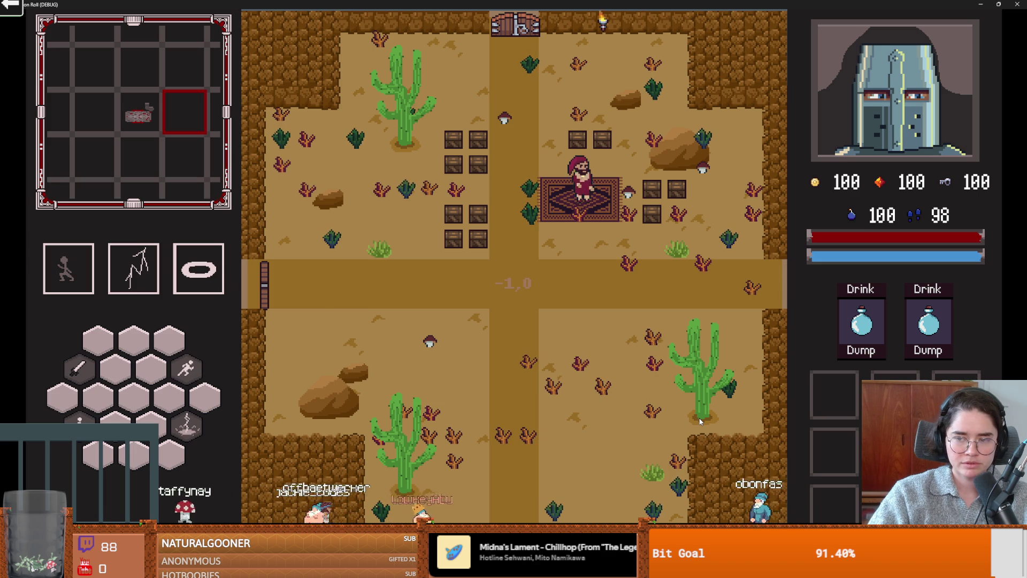
key("Left")
Window the game and browse the Remote tree under arena > RoomTilemapLayer > SilkRoad to RoomEnterTrigger
key("super+Down")
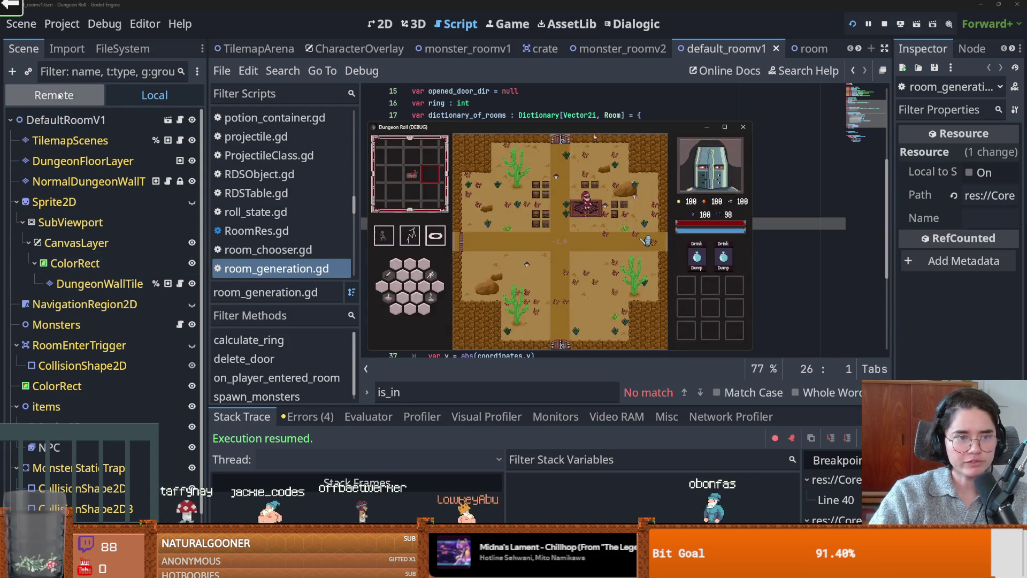
left_click(54, 95)
left_click(17, 305)
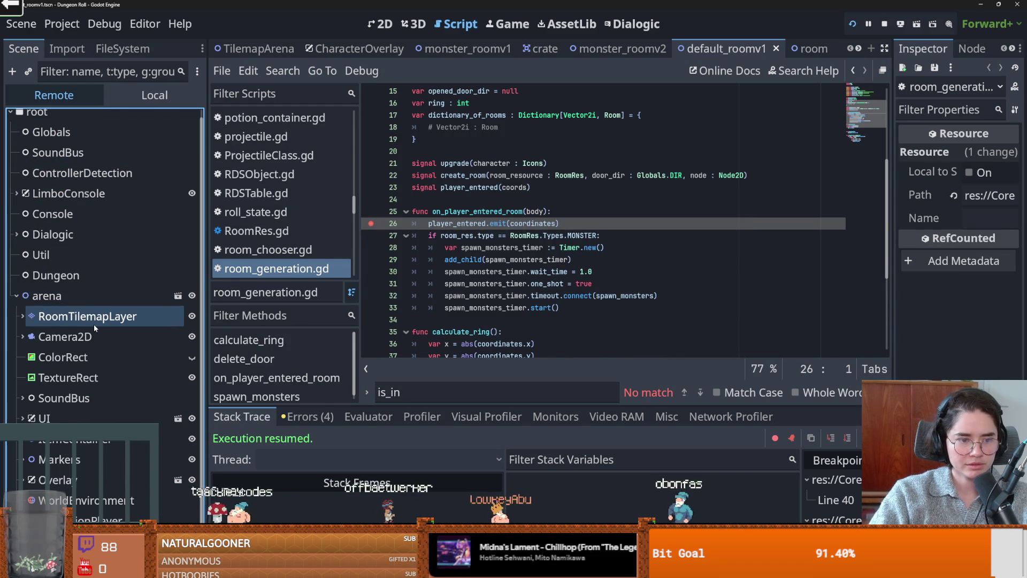
left_click(22, 316)
scroll(82, 353, "down", 2)
left_click(28, 343)
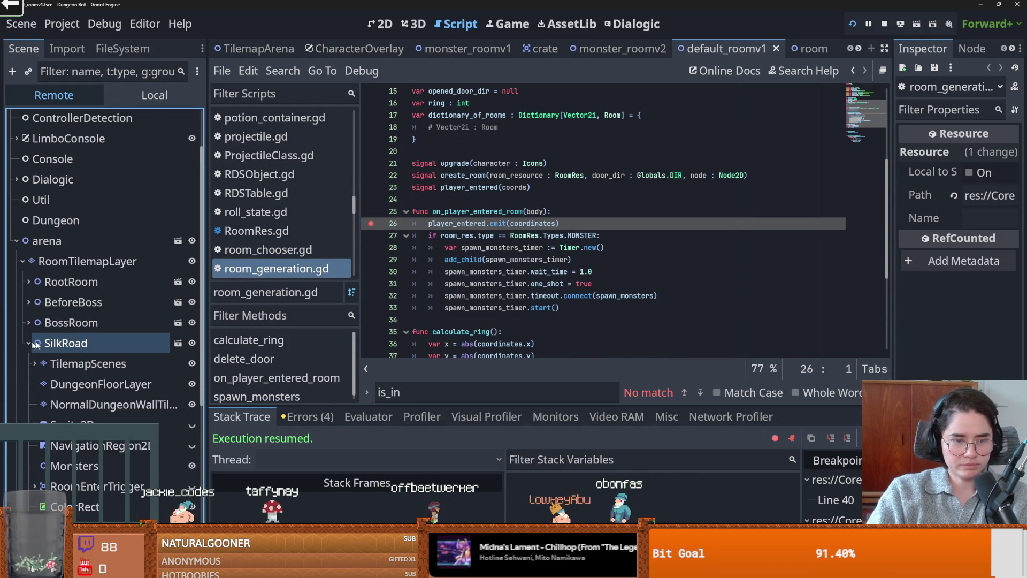
left_click(90, 447)
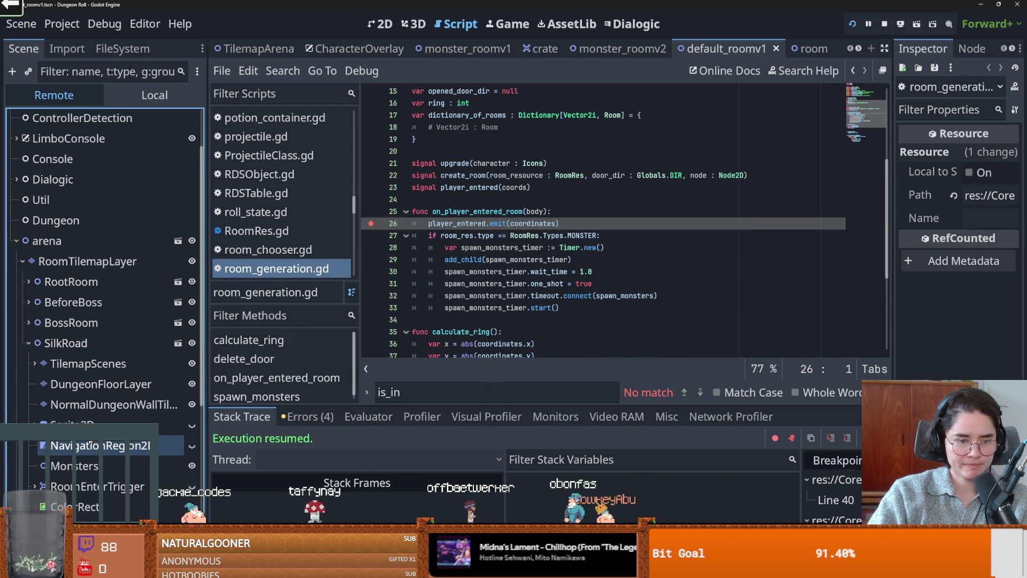
scroll(97, 441, "down", 2)
left_click(182, 430)
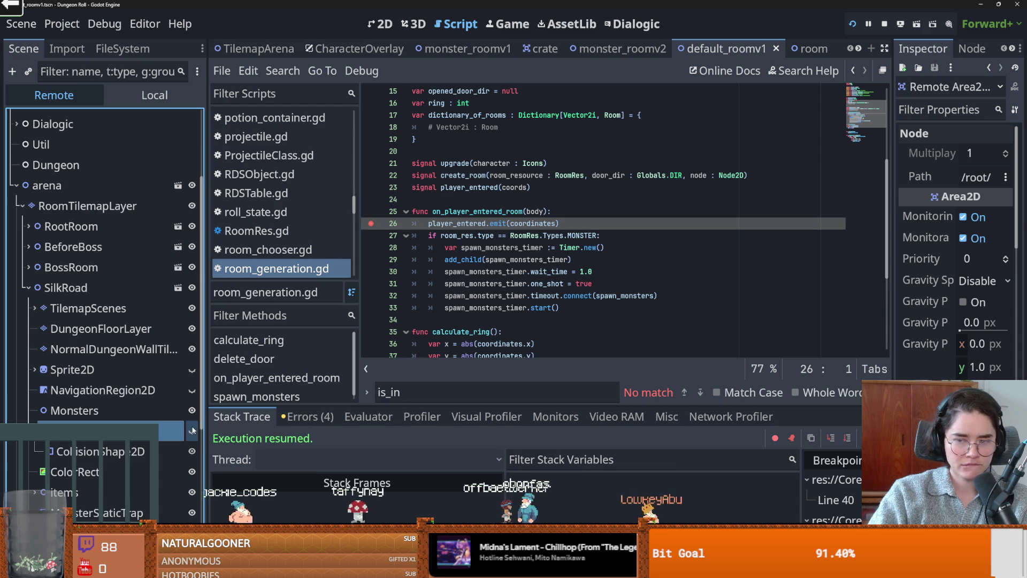
key("ctrl+s")
Select RootRoom's RoomEnterTrigger, expand it, and widen the Inspector to review its properties
left_click(29, 226)
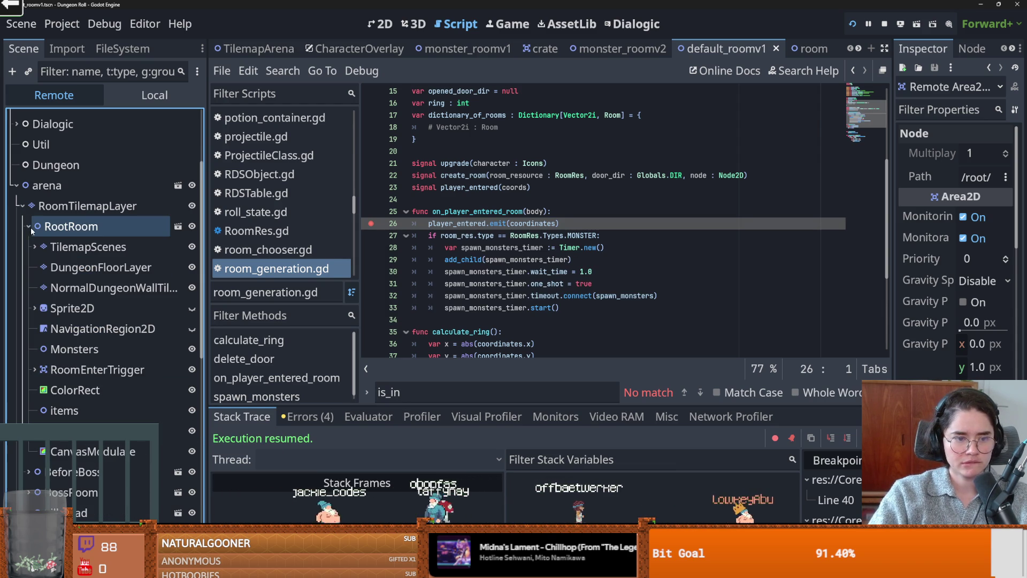
left_click(129, 369)
key("Right")
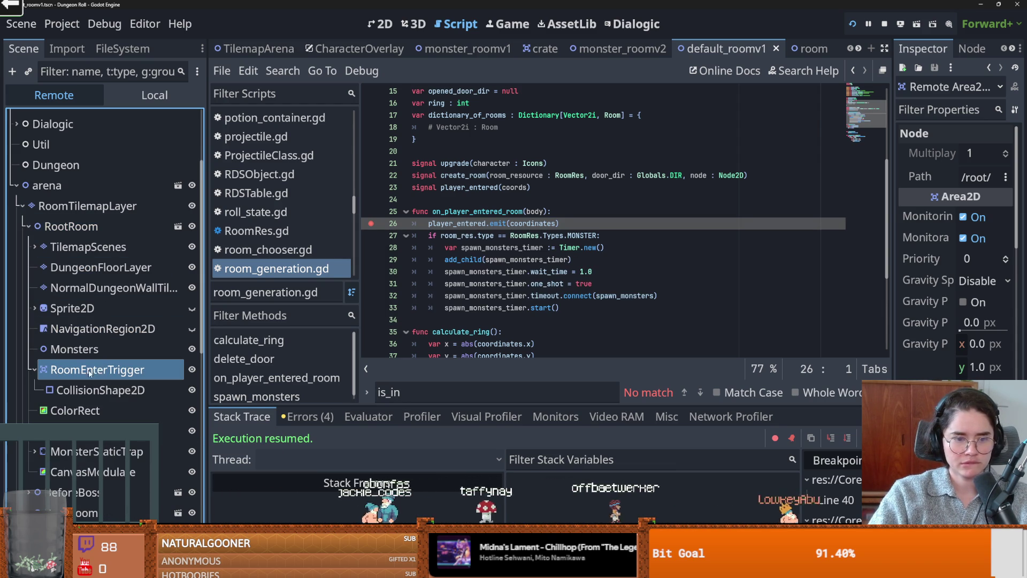
left_click_drag(892, 373, 755, 373)
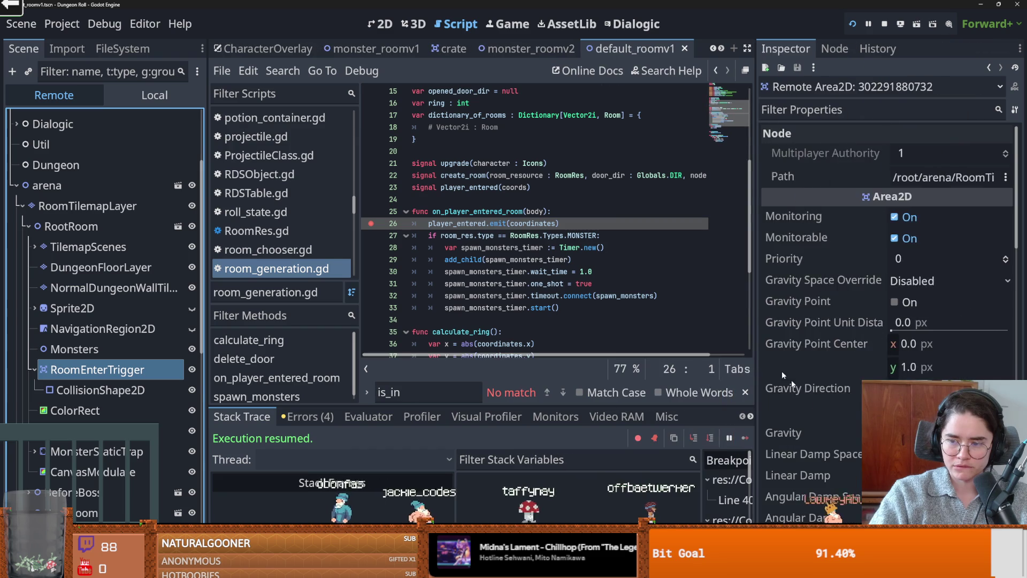
scroll(883, 241, "down", 6)
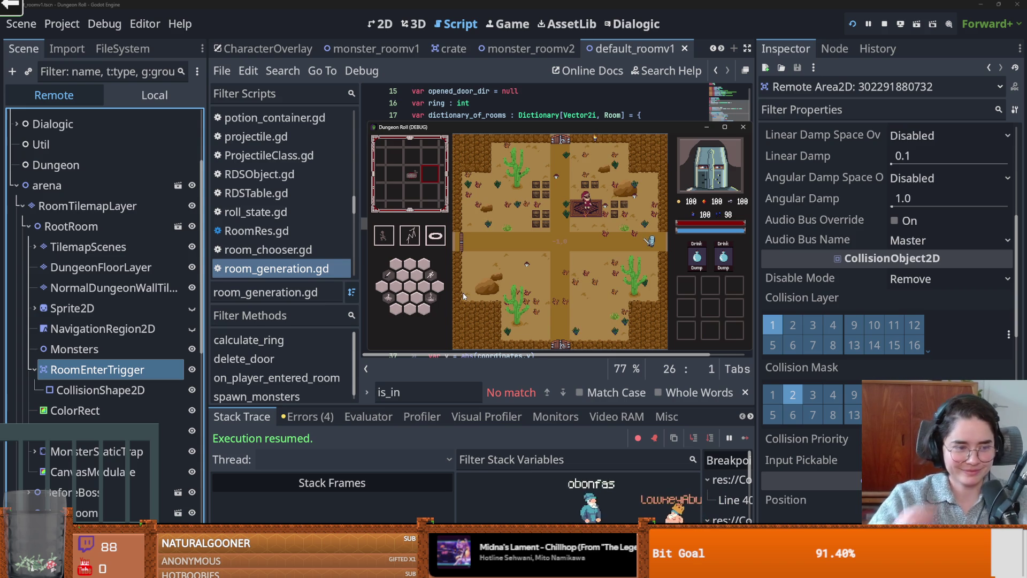
Resize the game window and pause the running game from the editor
left_click(723, 127)
key("super+Down")
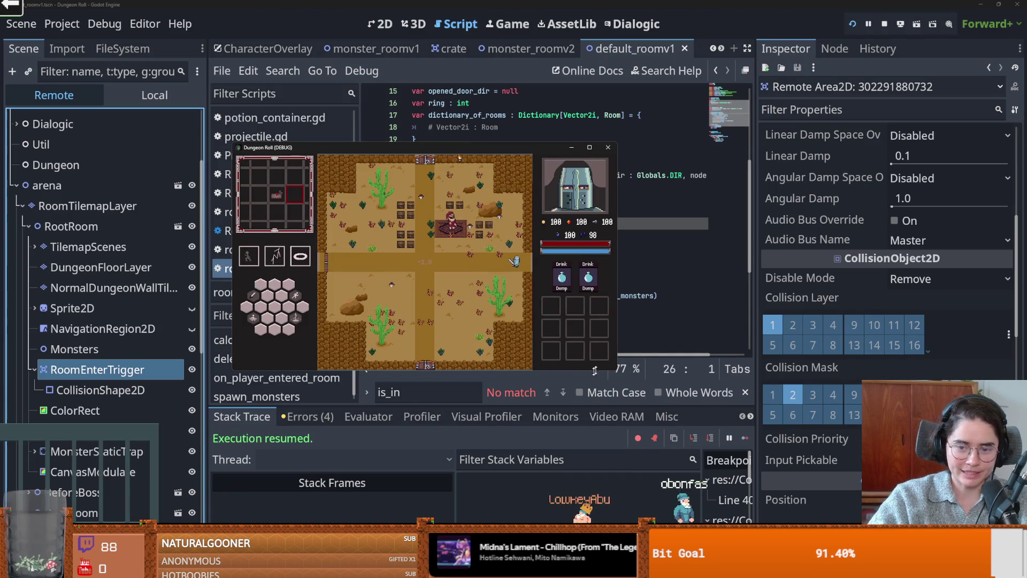
left_click_drag(615, 372, 733, 433)
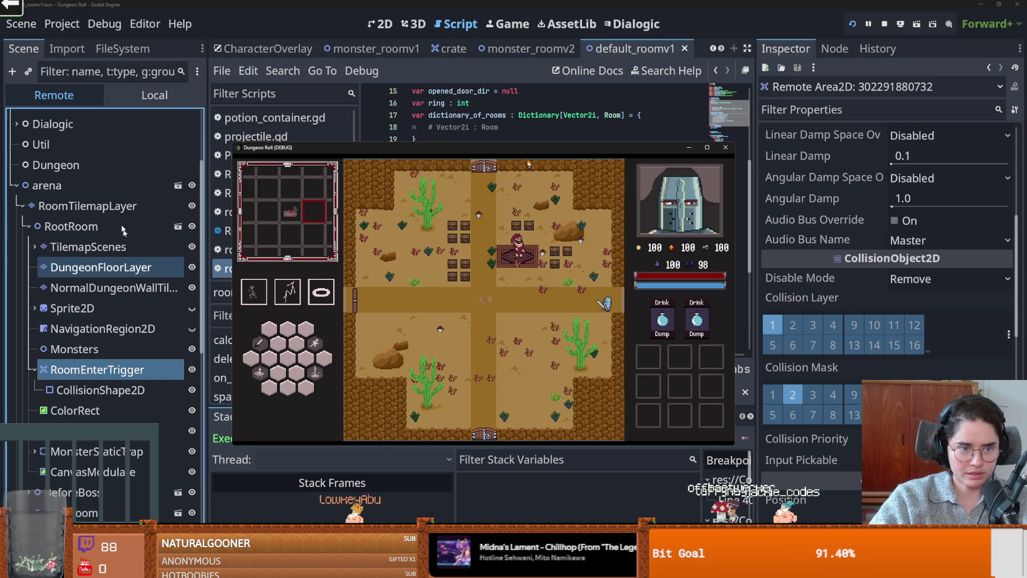
scroll(140, 155, "up", 3)
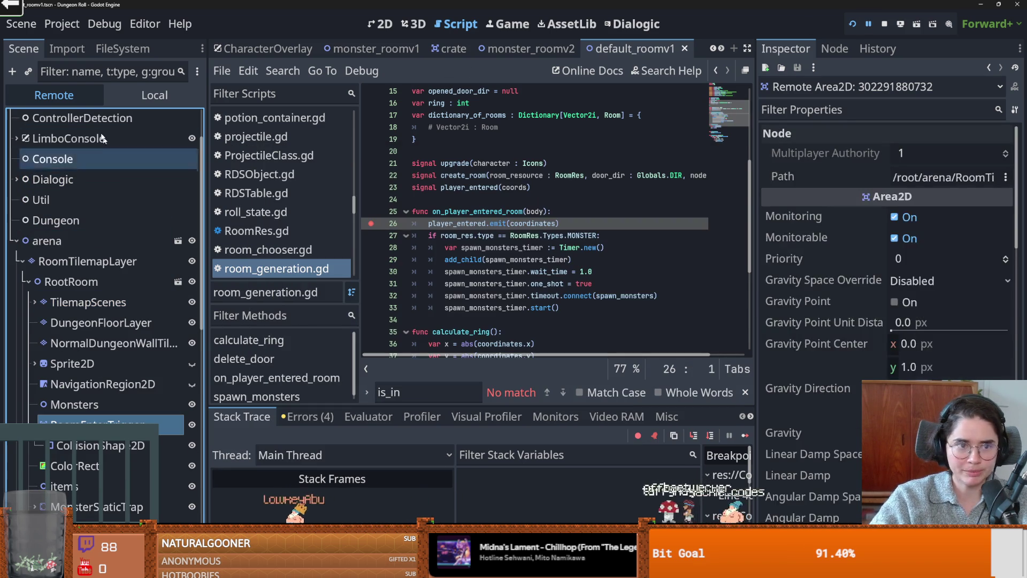
left_click(122, 101)
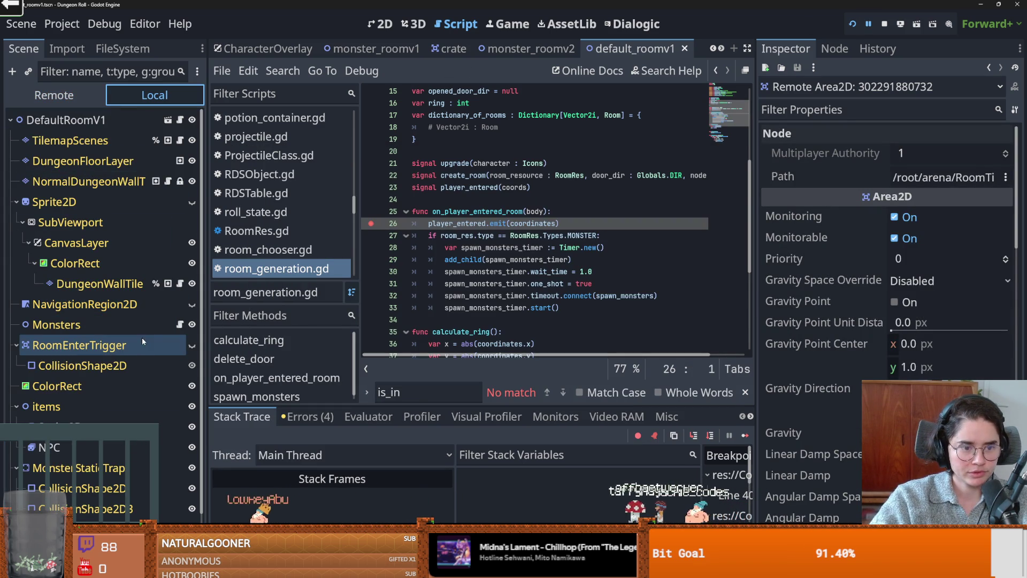
Open monsters.gd and select the room_enter_trigger name on line 26
left_click(190, 345)
left_click(180, 324)
key("ctrl+s")
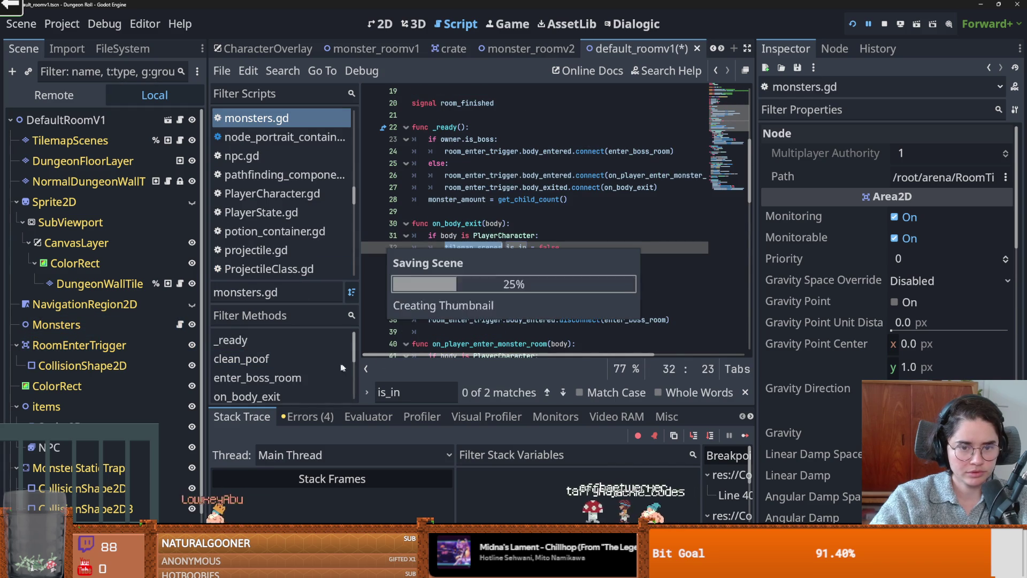
scroll(449, 316, "up", 1)
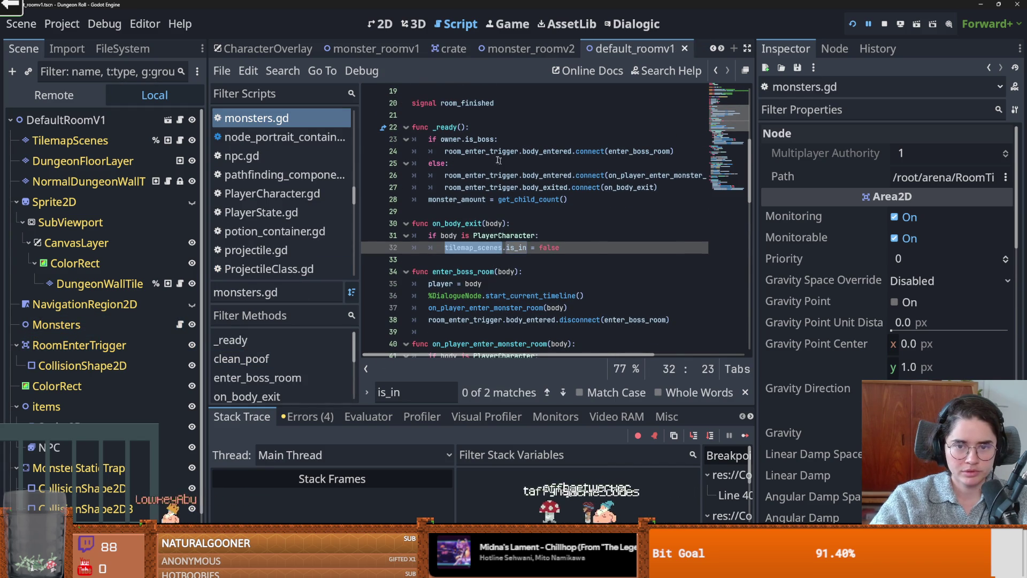
left_click(455, 139)
left_click(455, 175)
double_click(454, 175)
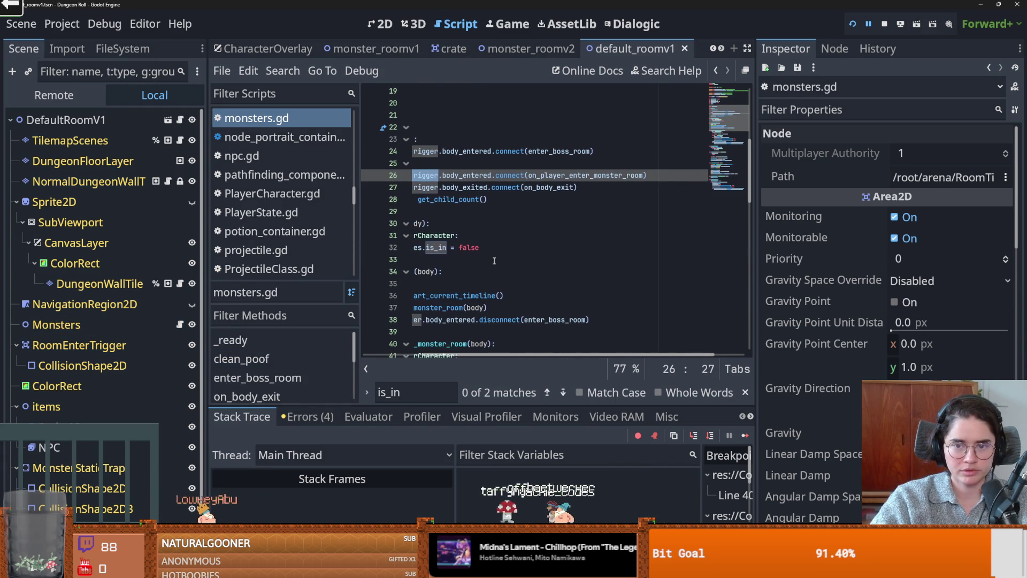
Examine the room_enter_trigger check and disconnect call on lines 50–51
scroll(494, 261, "down", 4)
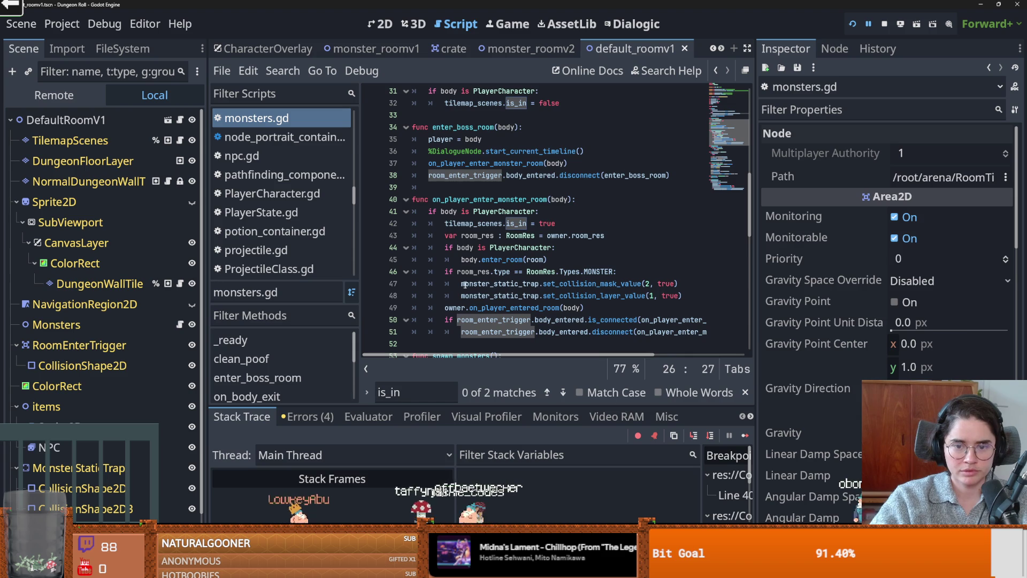
left_click(454, 321)
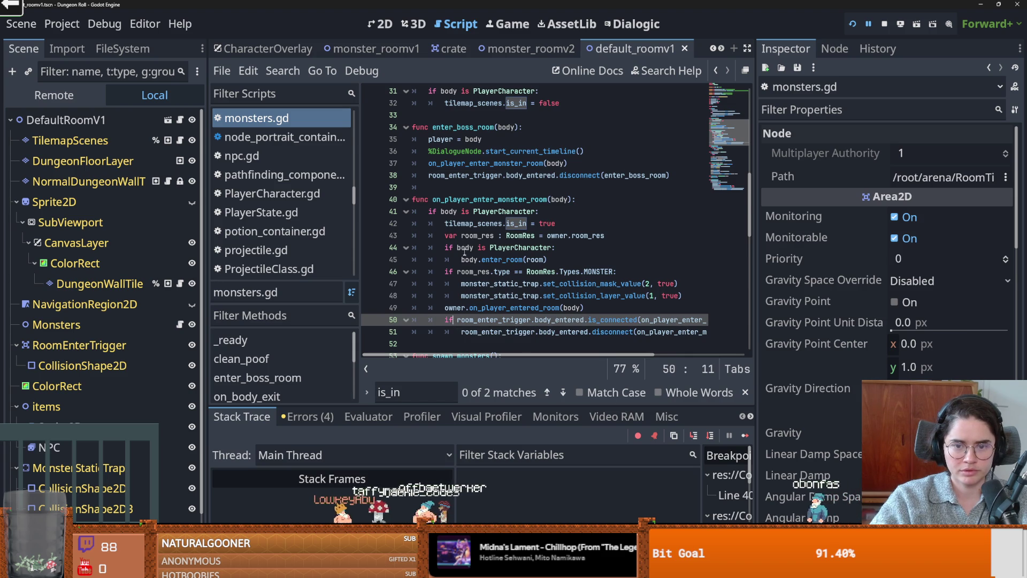
double_click(489, 319)
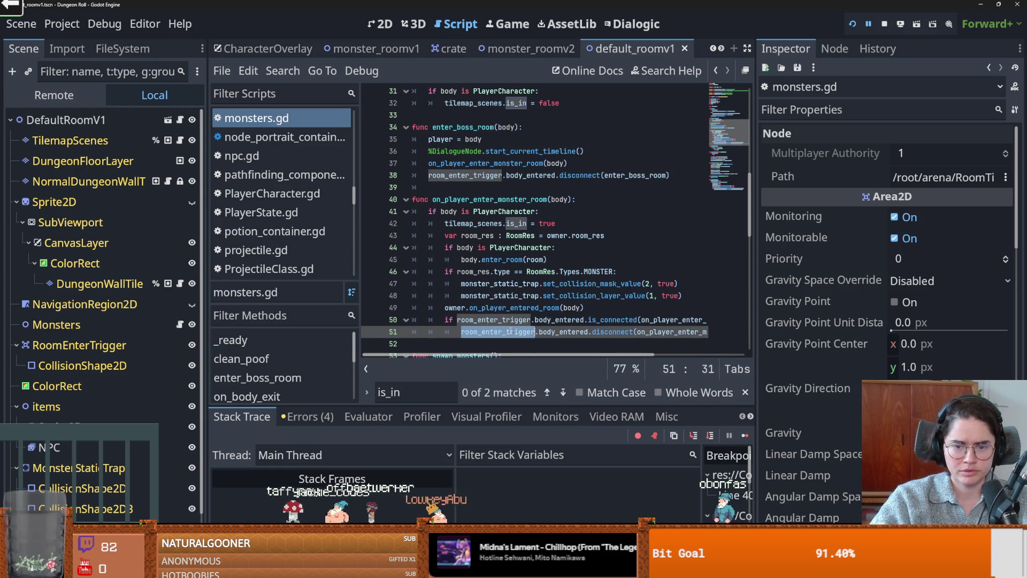
key("Left")
left_click(536, 331)
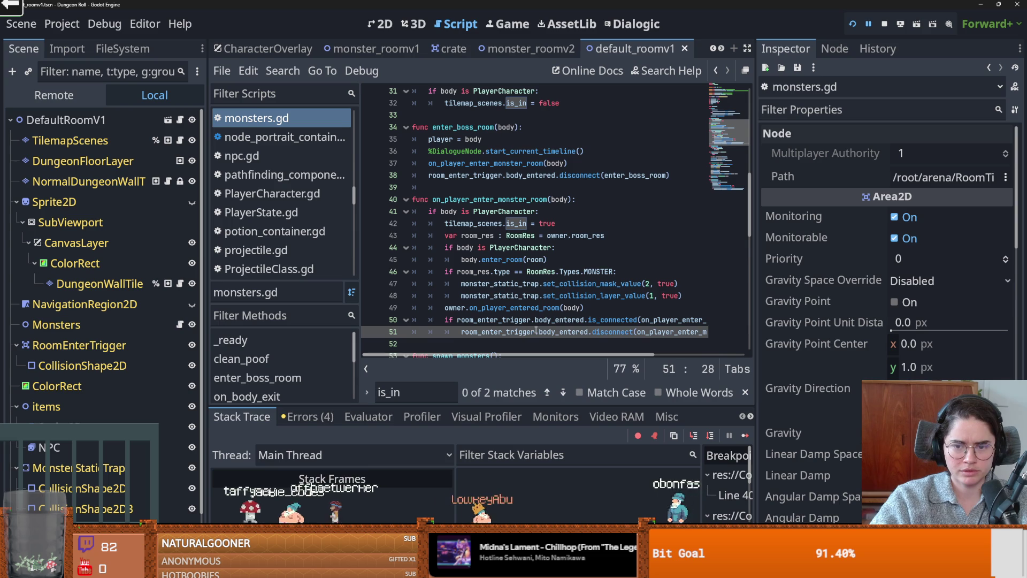
mouse_move(444, 319)
left_mouse_down()
mouse_move(711, 331)
mouse_move(748, 301)
left_mouse_up()
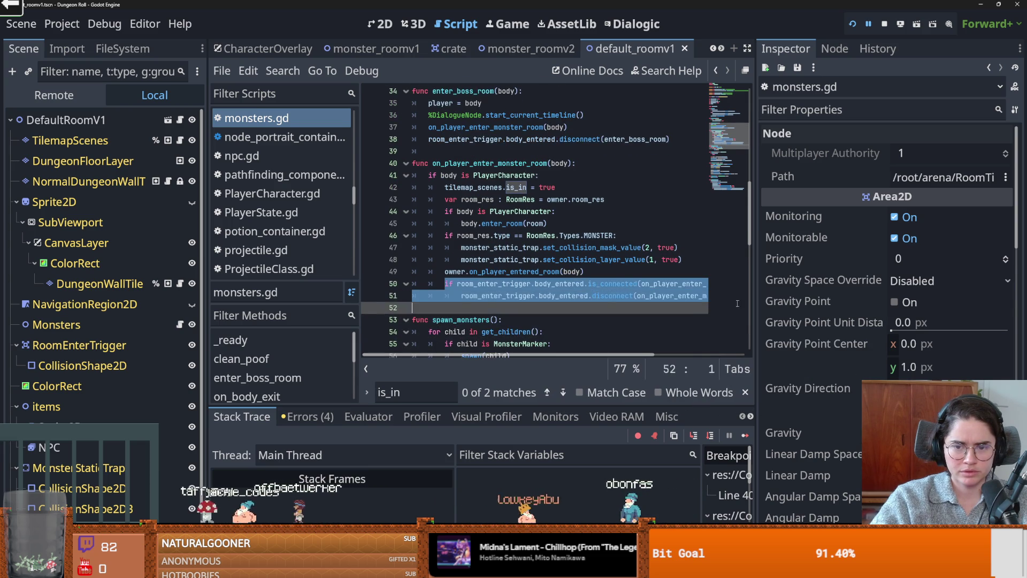
scroll(599, 306, "left", 3)
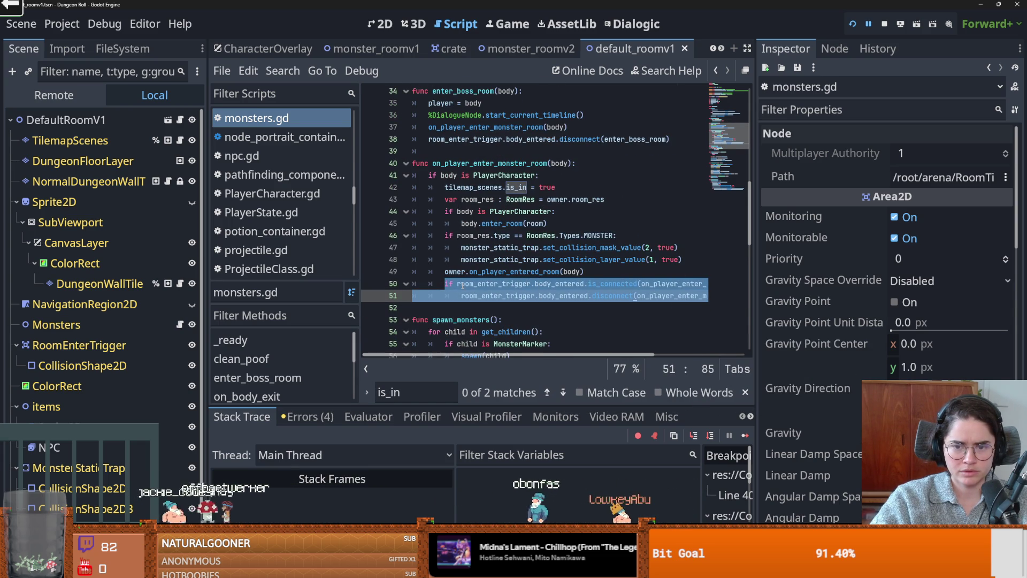
Indent lines 49–51 under the monster-room branch, save monsters.gd, and relaunch the game
left_click(440, 273)
left_click_drag(441, 273, 485, 296)
key("Tab")
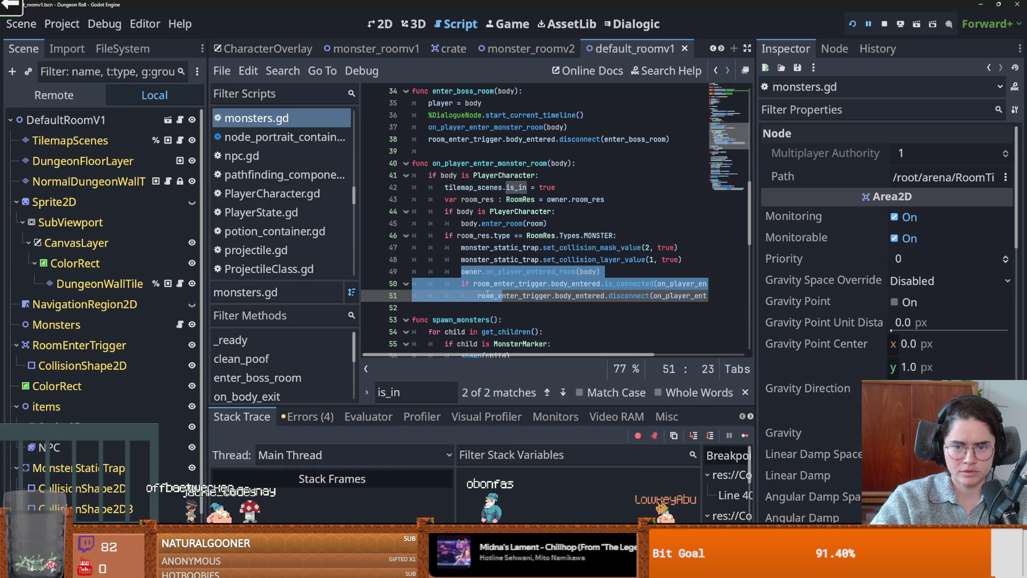
key("ctrl+s")
left_click(555, 298)
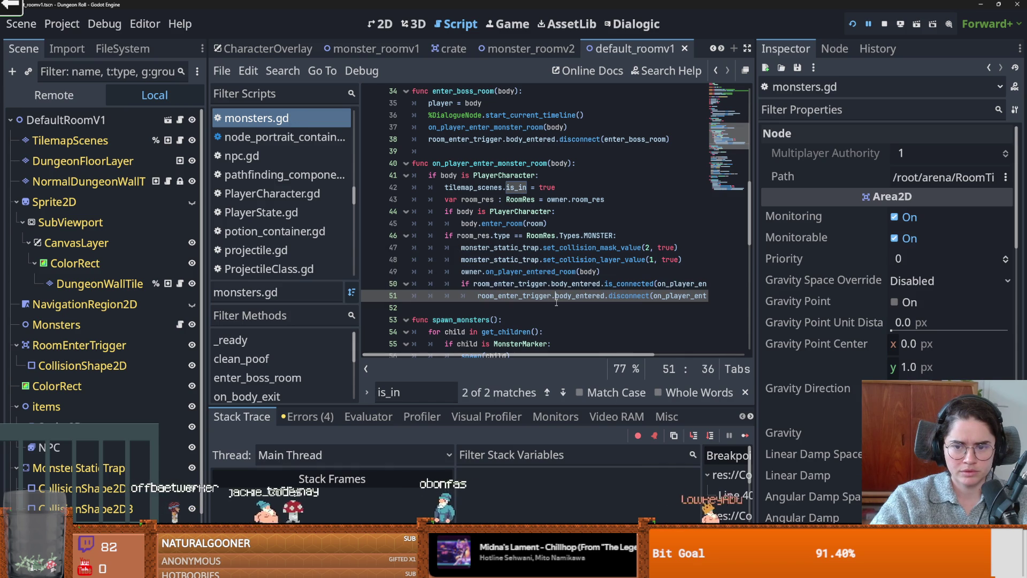
double_click(523, 286)
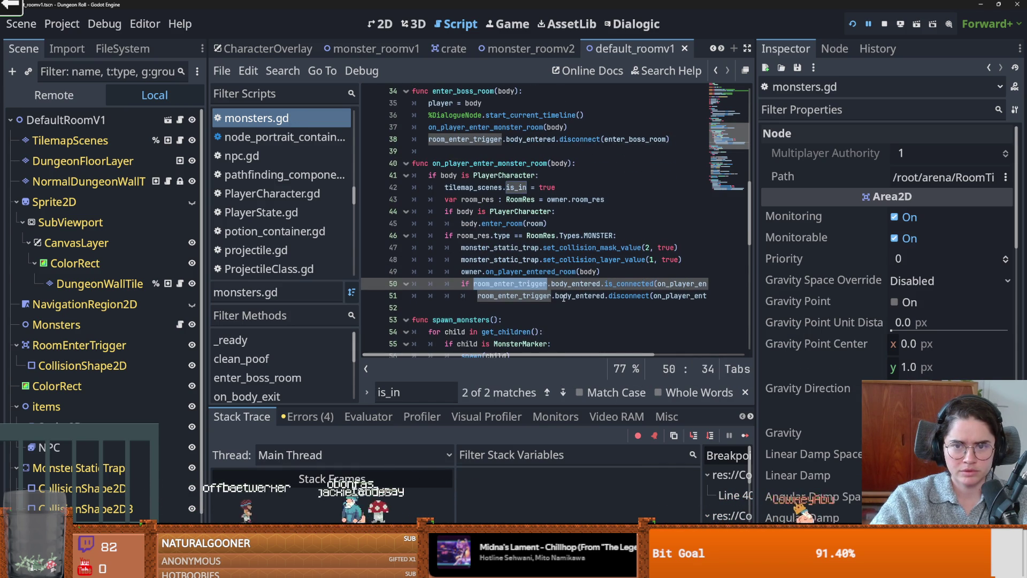
scroll(564, 297, "up", 2)
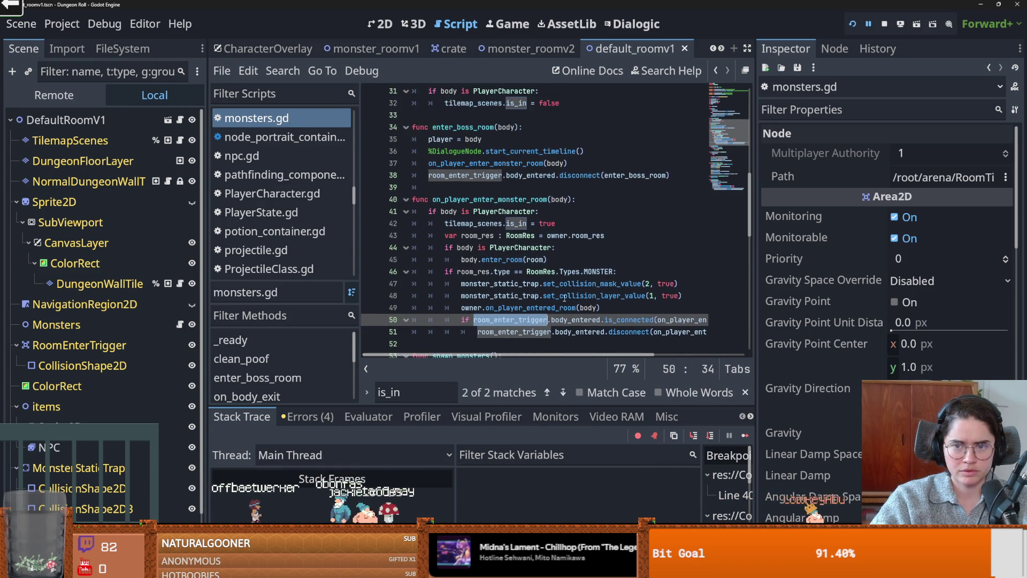
left_click(852, 24)
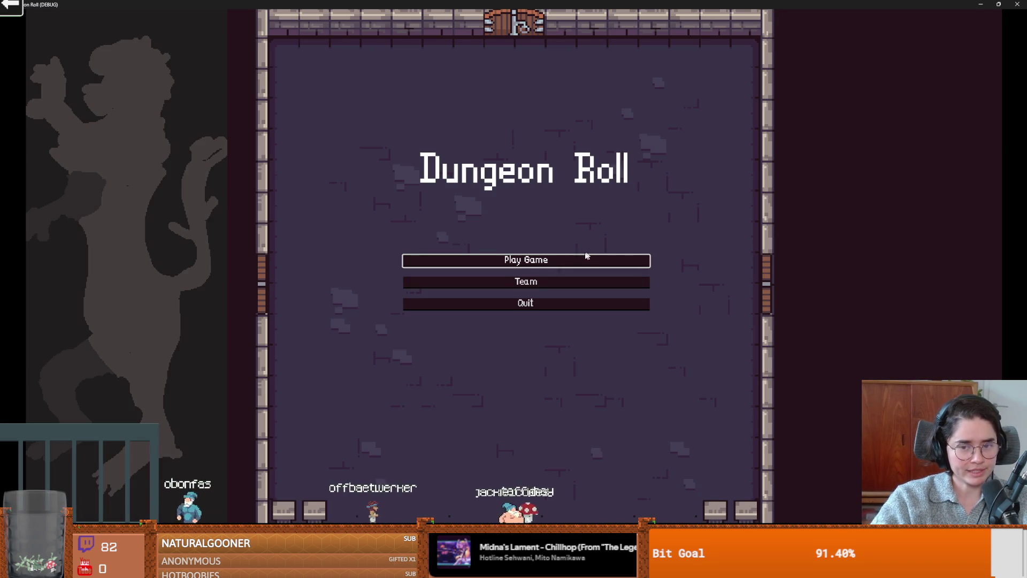
Start a game as the Crusader, load a new room via the debug options, then close the game
left_click(583, 260)
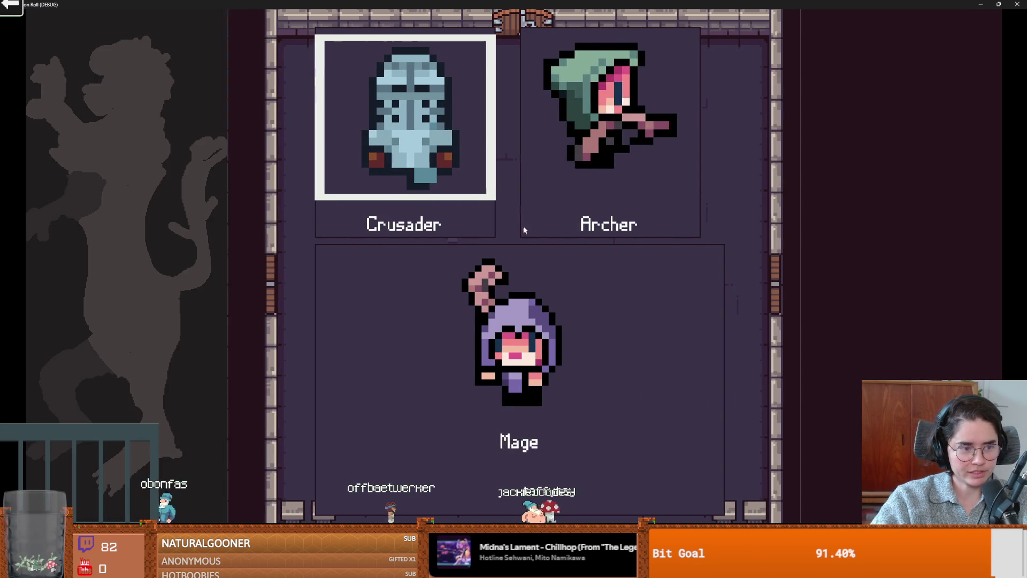
left_click(430, 159)
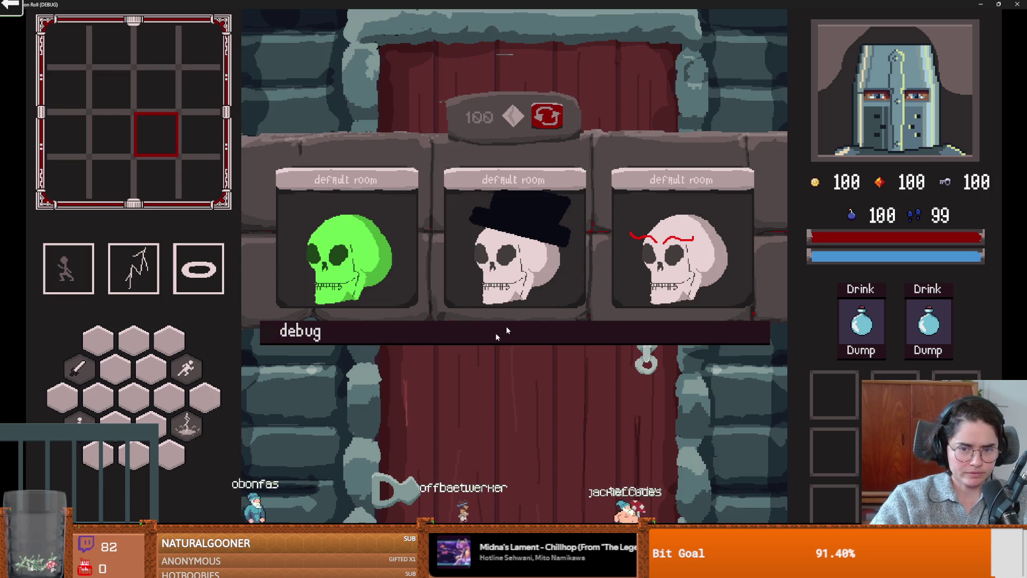
left_click(468, 334)
left_click(384, 446)
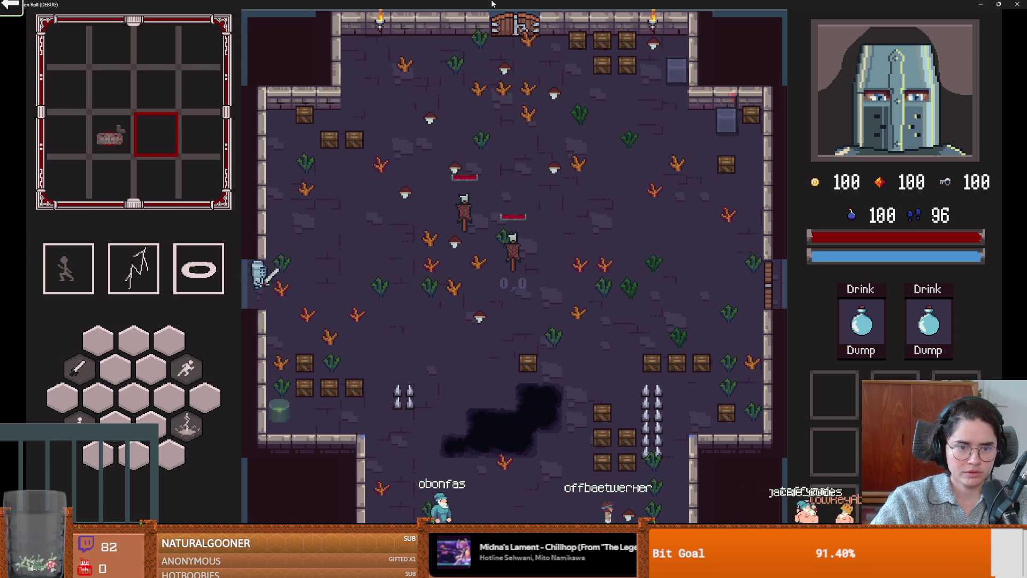
left_click_drag(872, 4, 604, 170)
left_click(650, 169)
Save, then review the owner.on_player_entered_room(body) line and monster_amount uses in monsters.gd
scroll(545, 279, "down", 1)
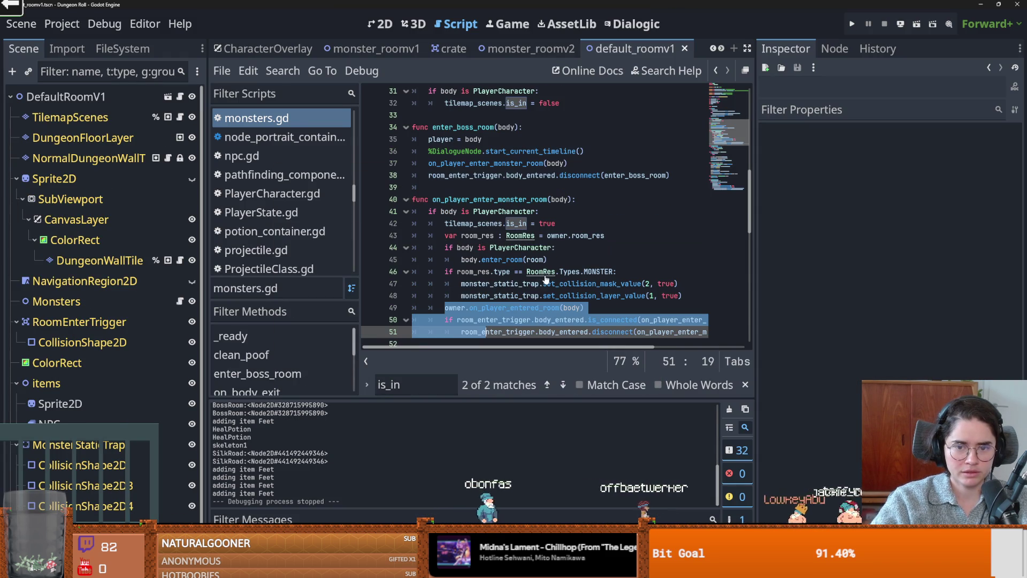
key("ctrl+s")
left_click(585, 310)
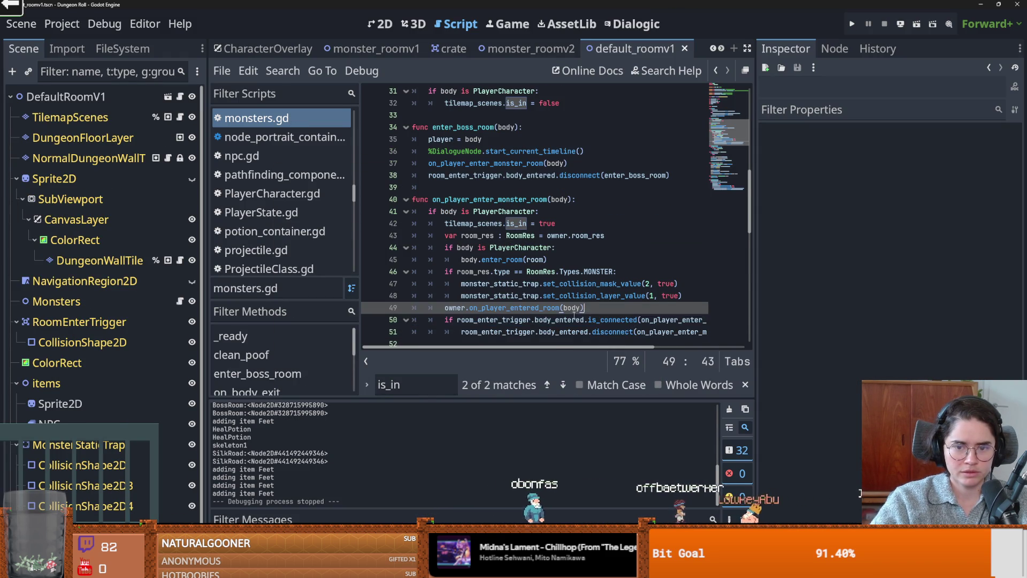
scroll(580, 317, "down", 1)
left_click_drag(593, 273, 444, 271)
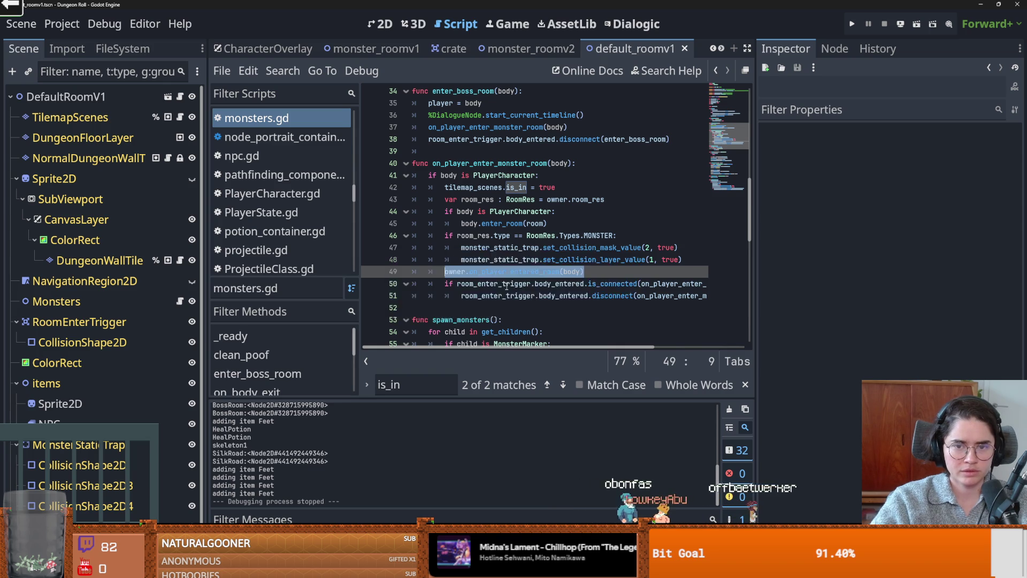
scroll(473, 299, "up", 7)
double_click(466, 273)
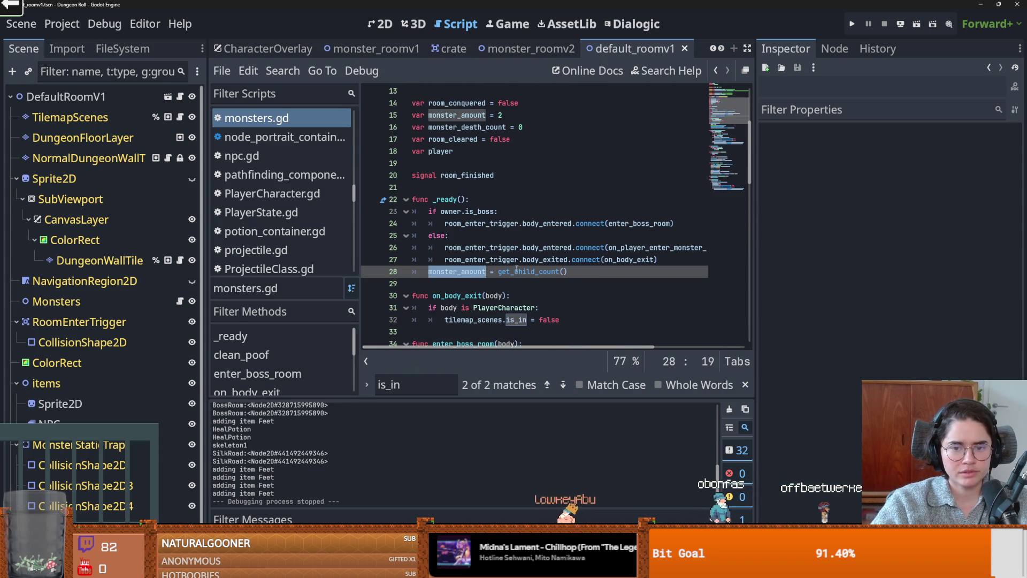
Trace on_player_enter_monster_room and line 26's room_enter_trigger body_entered connection, then open room_generation.gd
scroll(517, 267, "down", 4)
double_click(528, 274)
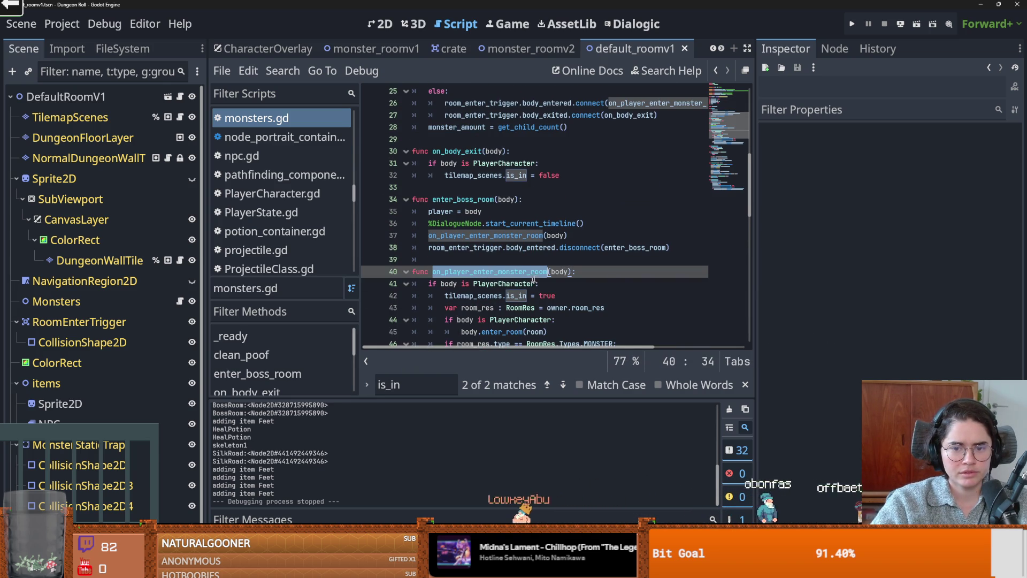
scroll(539, 281, "up", 2)
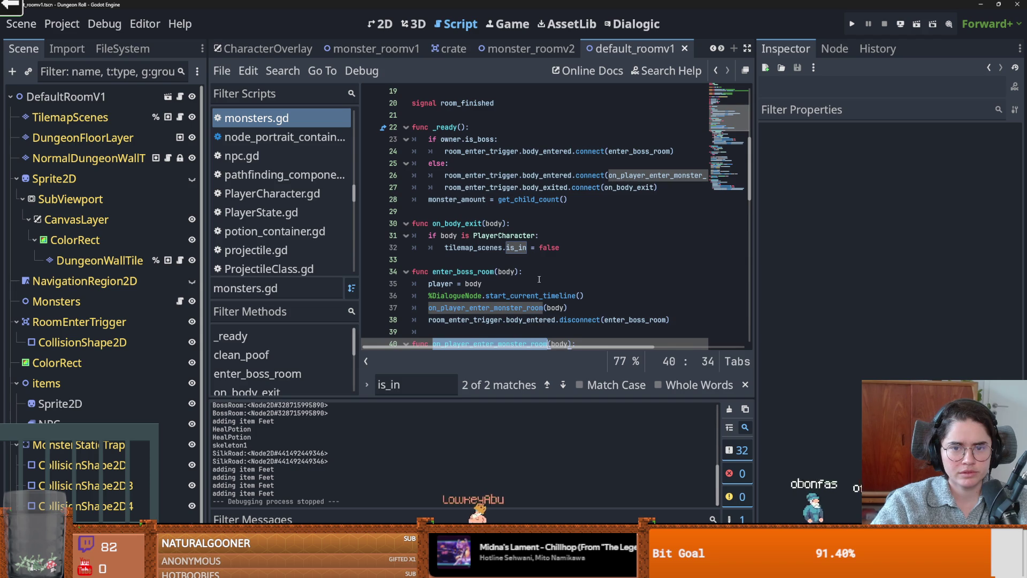
scroll(539, 279, "down", 1)
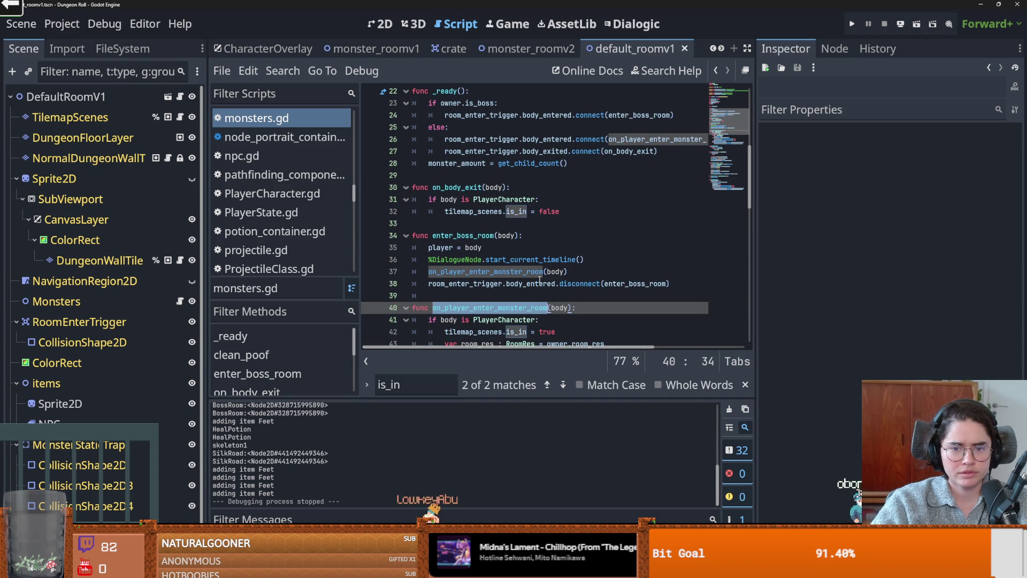
scroll(539, 279, "down", 3)
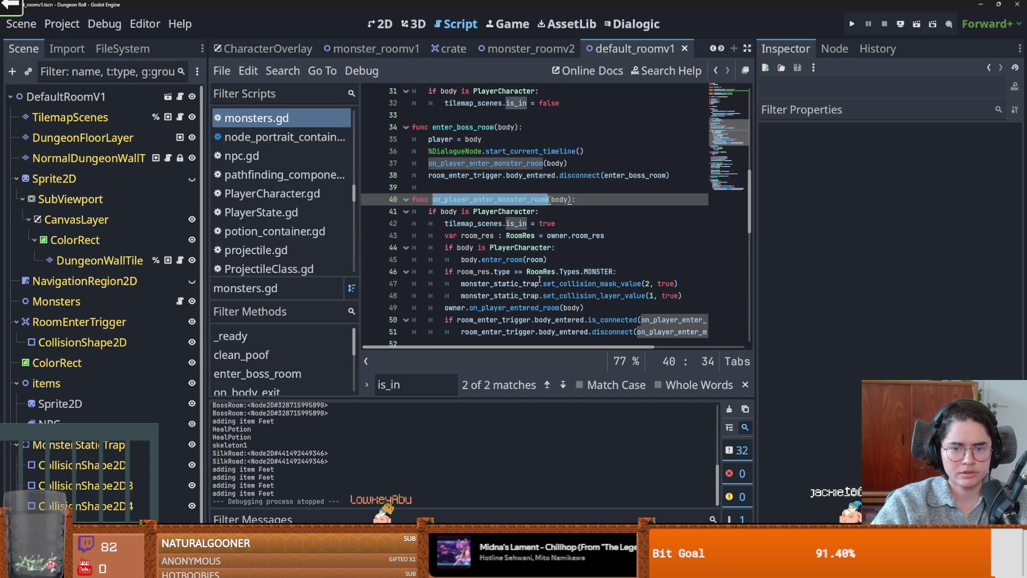
scroll(539, 279, "up", 1)
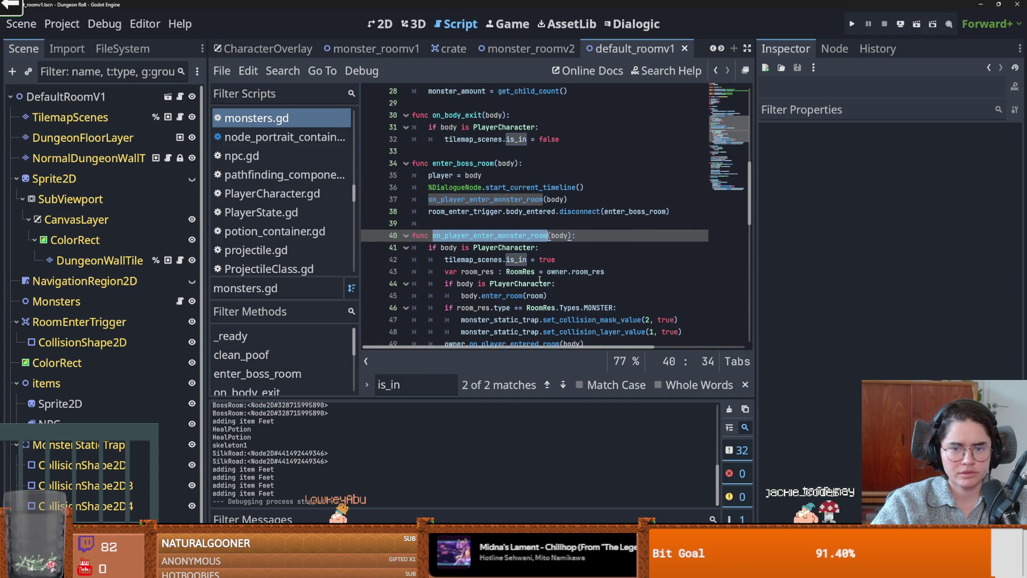
scroll(539, 279, "down", 1)
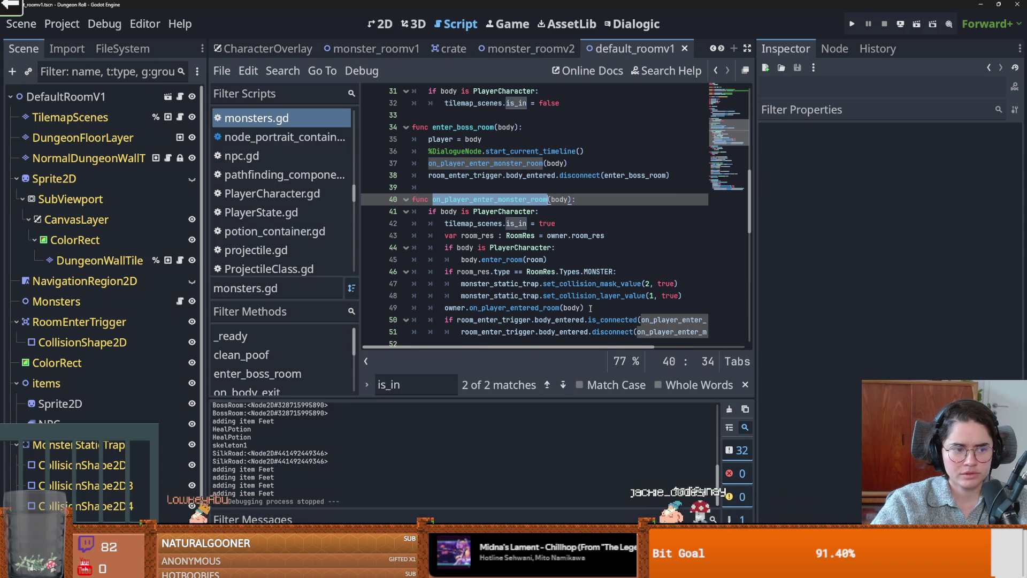
scroll(591, 308, "up", 1)
scroll(588, 307, "up", 3)
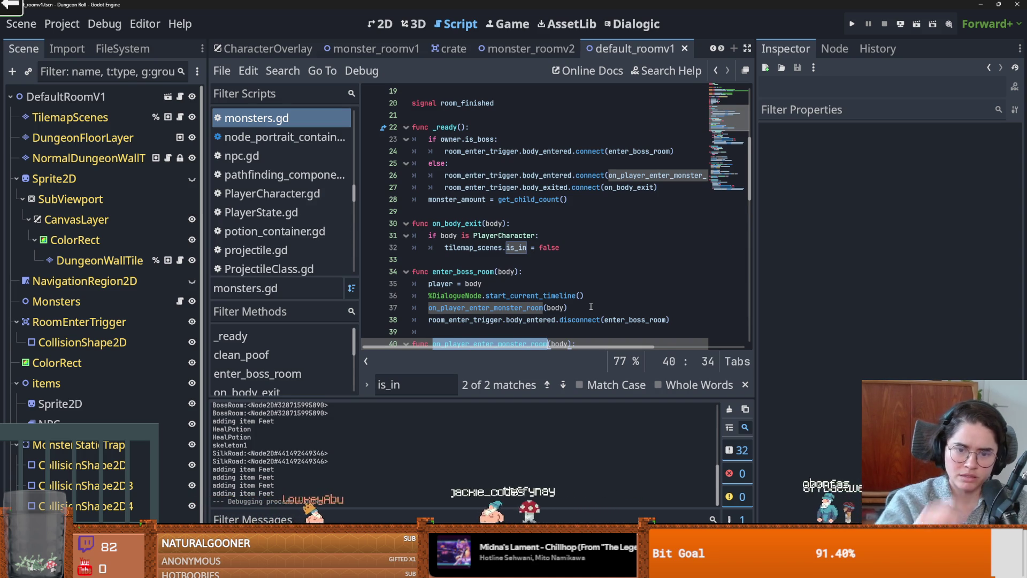
scroll(576, 293, "down", 2)
scroll(575, 292, "up", 1)
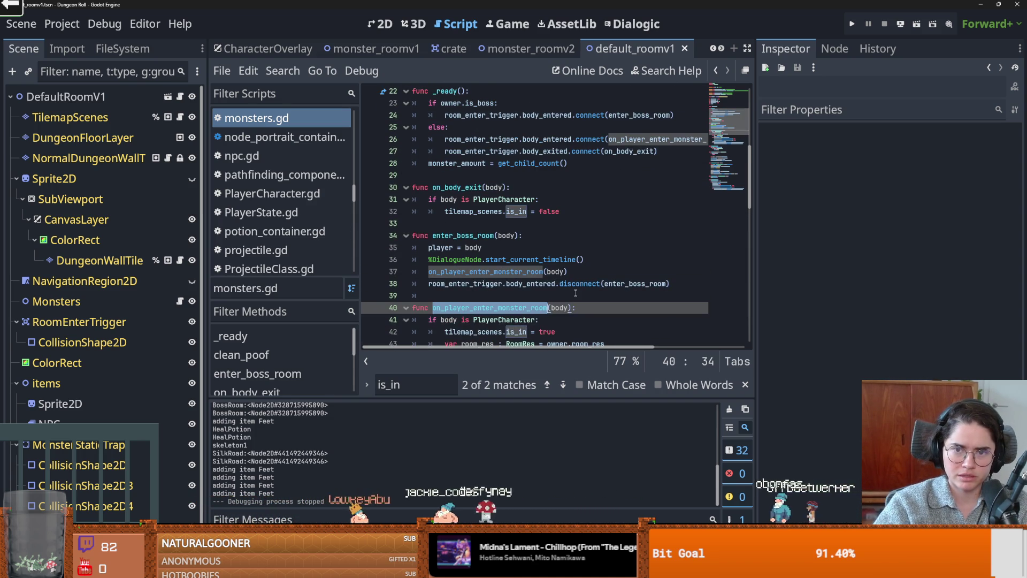
double_click(540, 139)
double_click(482, 139)
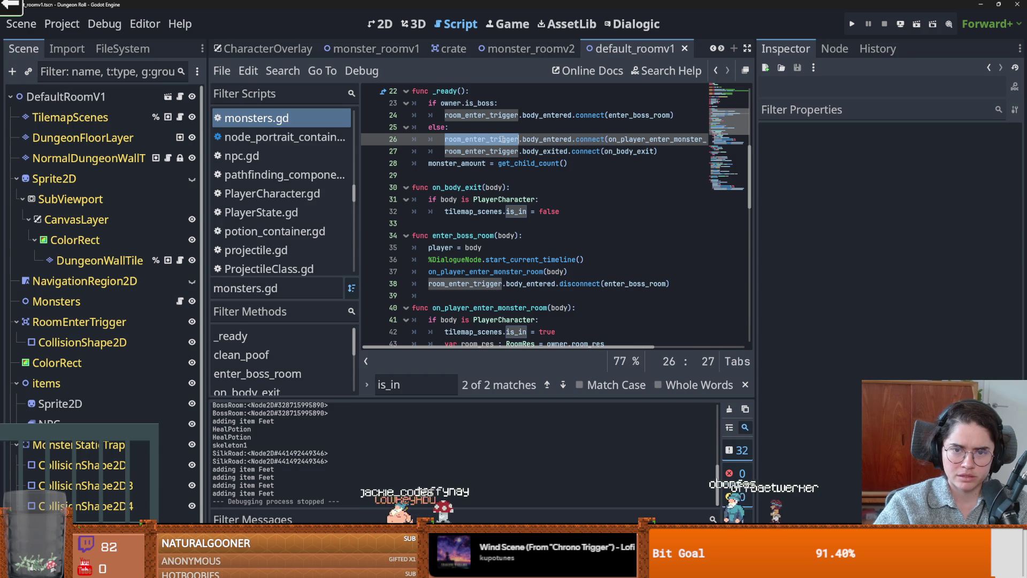
left_click(180, 97)
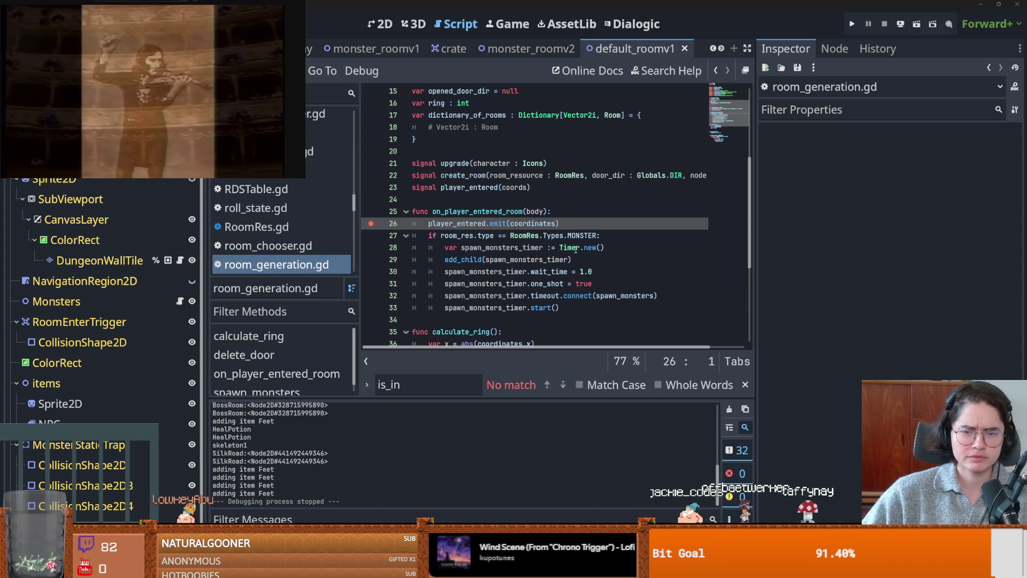
Highlight the uses of on_player_entered_room and spawn_monsters_timer around the timer code
left_click(576, 248)
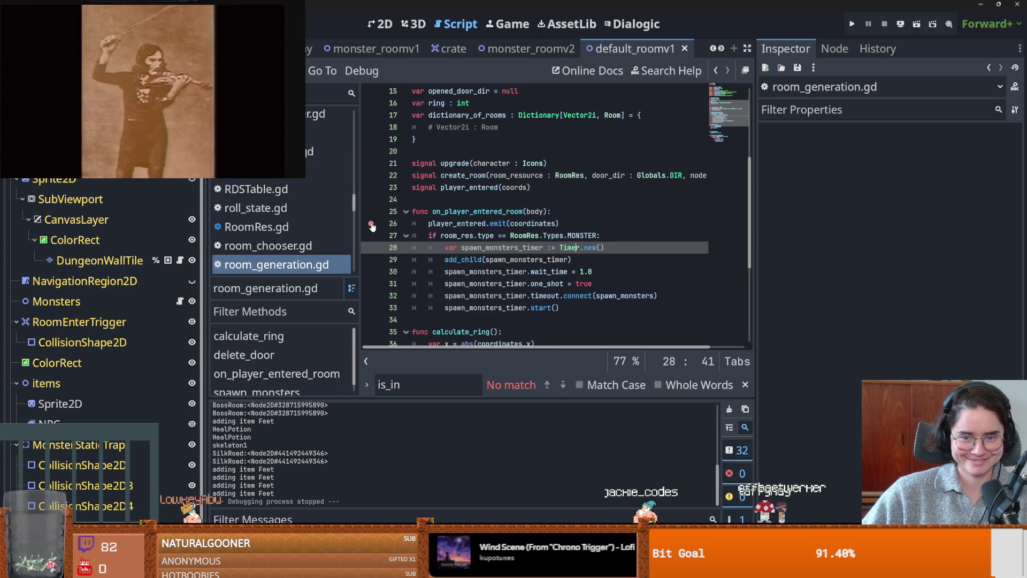
scroll(481, 241, "up", 1)
double_click(476, 247)
scroll(536, 272, "down", 1)
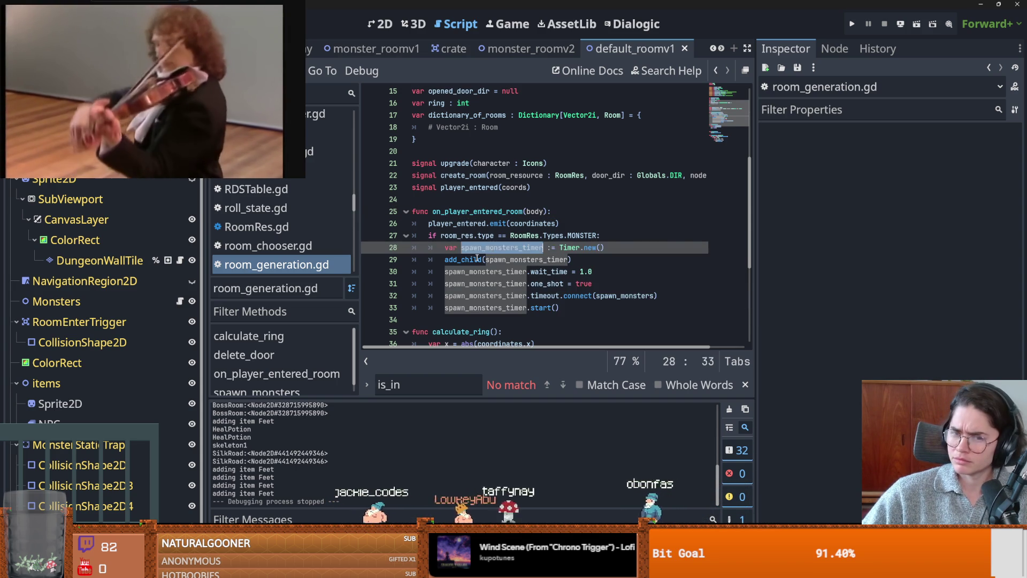
double_click(483, 261)
double_click(513, 260)
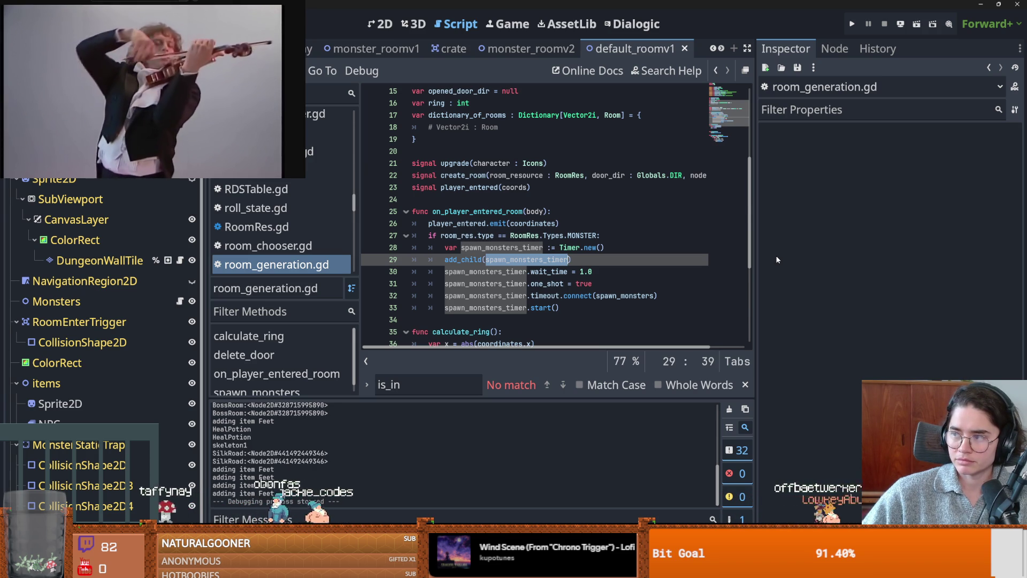
Save the project and look over the MONSTER check and wait_time lines
left_click(567, 236)
key("ctrl+s")
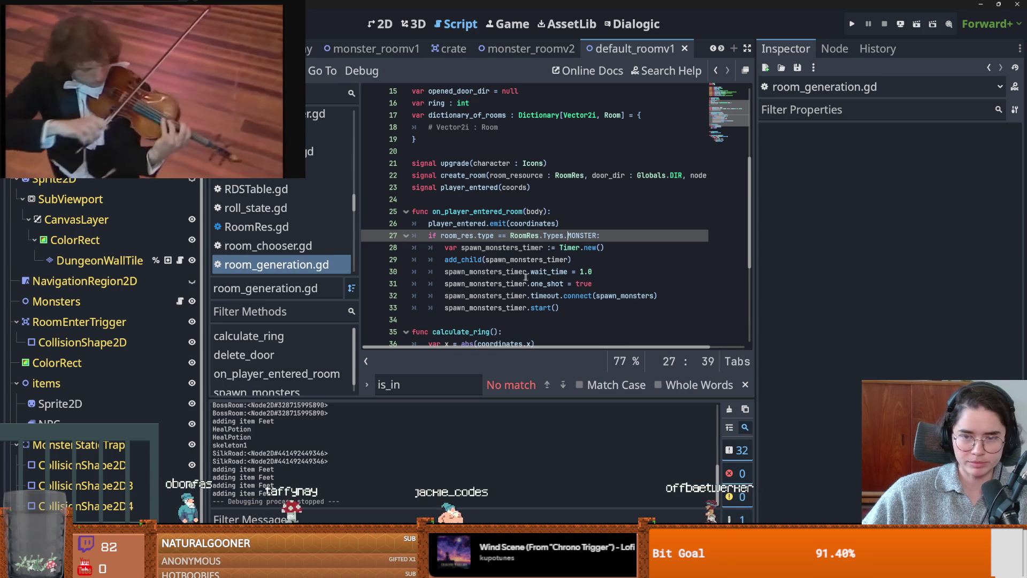
left_click(567, 271)
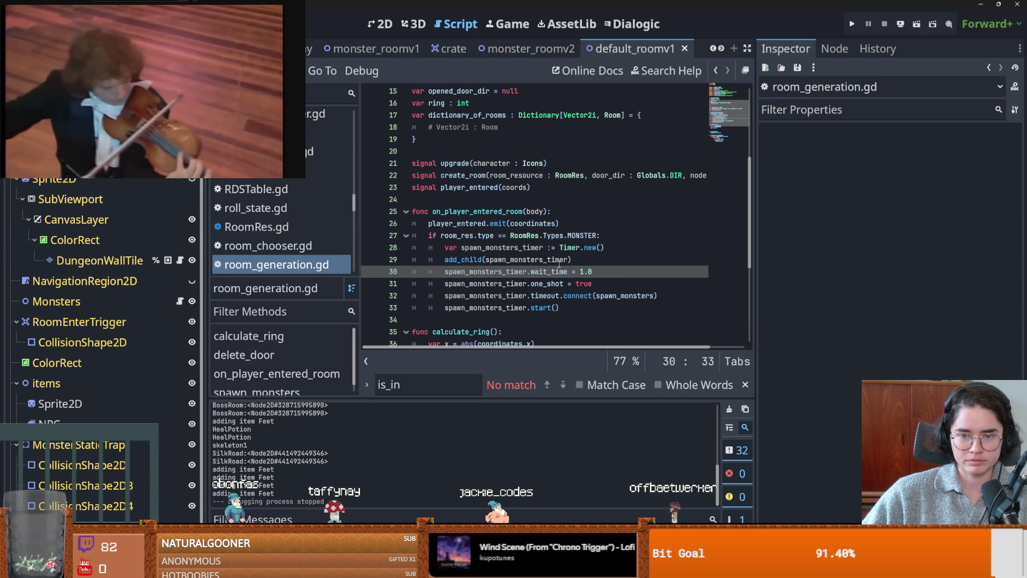
mouse_move(559, 263)
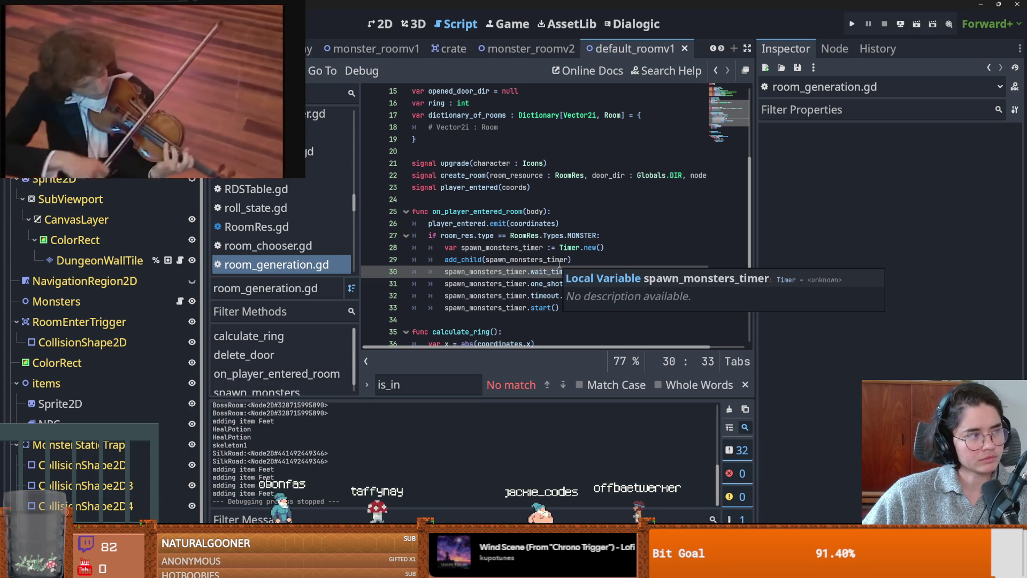
mouse_move(42, 106)
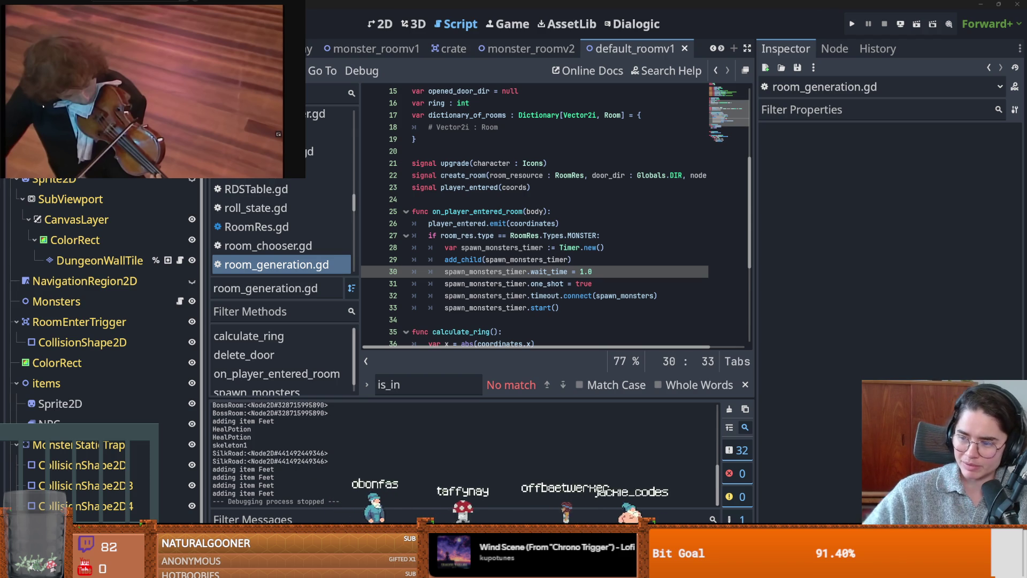
scroll(125, 119, "down", 1)
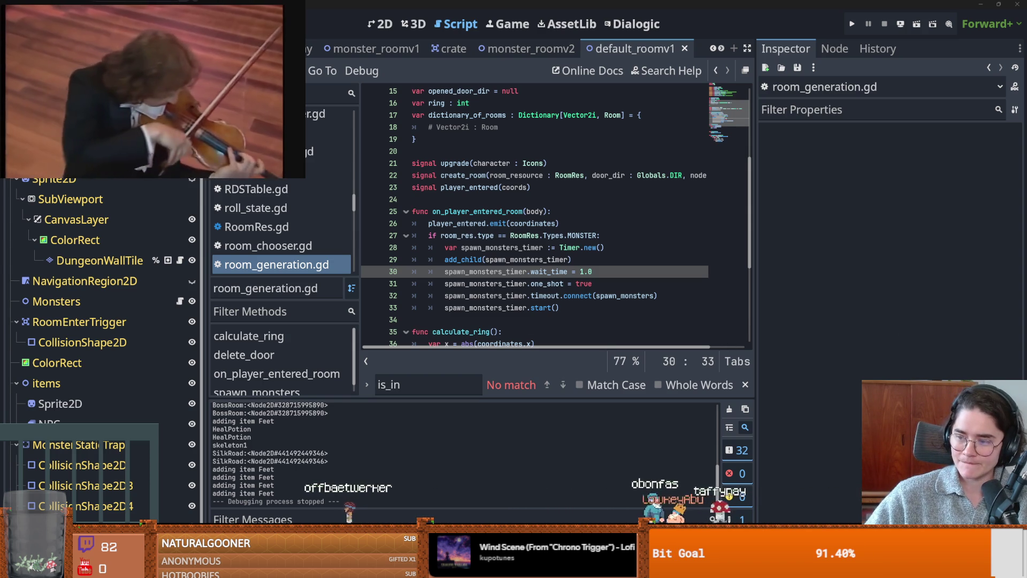
Review the spawn-timer code in on_player_entered_room and check the one_shot documentation
key("Up")
key("Home")
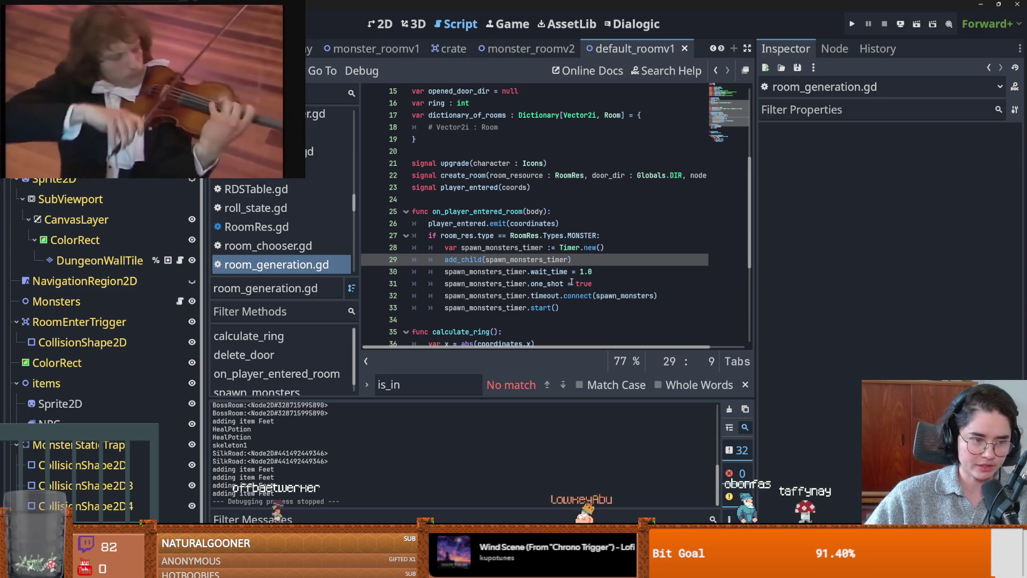
scroll(570, 282, "up", 1)
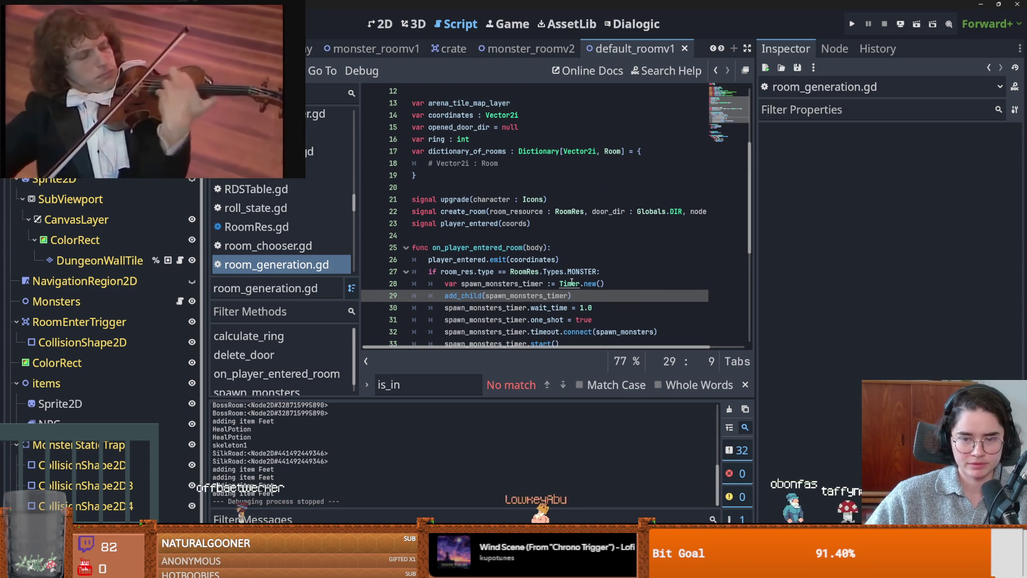
scroll(470, 288, "down", 2)
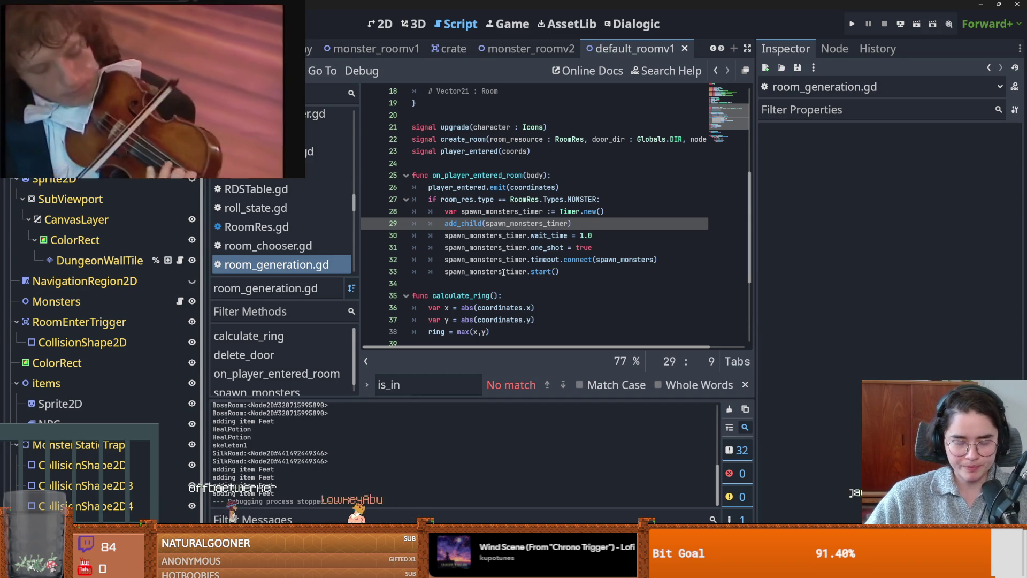
mouse_move(535, 250)
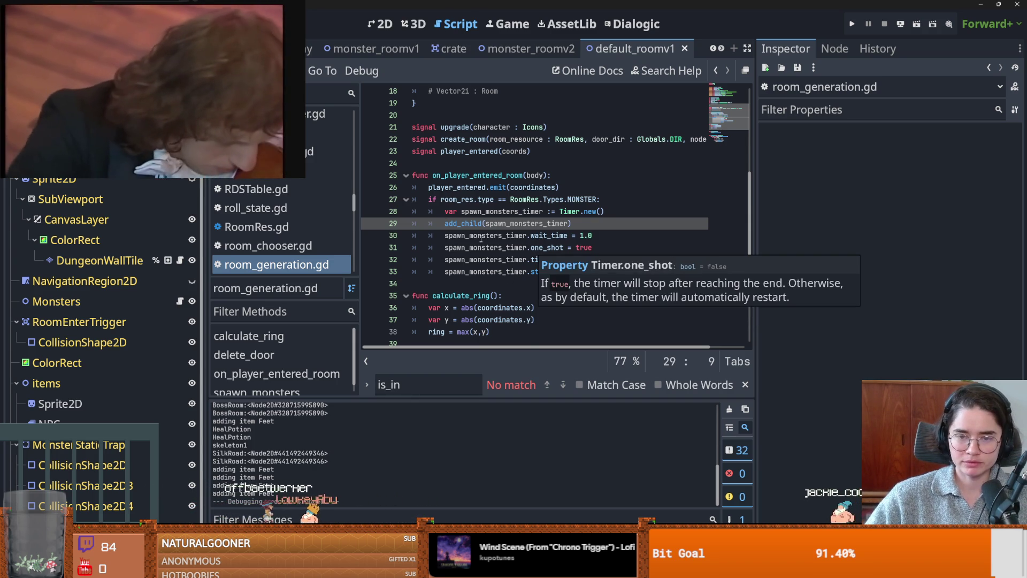
scroll(481, 239, "down", 1)
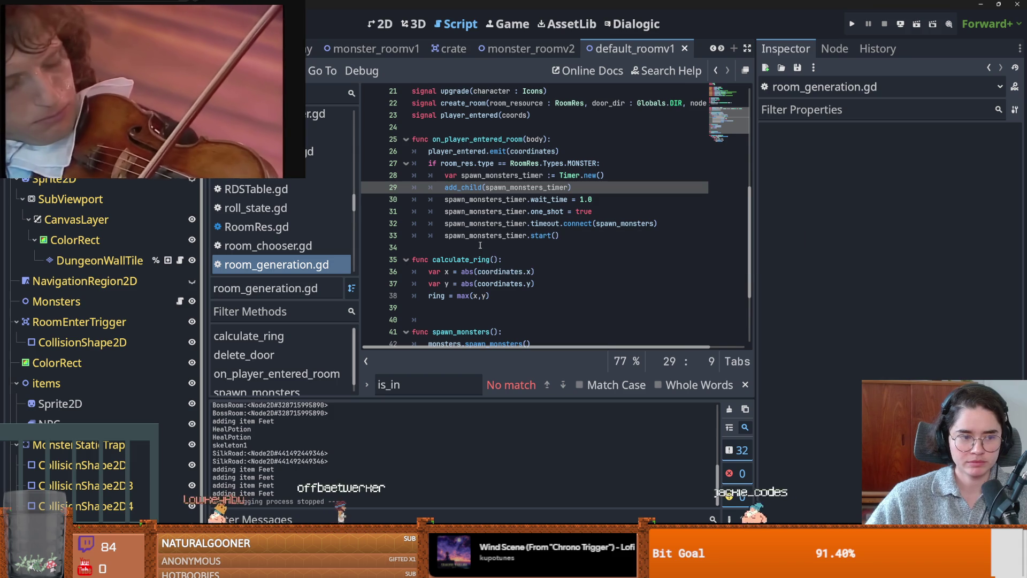
Switch to GitHub Desktop and enlarge its window showing the five changed files
scroll(480, 246, "down", 1)
scroll(479, 246, "up", 1)
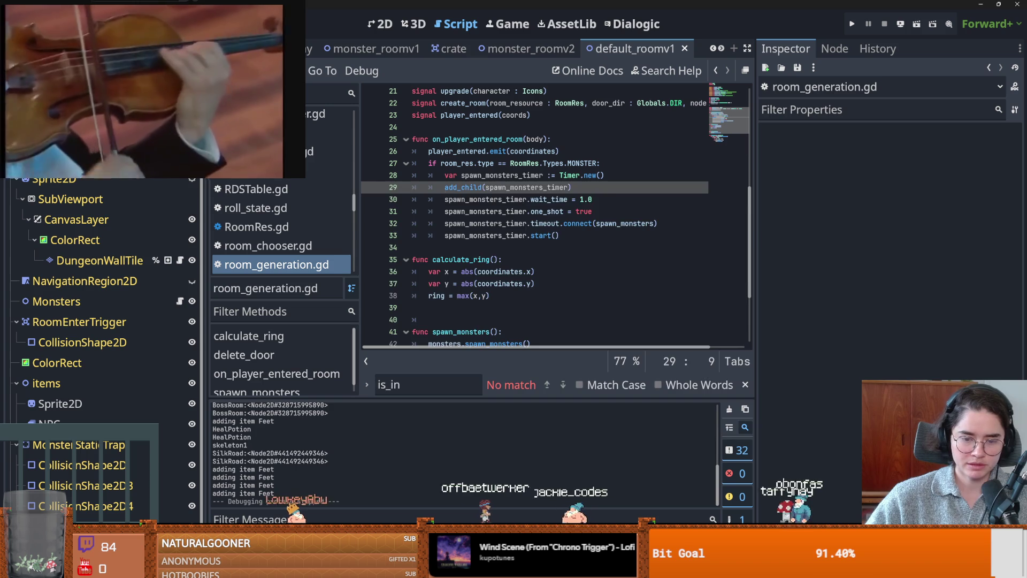
key("alt+Tab")
left_click(743, 183)
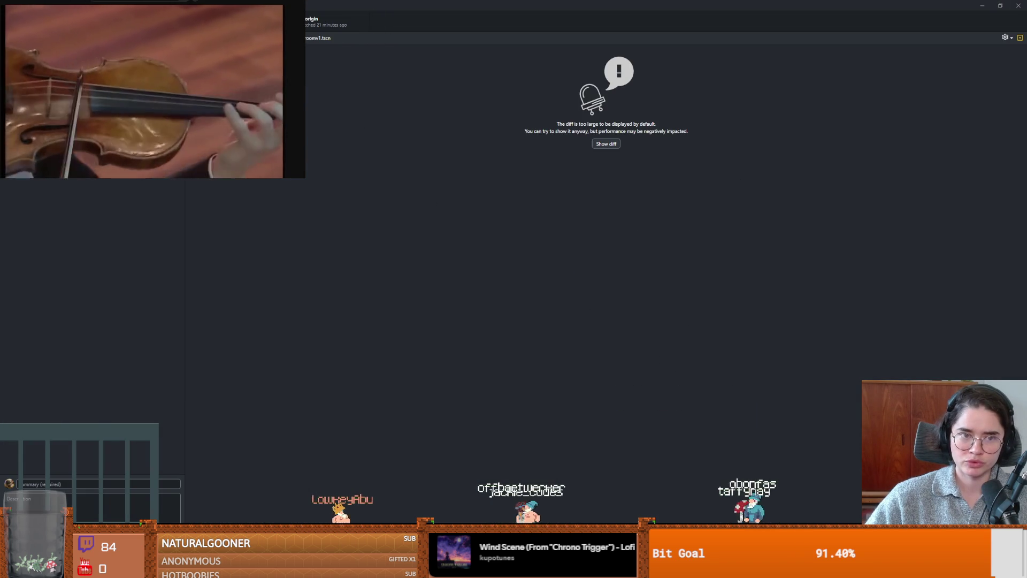
Restore and move the GitHub Desktop window, then return to room_generation.gd in Godot
left_click_drag(652, 8, 453, 225)
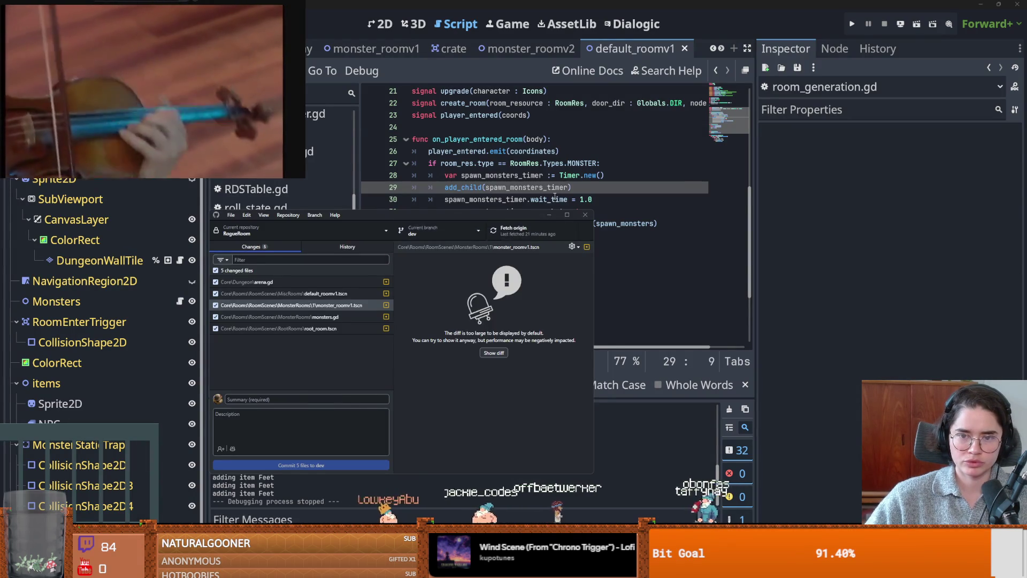
left_click(555, 199)
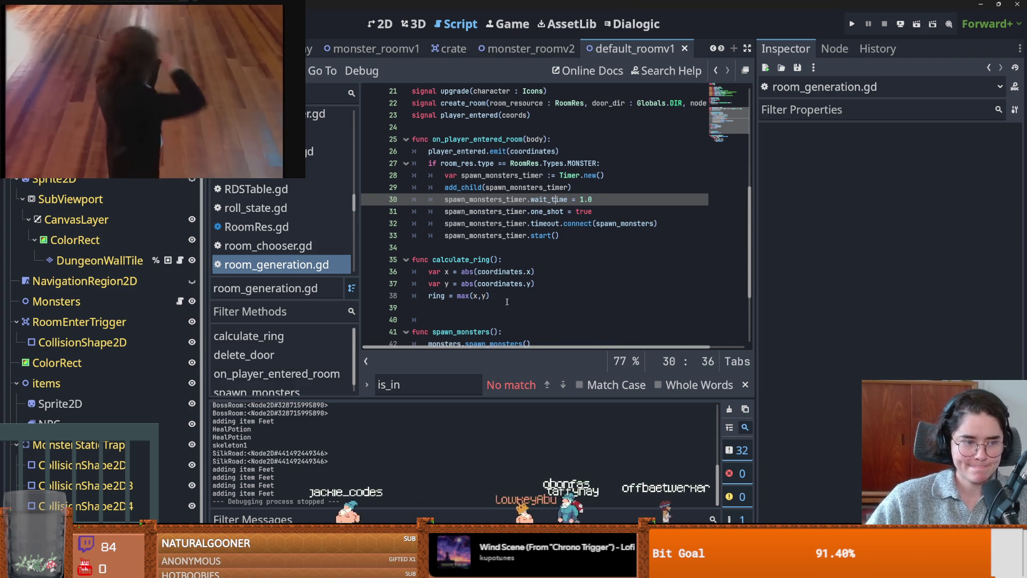
scroll(515, 302, "up", 2)
Save room_generation.gd and inspect the player_entered emit call with its coordinates on line 26
scroll(494, 306, "down", 2)
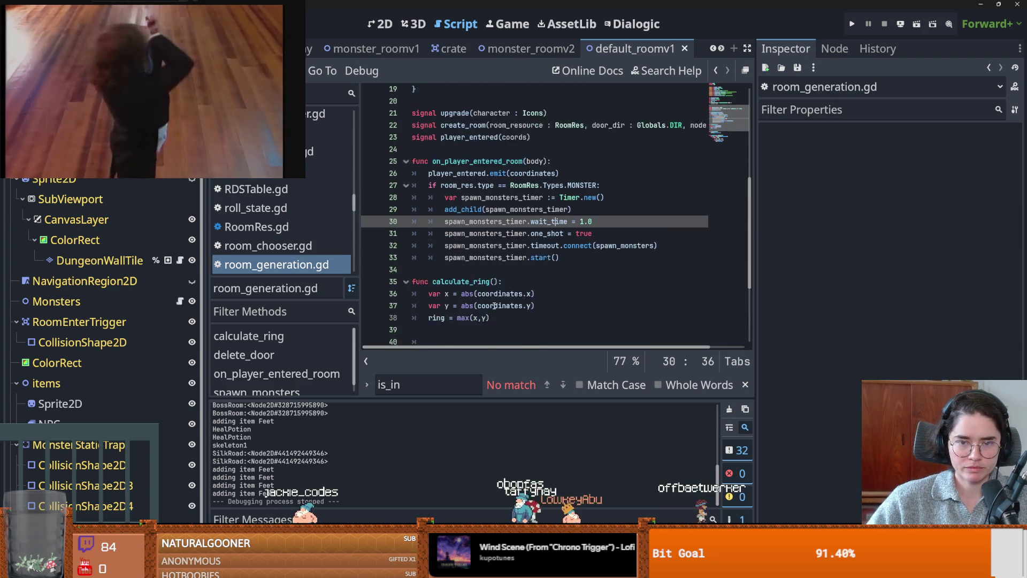
key("ctrl+s")
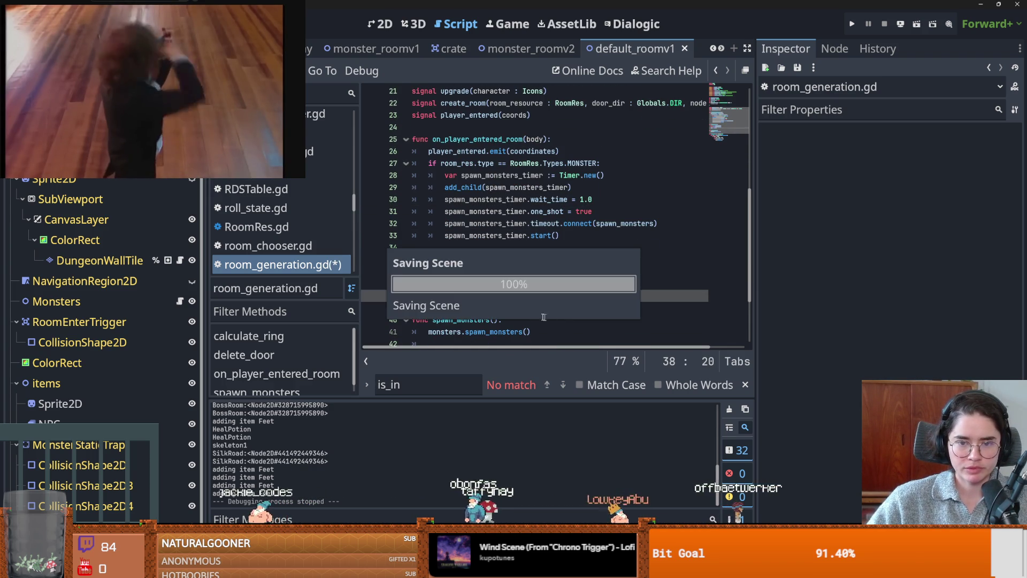
scroll(504, 314, "up", 1)
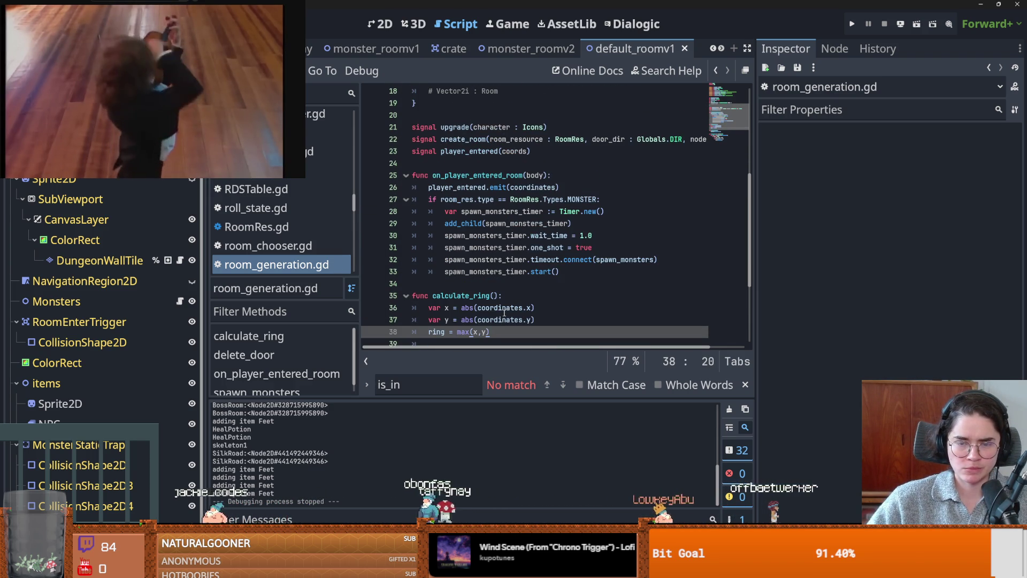
double_click(457, 187)
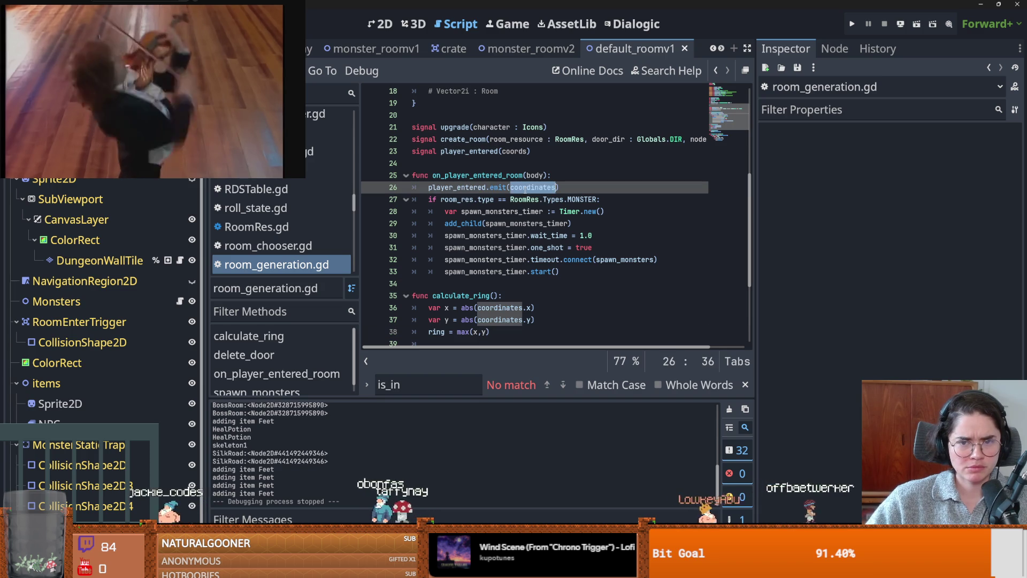
double_click(499, 187)
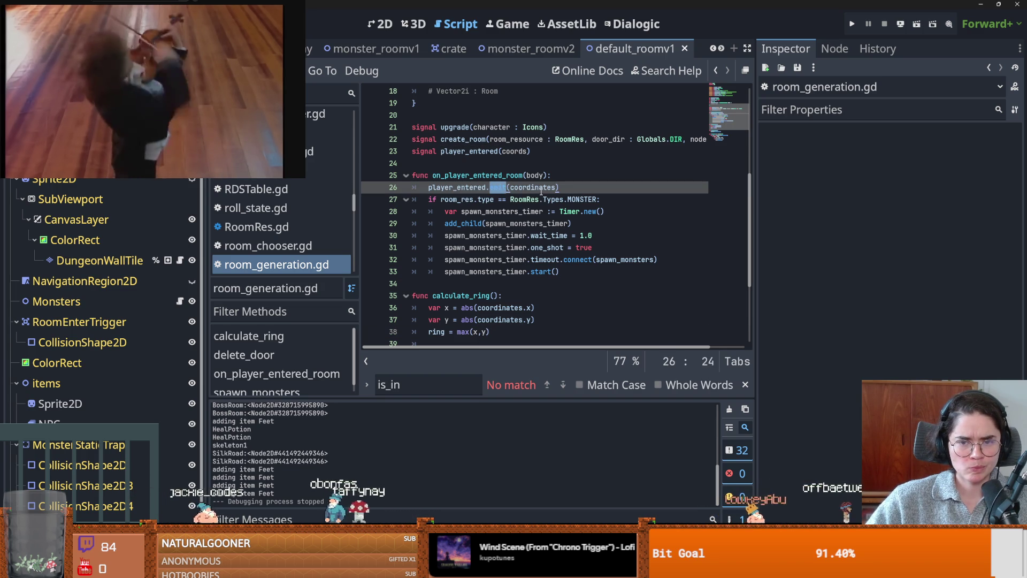
double_click(532, 187)
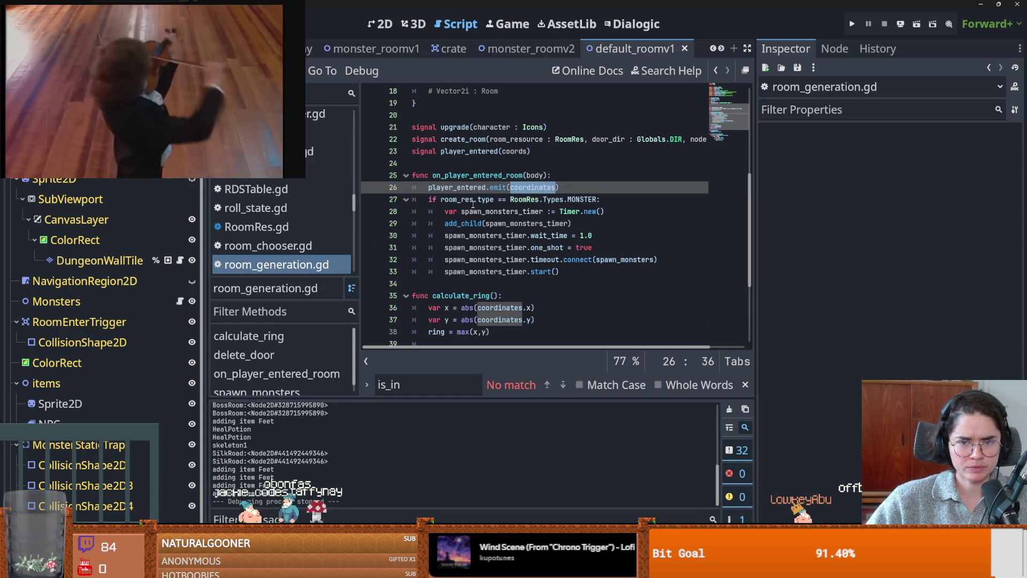
double_click(457, 187)
scroll(541, 283, "up", 3)
scroll(540, 282, "down", 1)
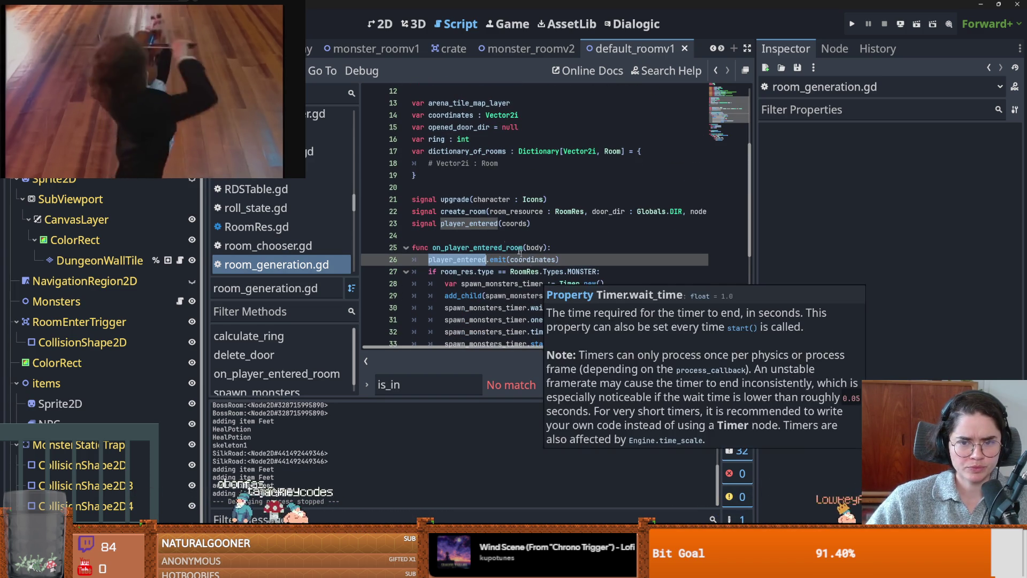
Open Find in Files for player_entered, then cancel without searching
left_click(284, 70)
left_click(310, 172)
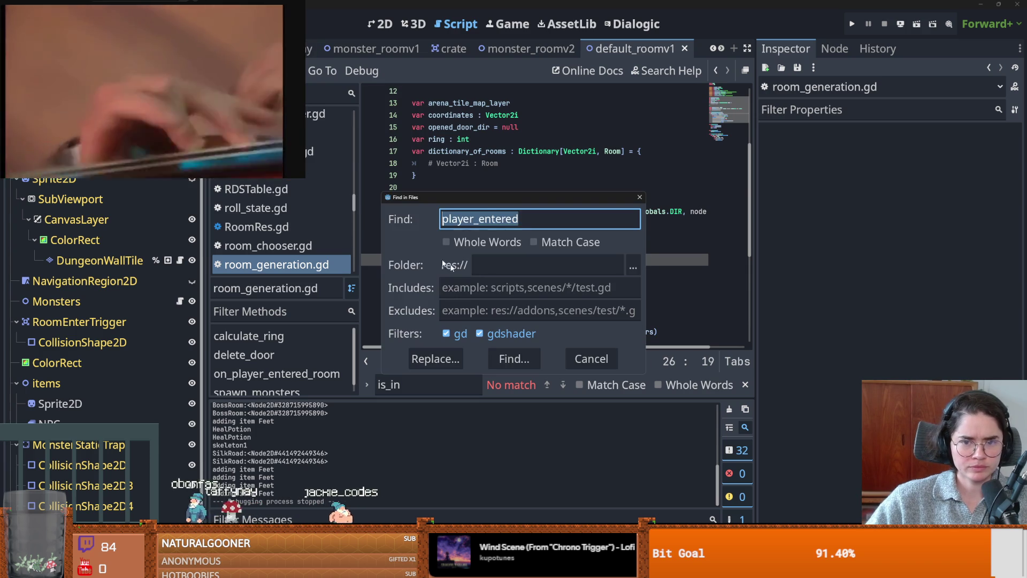
left_click(639, 198)
left_click(498, 259)
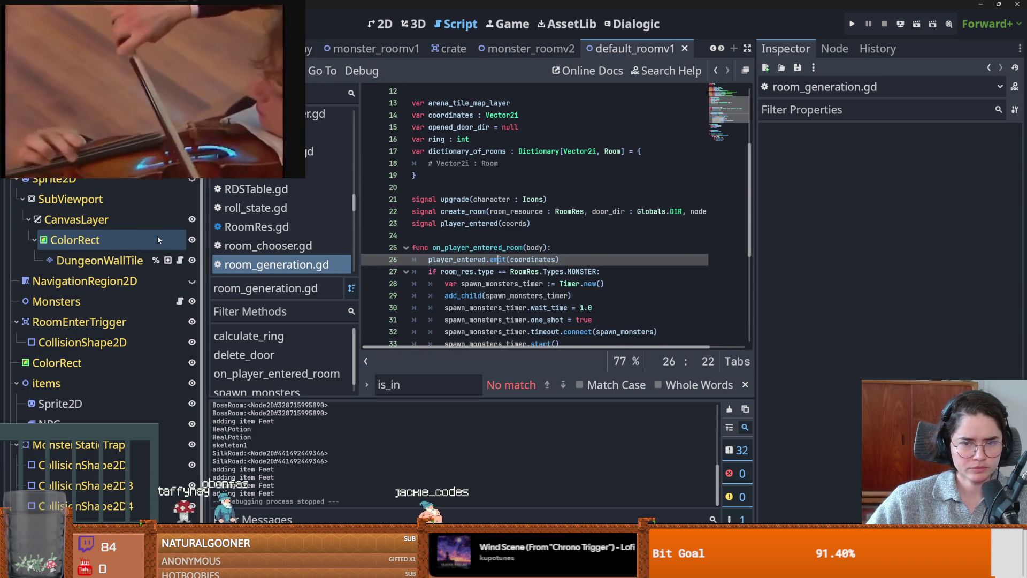
Select the on_player_entered_room function name, then open the Monsters node's script
double_click(445, 247)
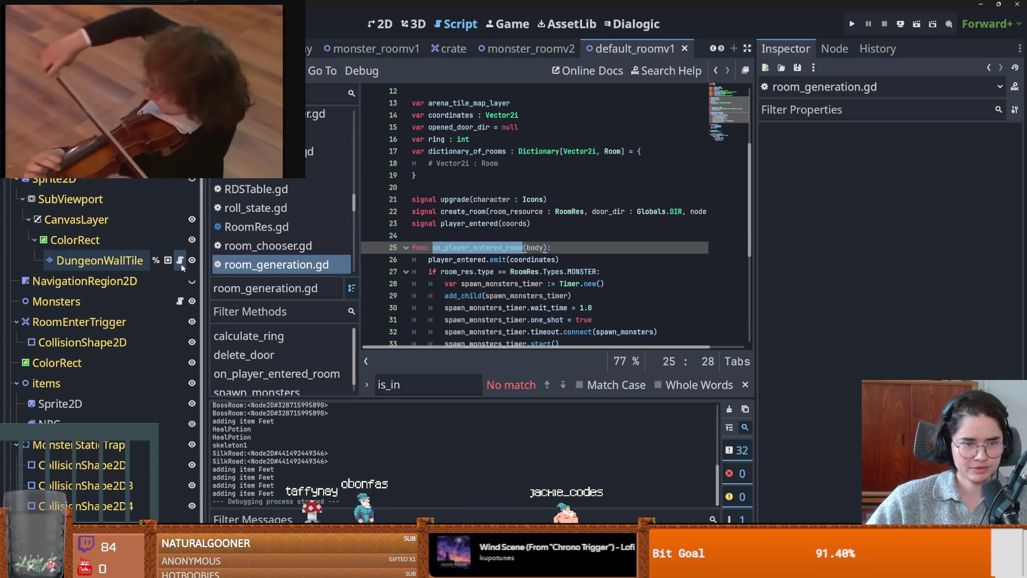
scroll(172, 345, "down", 1)
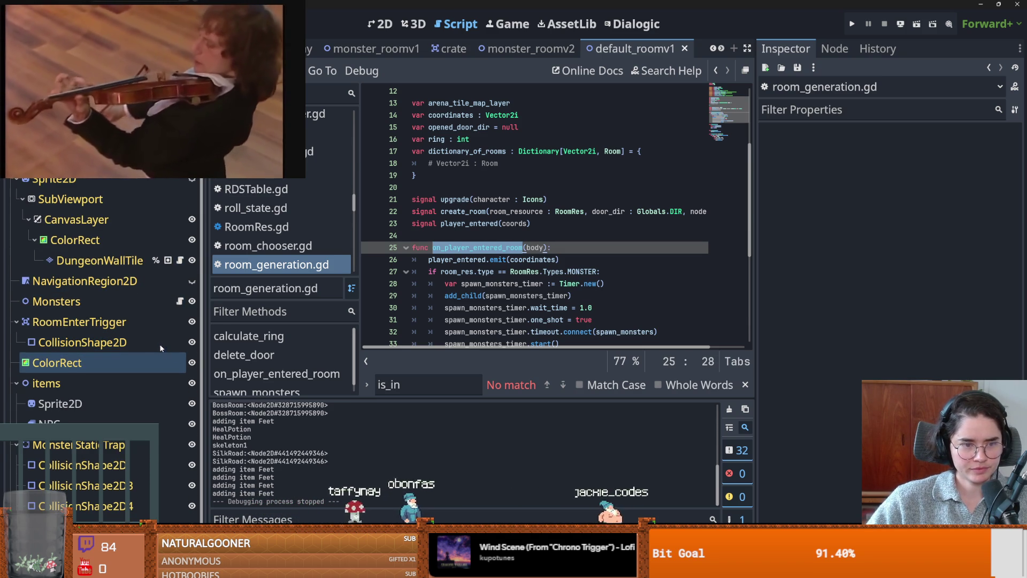
scroll(15, 212, "down", 3)
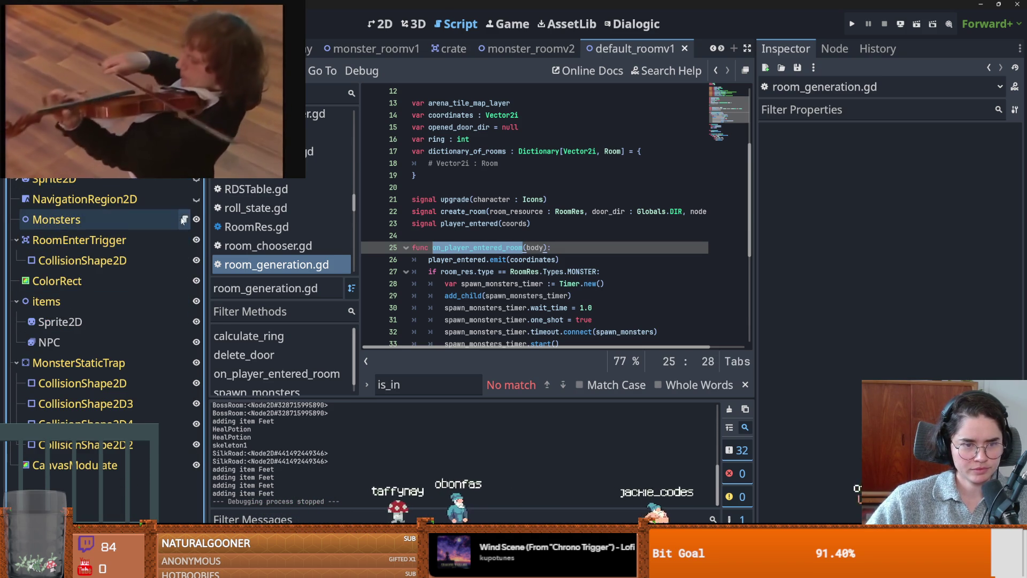
left_click(184, 220)
scroll(555, 262, "up", 3)
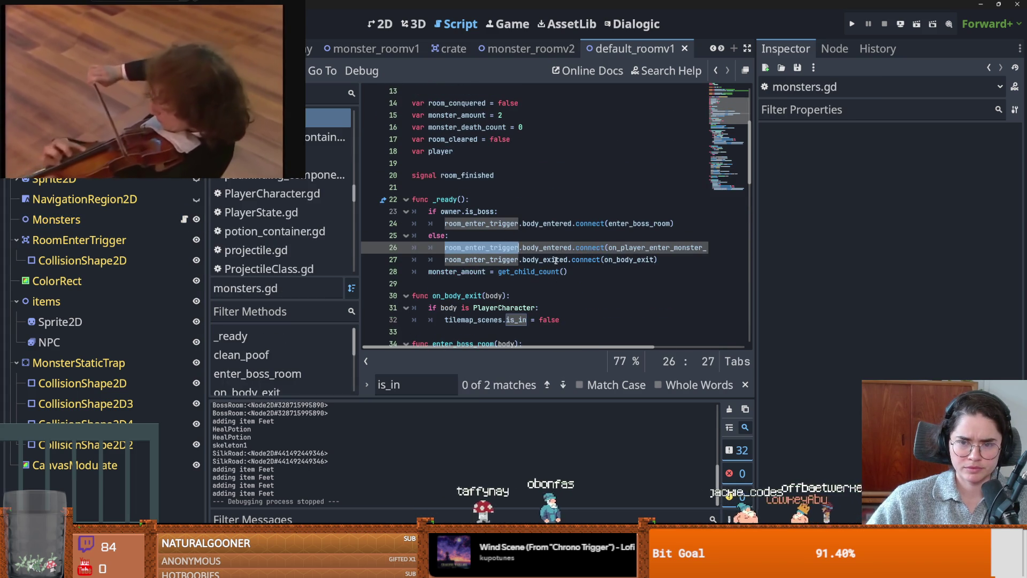
mouse_move(555, 262)
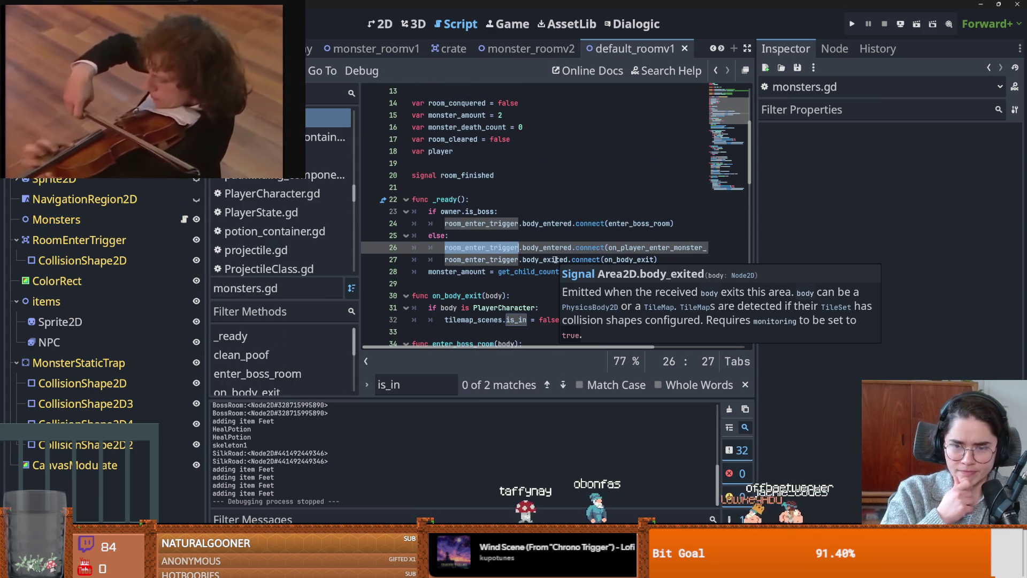
left_click_drag(755, 263, 889, 264)
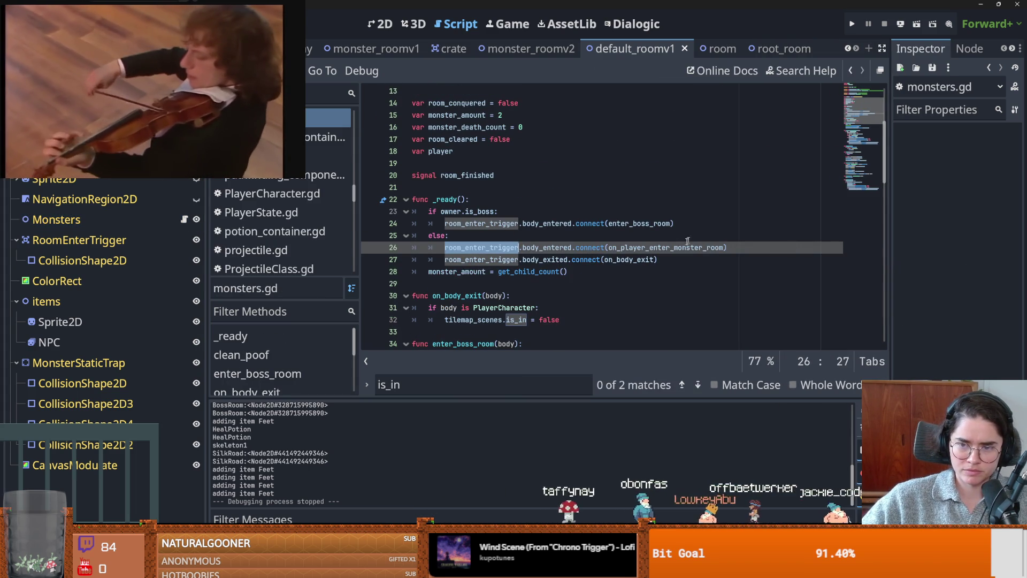
double_click(691, 249)
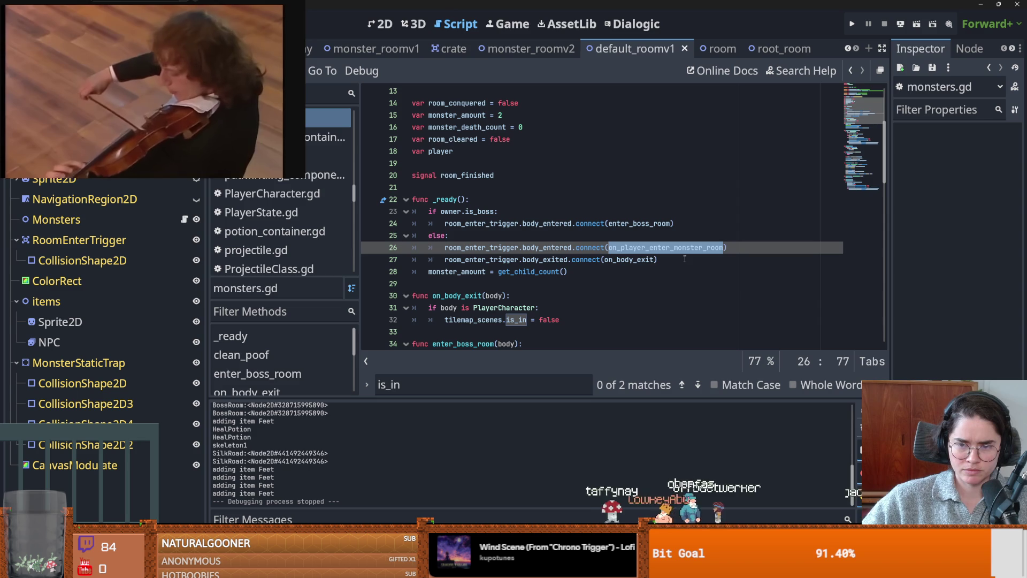
scroll(533, 260, "down", 2)
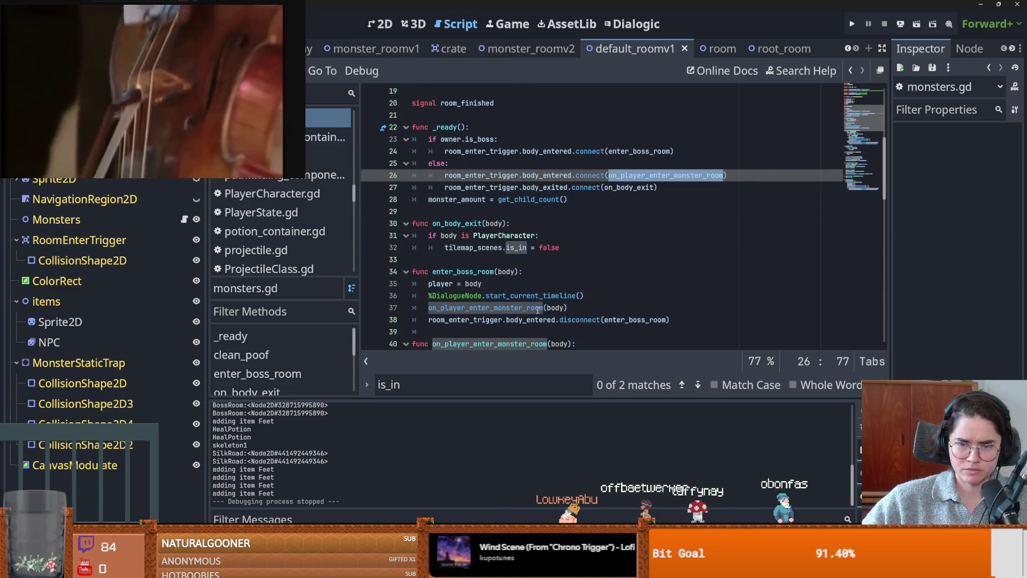
scroll(551, 310, "down", 3)
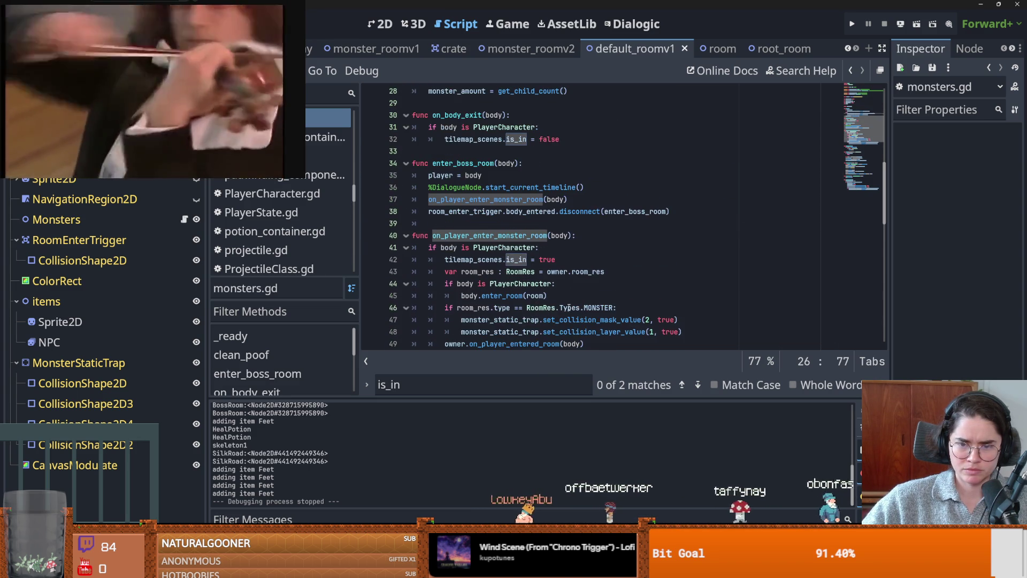
scroll(569, 308, "down", 1)
double_click(469, 260)
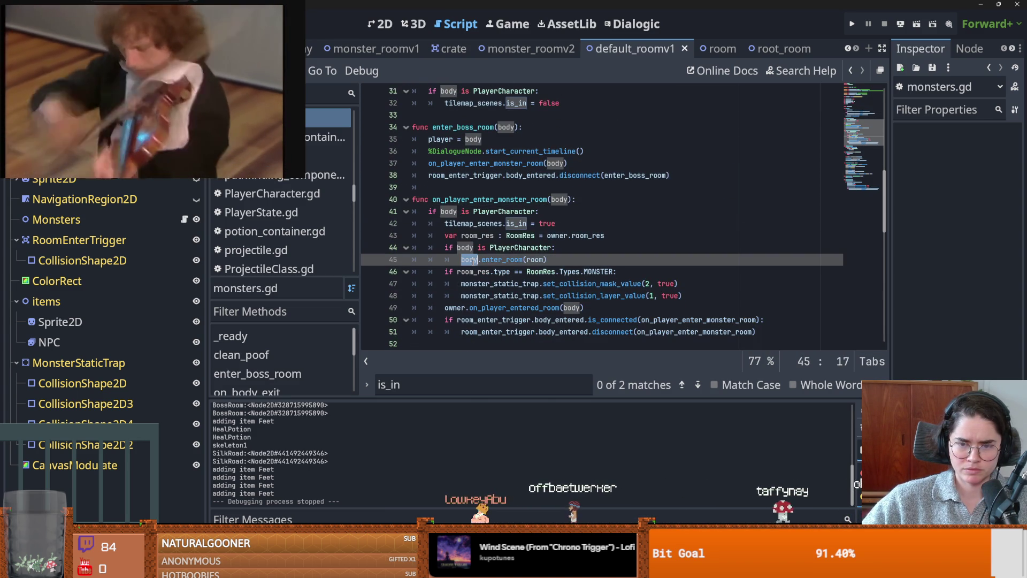
double_click(507, 260)
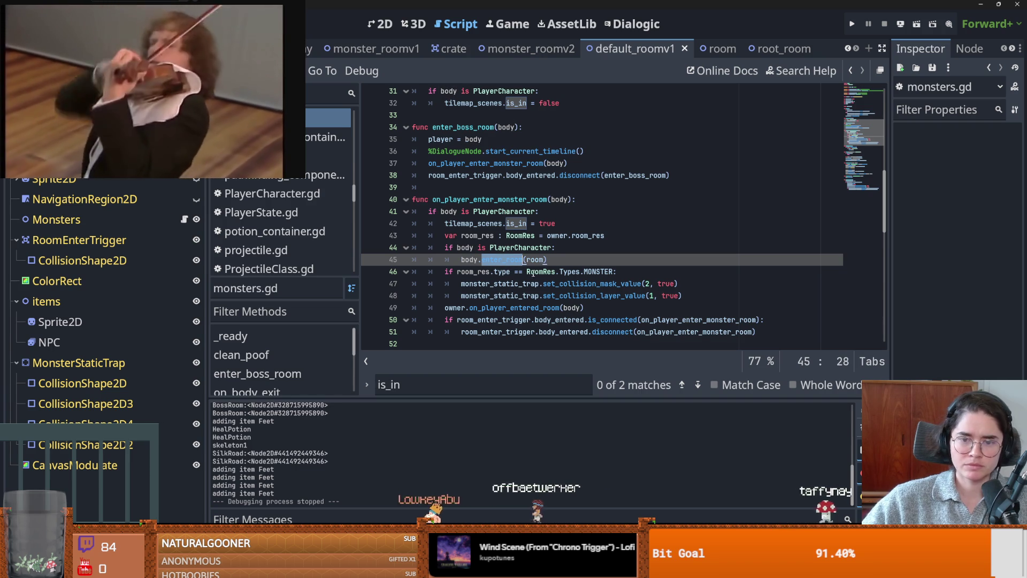
double_click(512, 308)
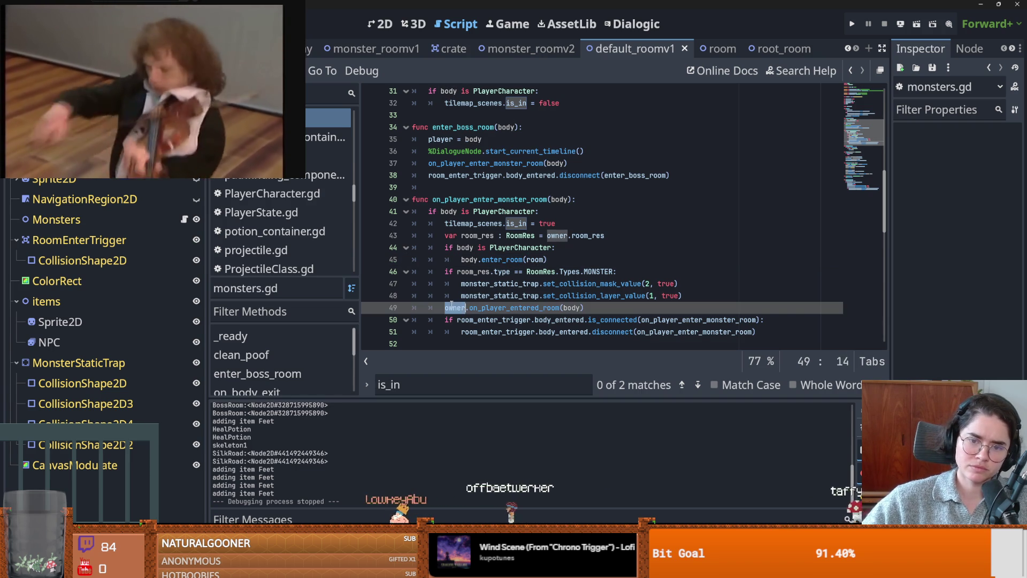
left_click(510, 309)
scroll(494, 308, "up", 5)
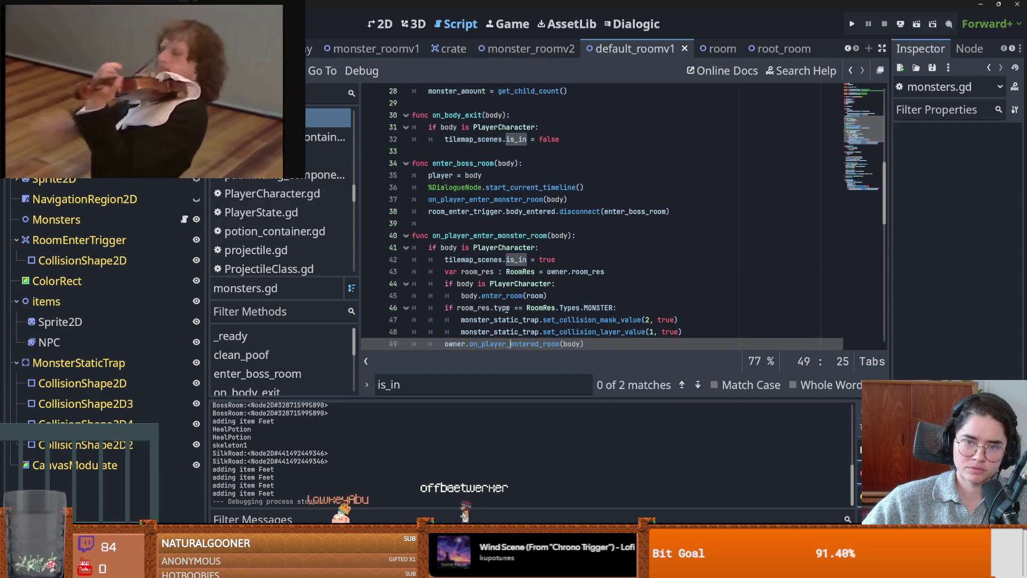
scroll(513, 320, "down", 5)
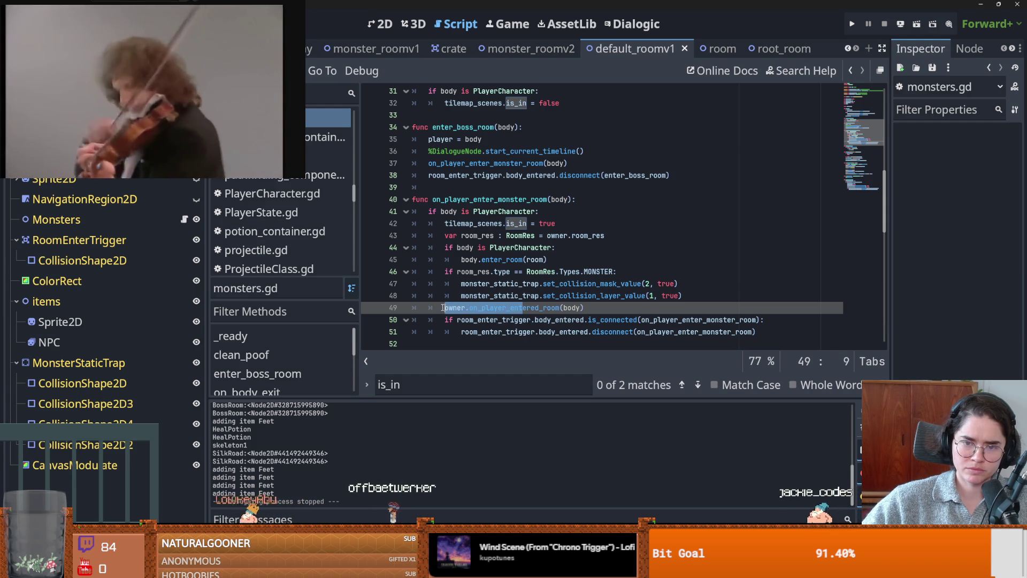
scroll(519, 317, "down", 1)
scroll(519, 317, "down", 3)
scroll(517, 289, "up", 4)
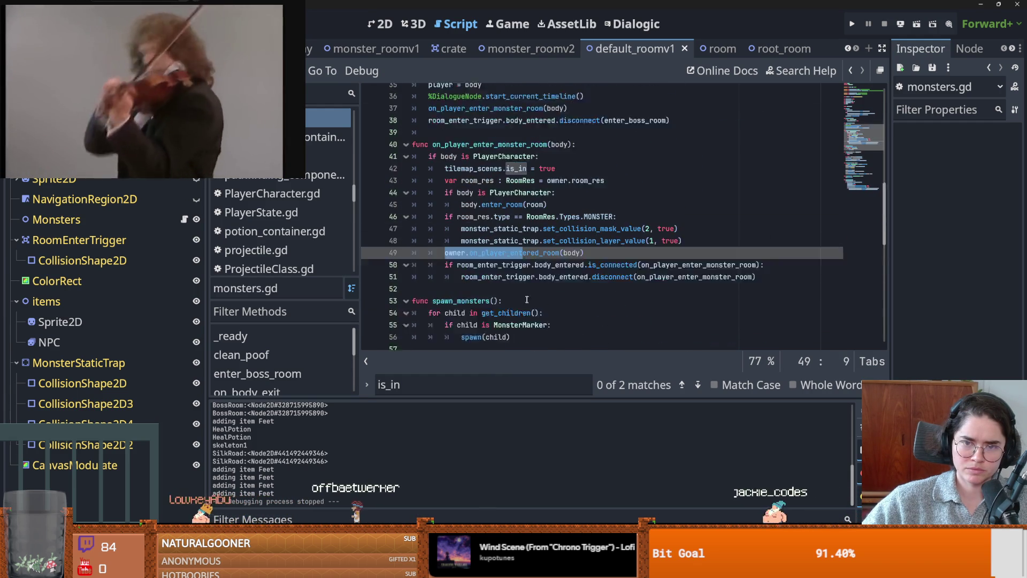
double_click(483, 199)
scroll(483, 216, "up", 5)
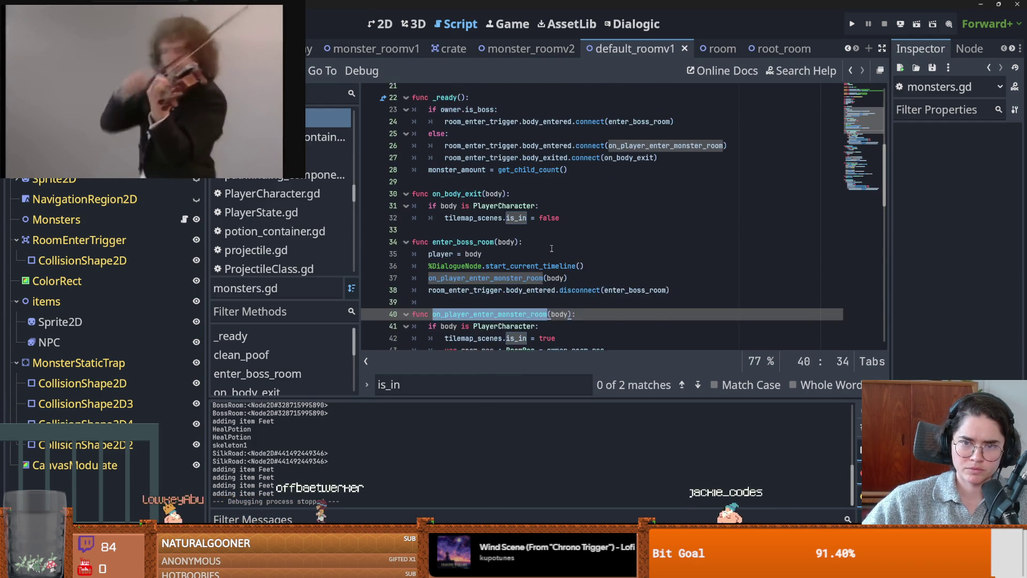
scroll(620, 236, "down", 2)
scroll(537, 271, "down", 1)
left_click_drag(527, 272, 498, 271)
Run Find in Files for on_player_enter_monster_room to list its seven references
double_click(499, 271)
left_click(283, 71)
left_click(321, 172)
key("Return")
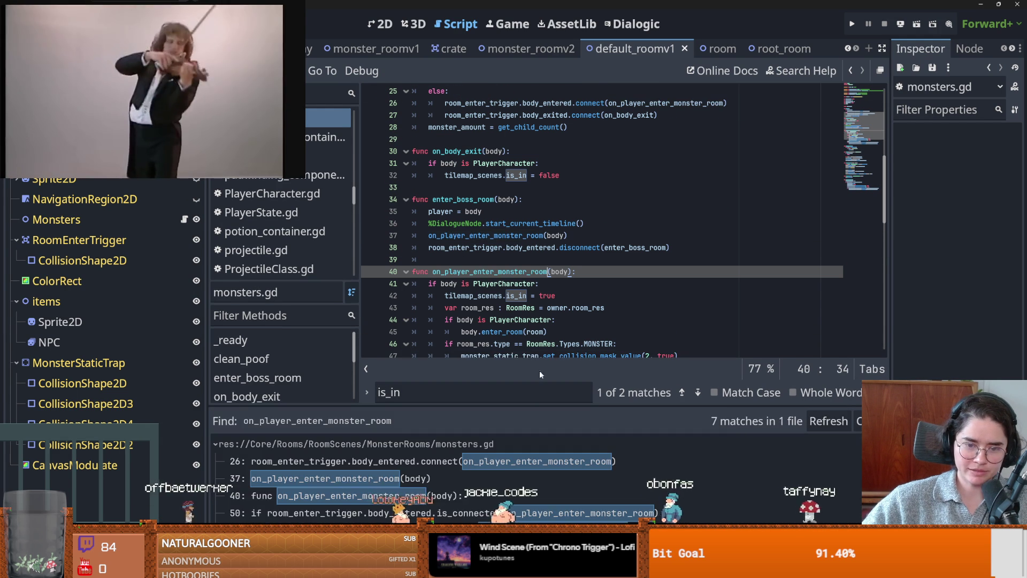
left_click(284, 70)
left_click(321, 173)
key("Return")
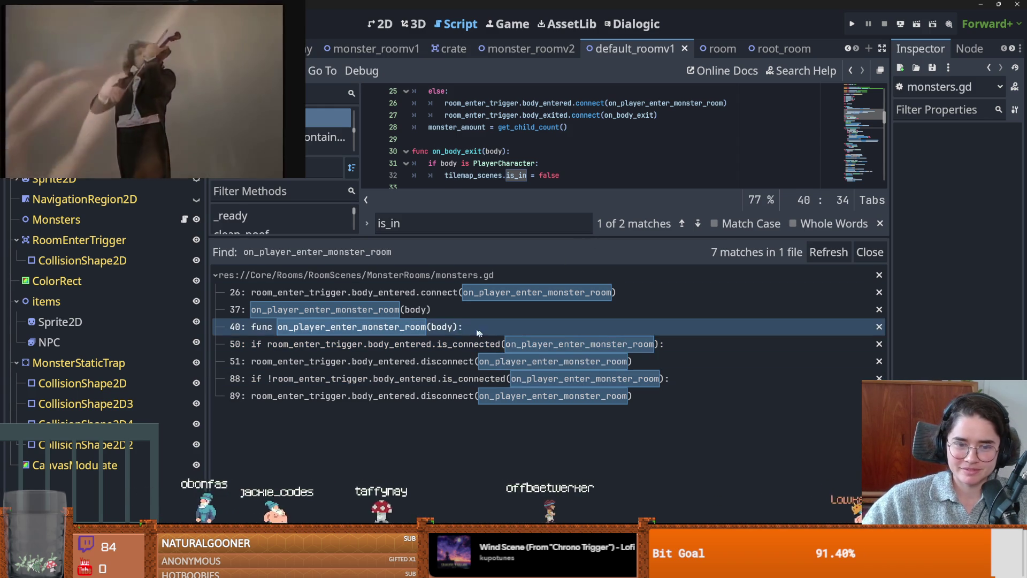
Jump to the line 50 match, enlarge the code view, and select the _ready connection's handler name
left_click(489, 345)
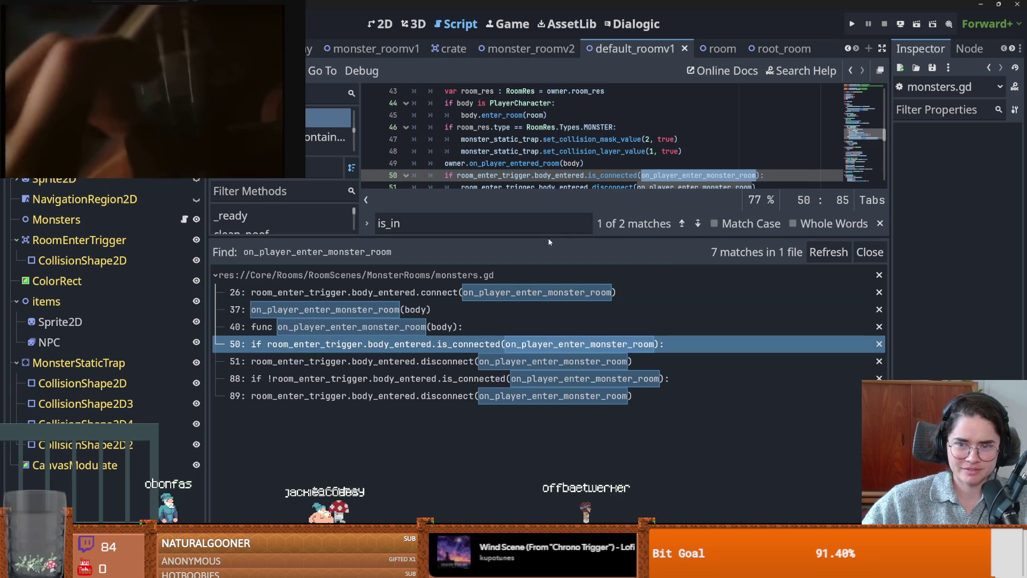
left_click_drag(588, 238, 589, 385)
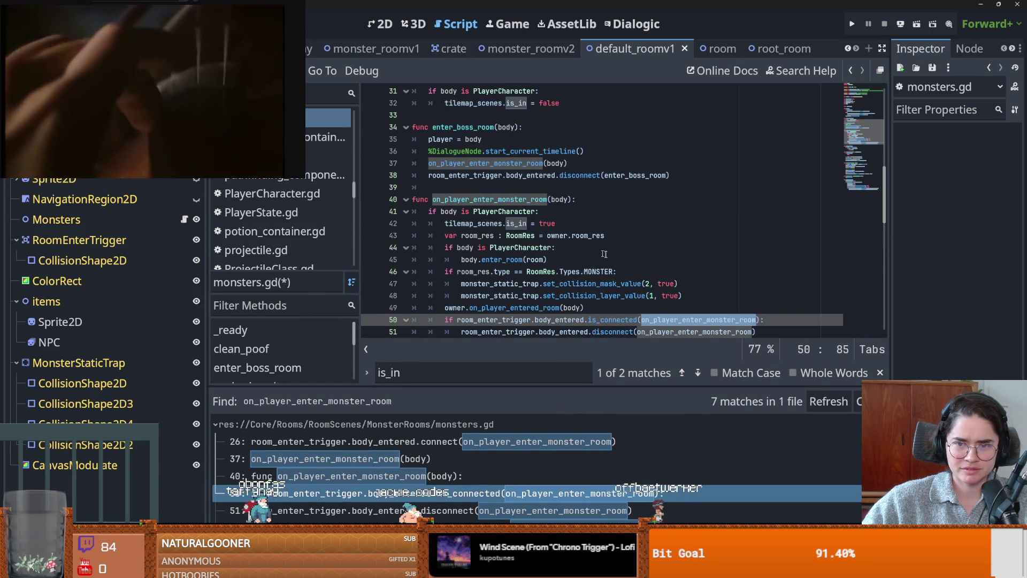
scroll(597, 252, "down", 1)
scroll(600, 269, "up", 5)
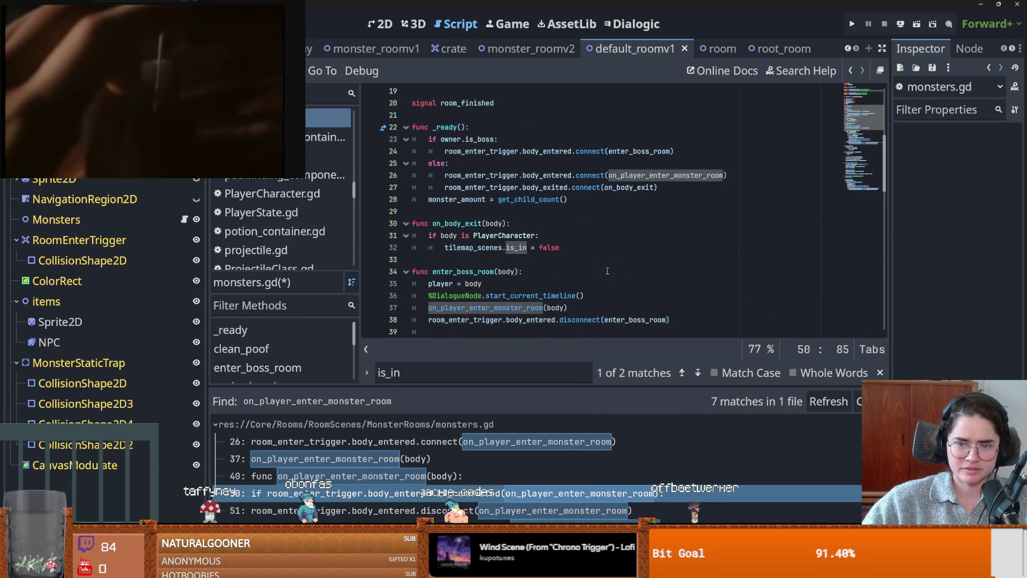
scroll(824, 253, "up", 6)
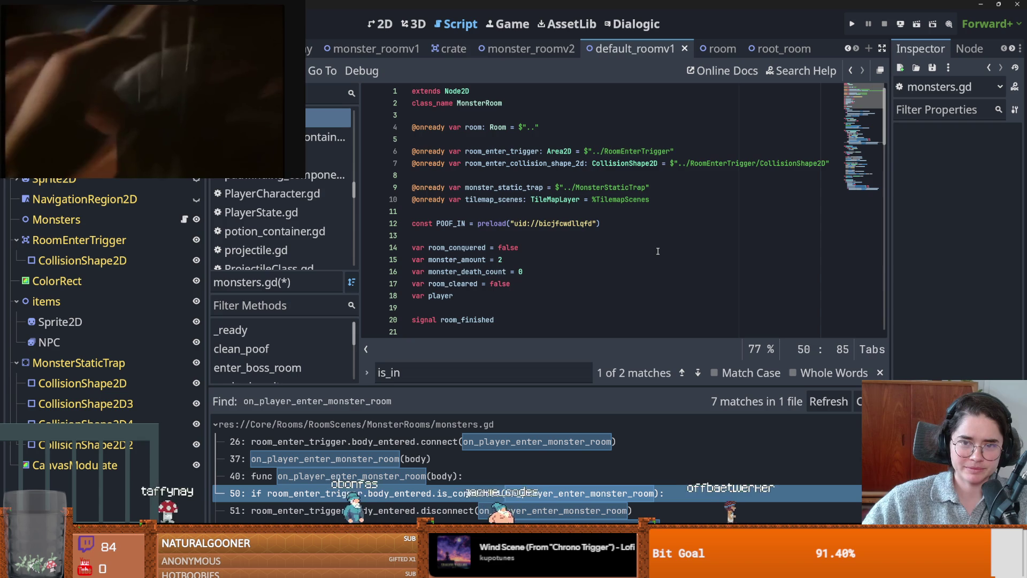
scroll(658, 252, "down", 4)
double_click(658, 249)
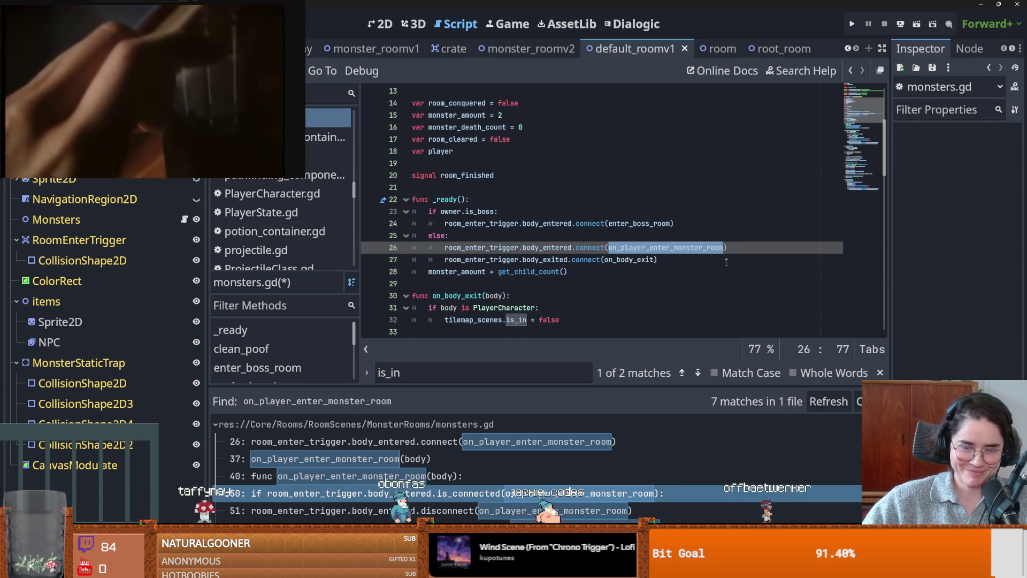
scroll(726, 262, "down", 18)
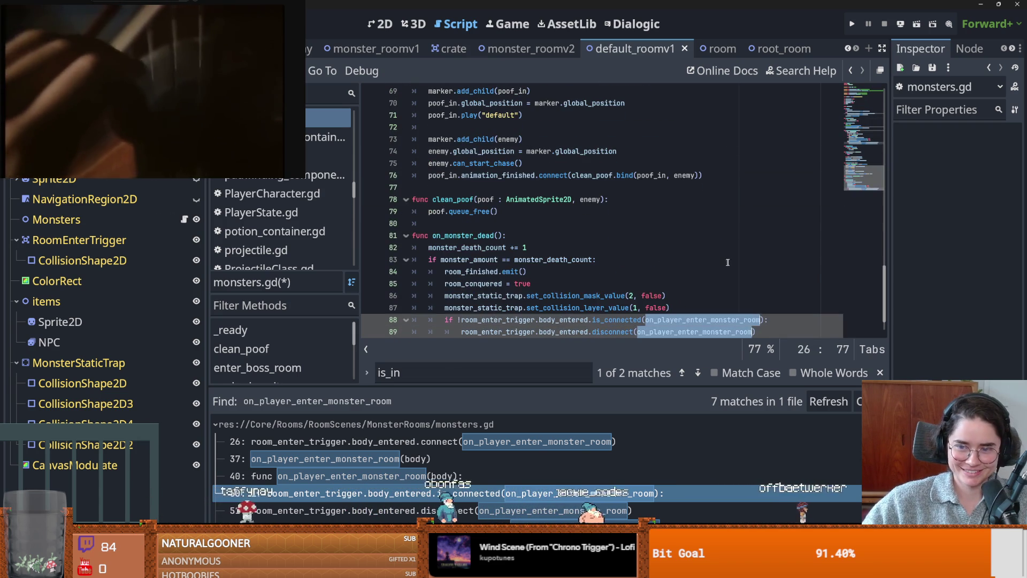
Type on_player_enter_room over the selected name, correcting the misspelling
type("on_p")
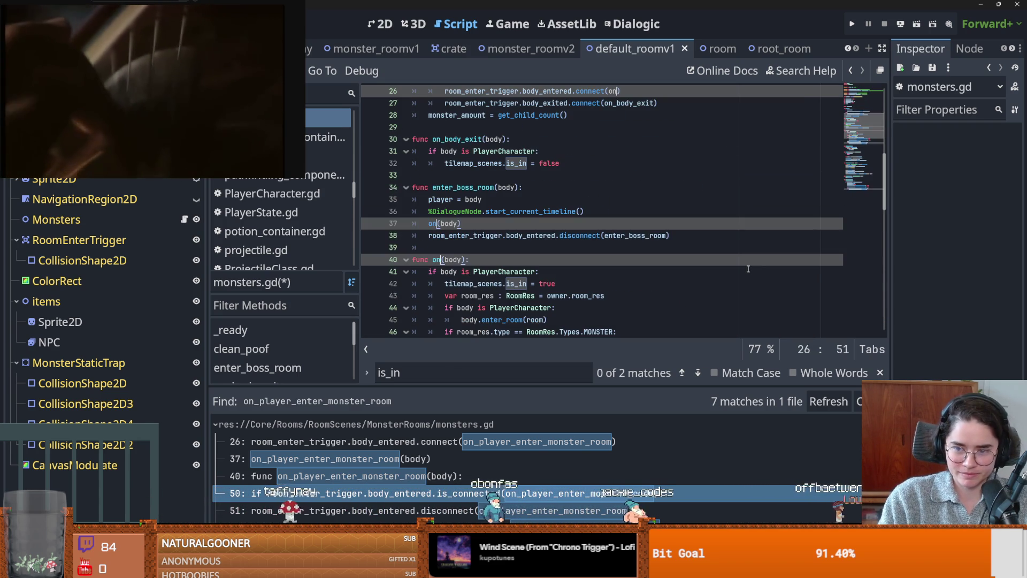
type("lyaer_")
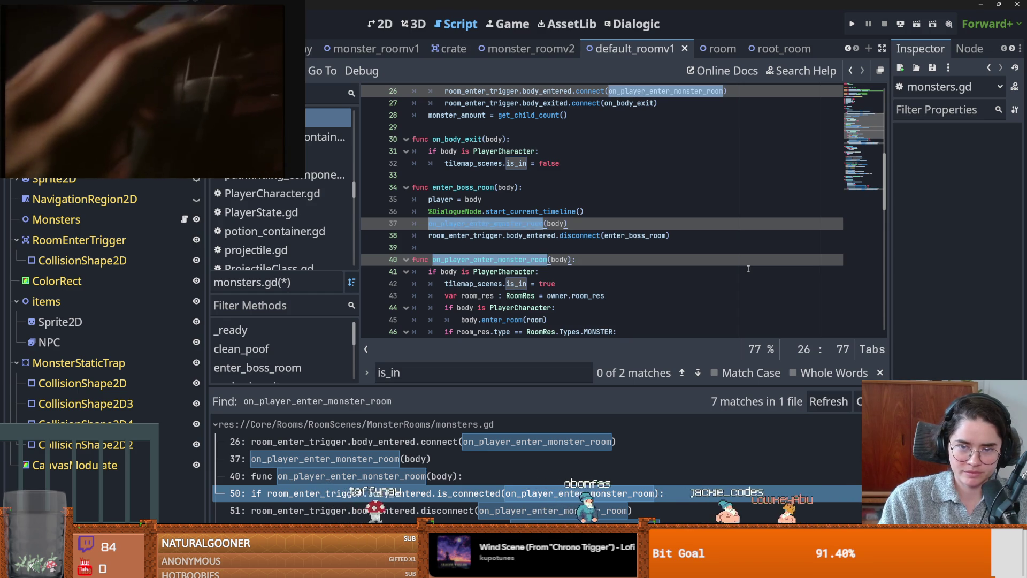
key("BackSpace")
key("BackSpace")
key("BackSpace")
type("ayer_enter")
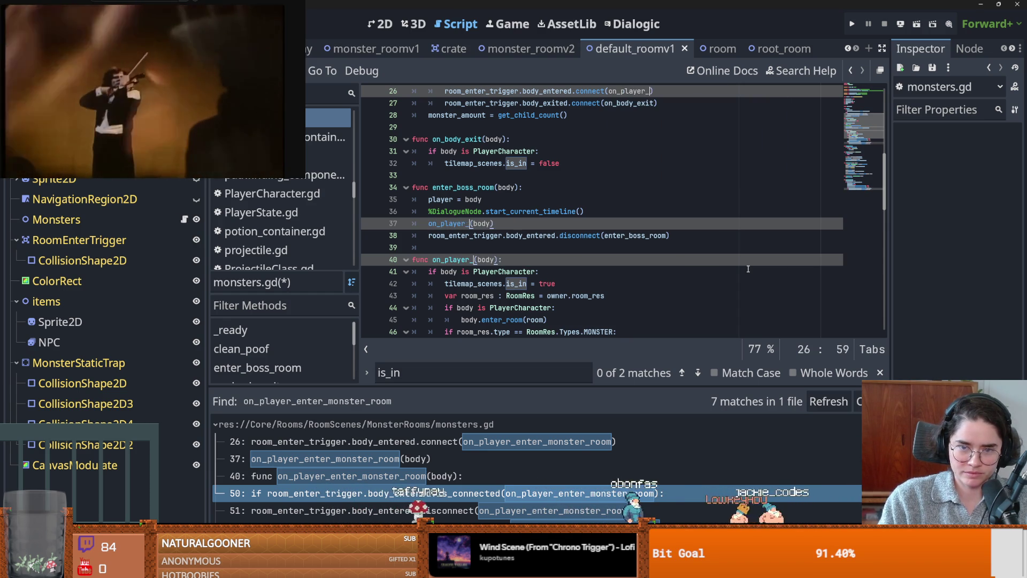
type("_room")
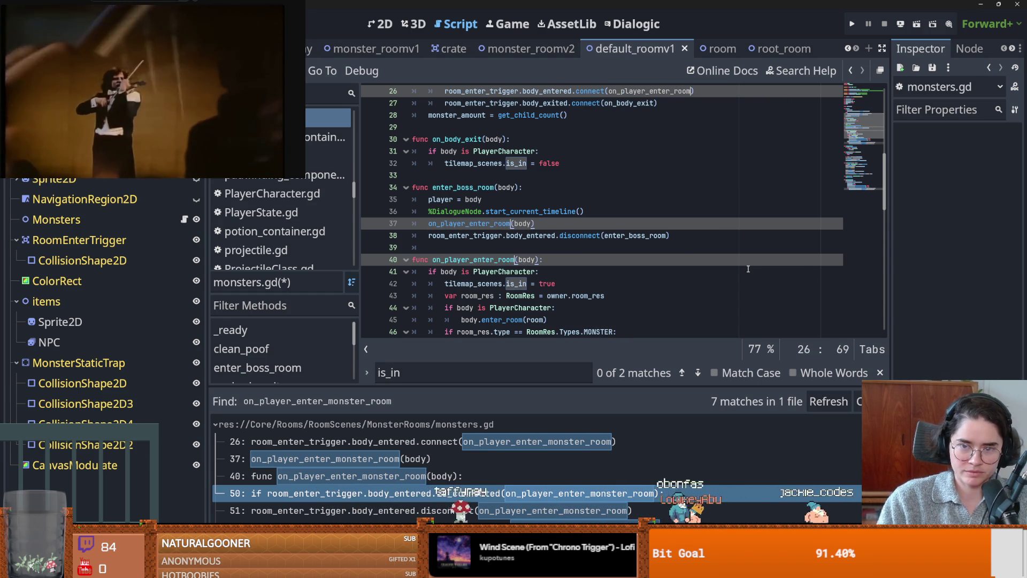
Step through the on_player_enter_room occurrences to confirm the definition and calls were renamed
double_click(457, 223)
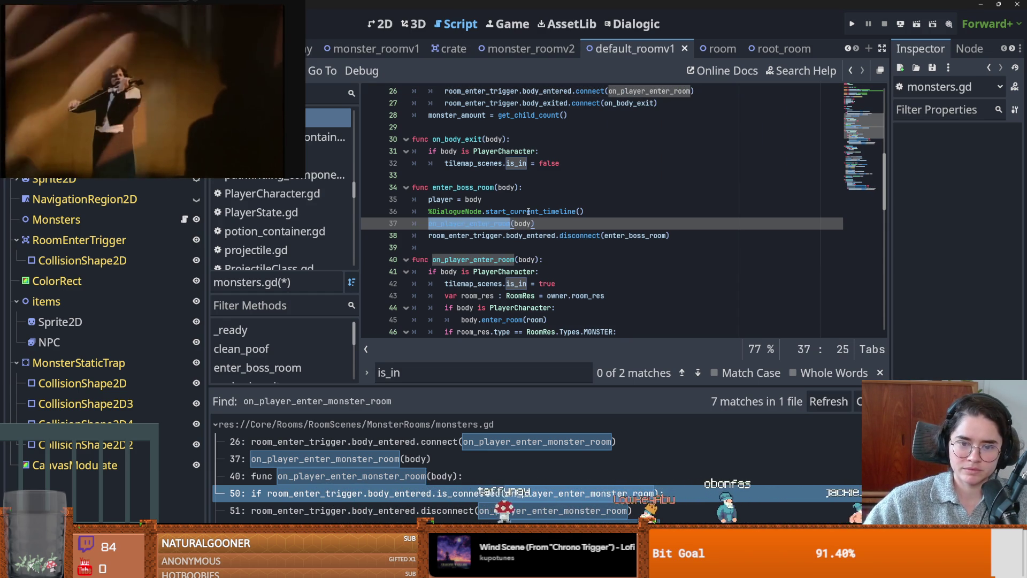
key("ctrl+d")
key("ctrl+d")
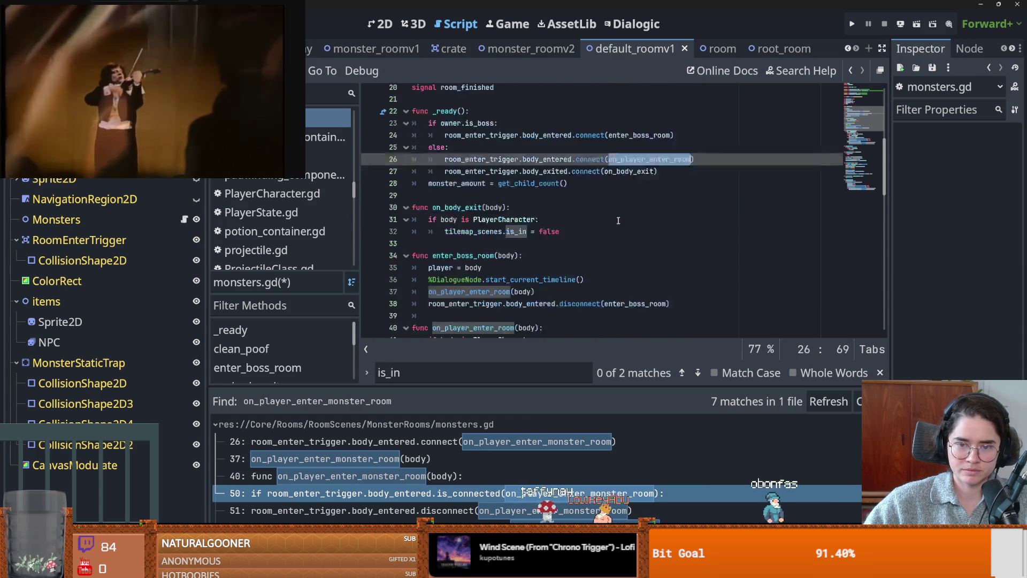
key("ctrl+d")
scroll(506, 225, "down", 3)
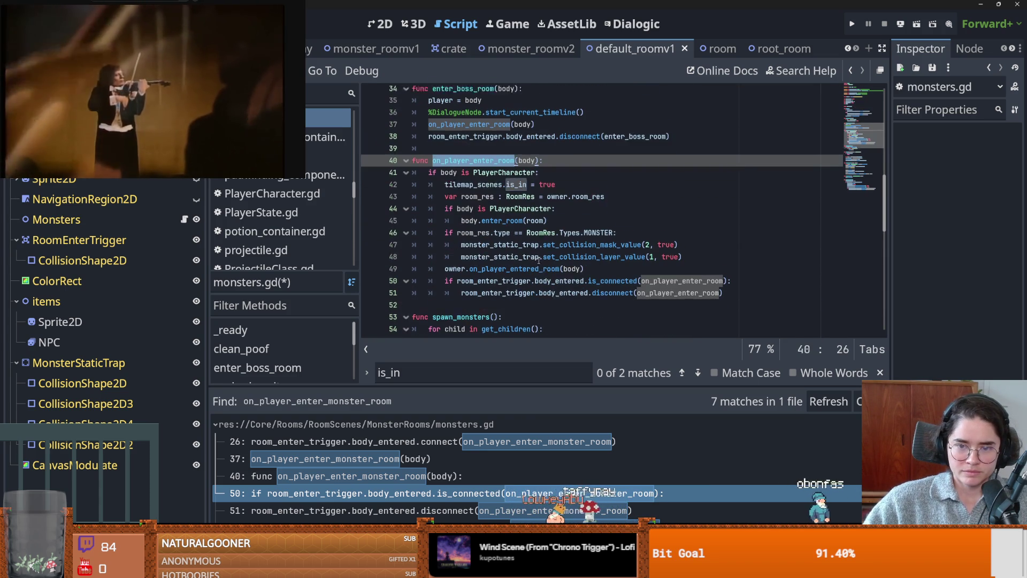
left_click(496, 224)
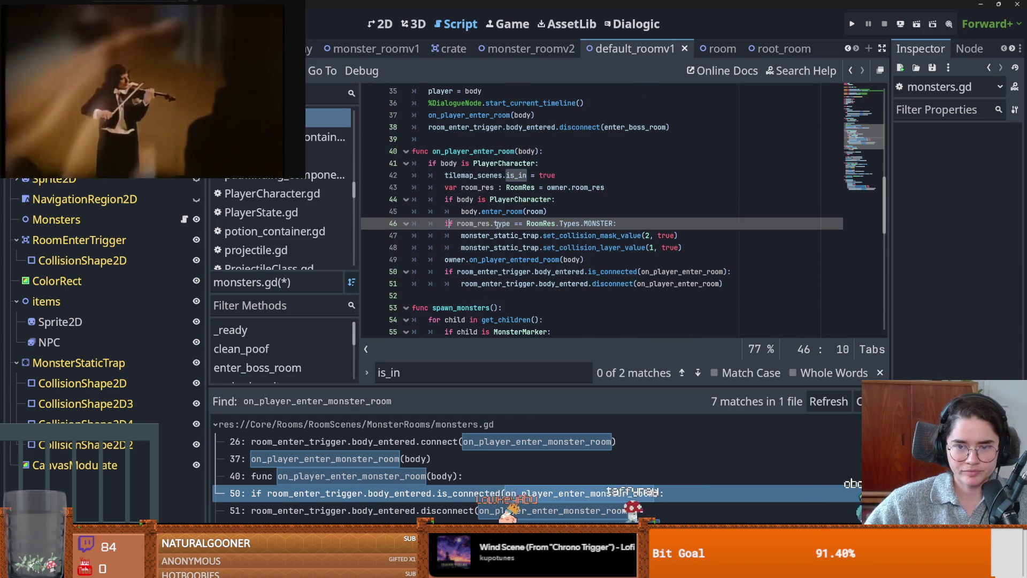
double_click(450, 164)
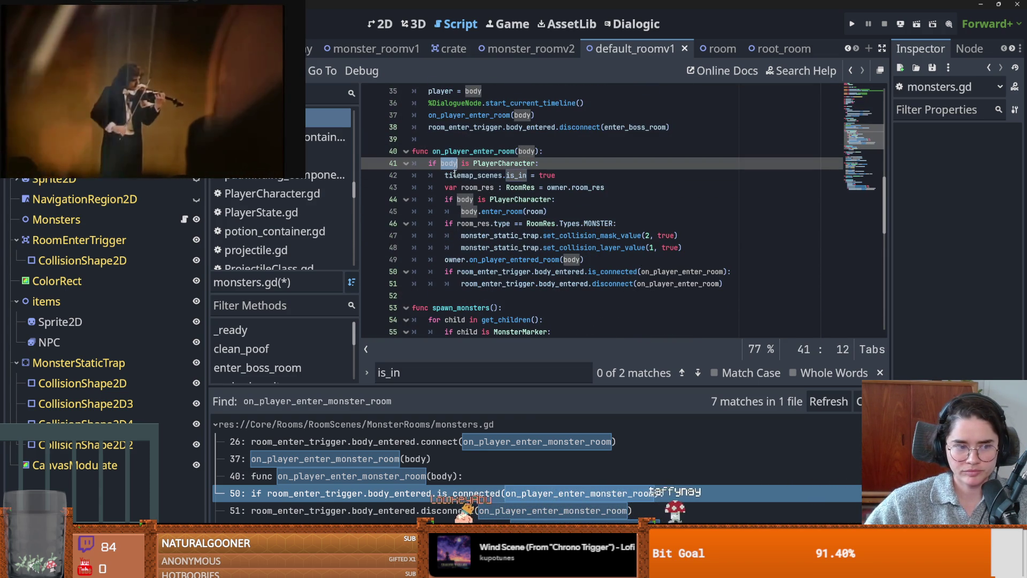
mouse_move(490, 212)
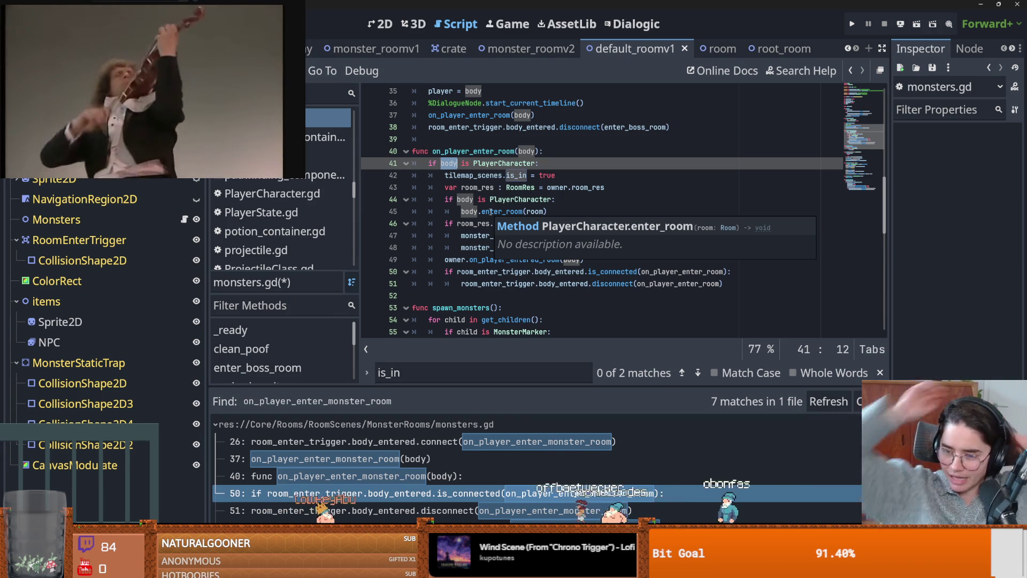
Save monsters.gd with Ctrl+S, storing the on_player_enter_room rename
mouse_move(69, 70)
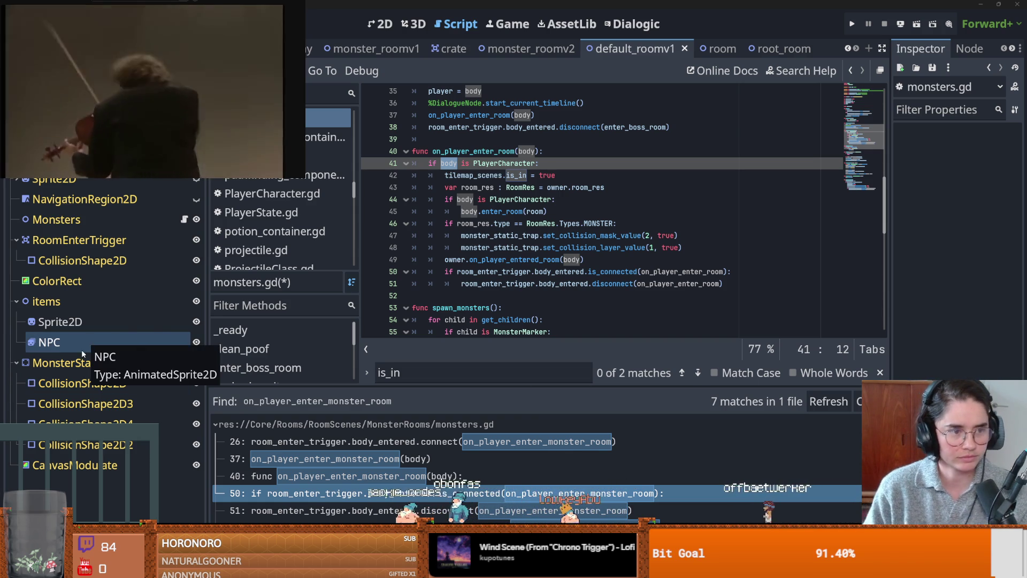
left_click(636, 260)
key("ctrl+s")
scroll(472, 222, "down", 1)
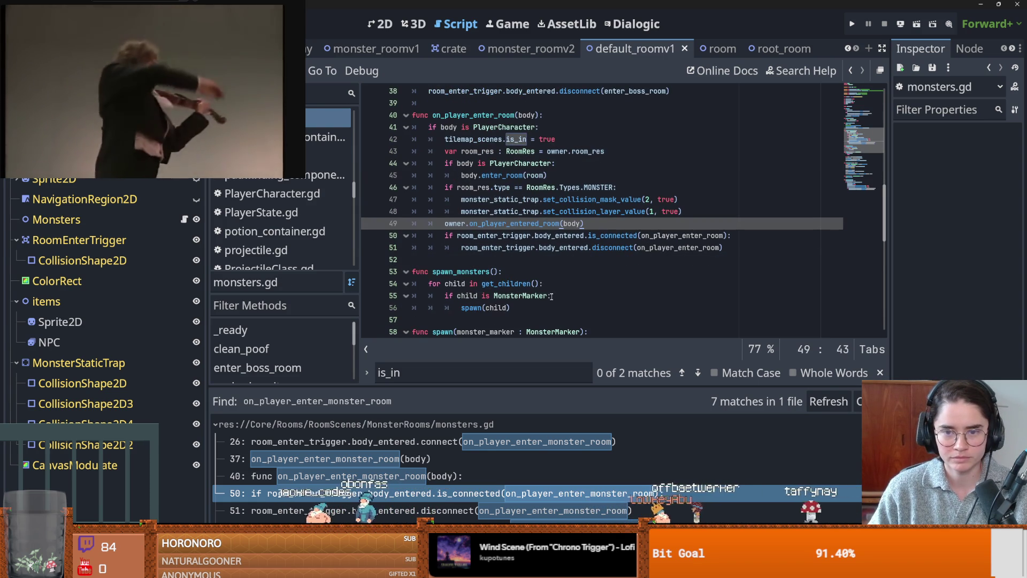